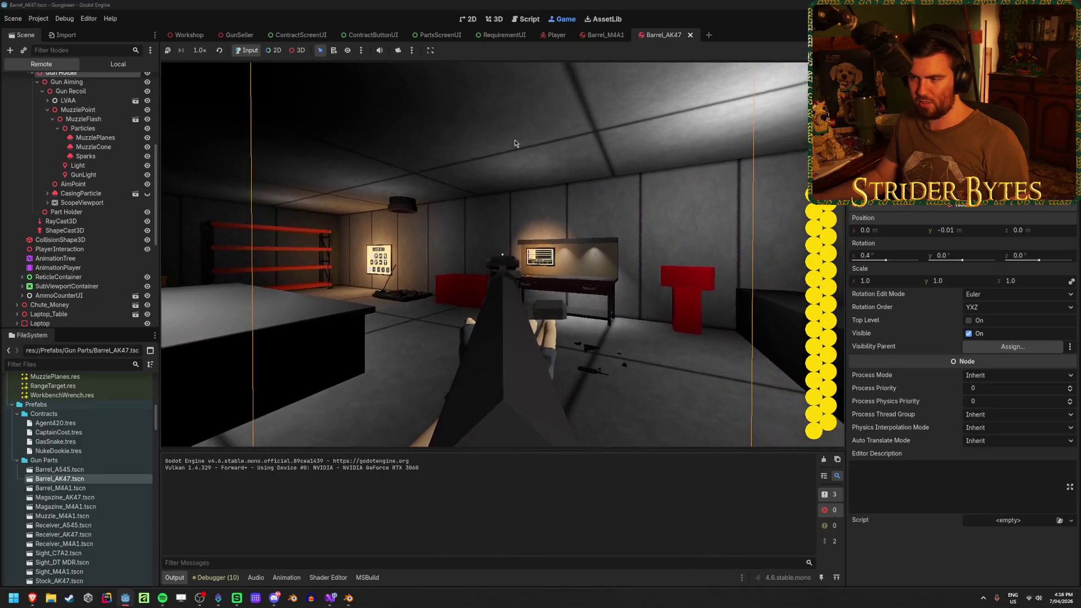
Step: Walk toward the workbench and fire the AK47 at the wall to see where shots land
key("w")
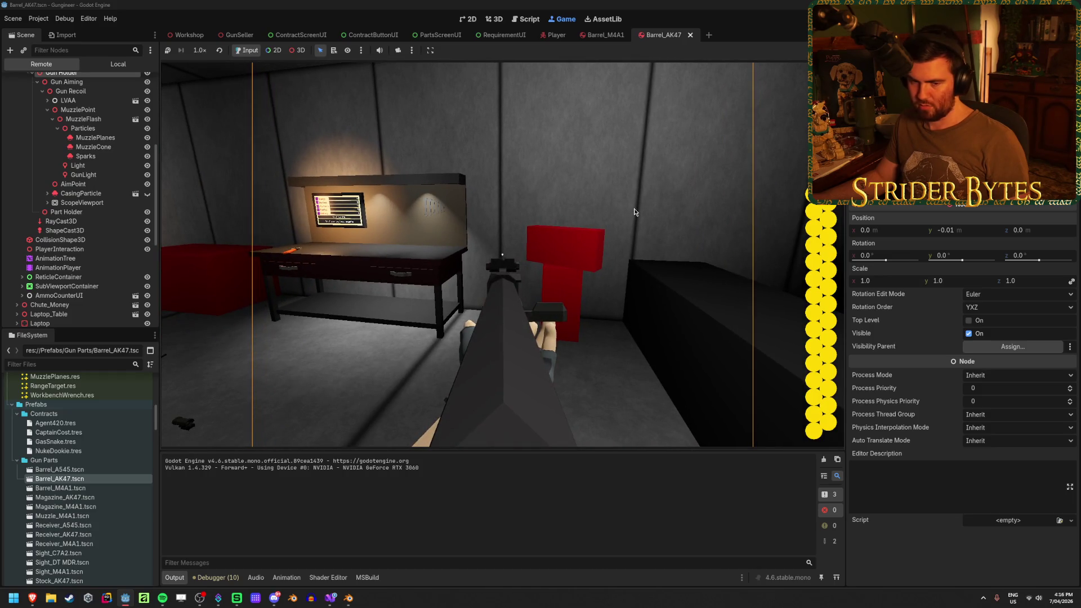
left_click(634, 212)
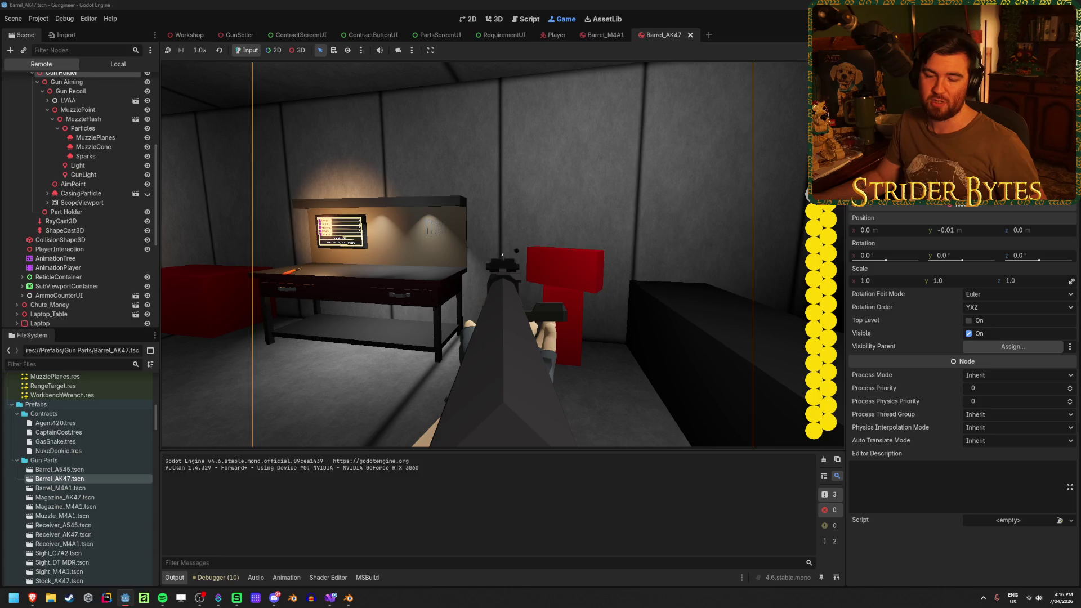
left_click(502, 255)
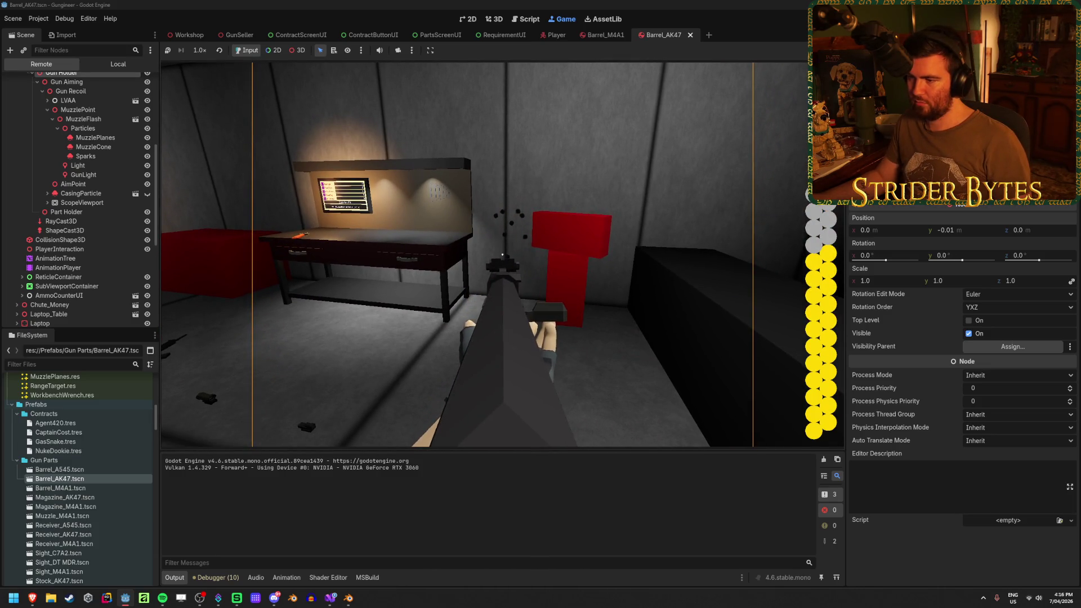
right_click(502, 255)
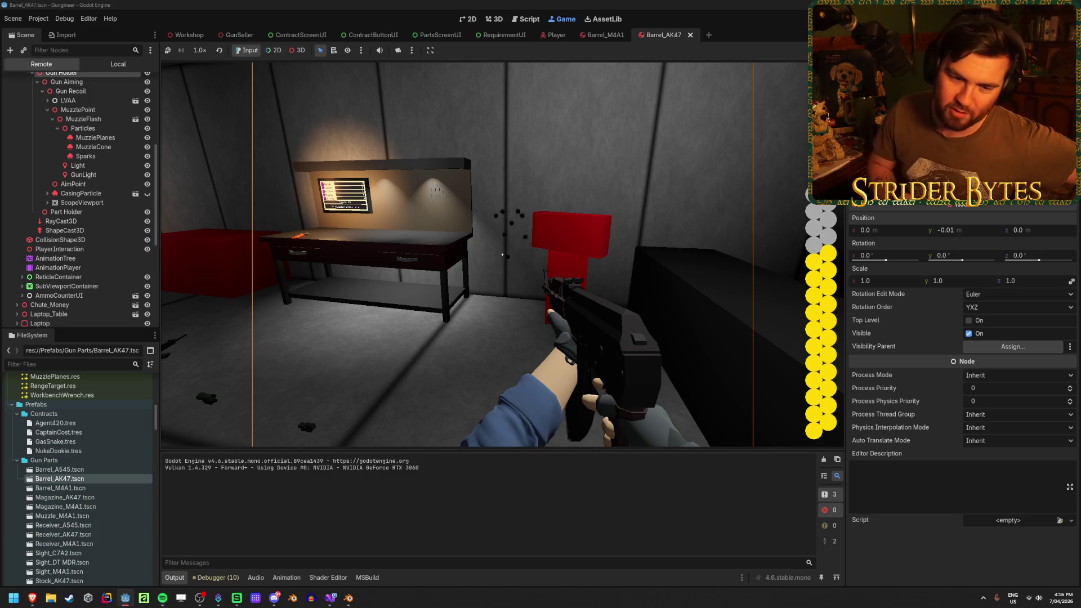
Step: Move the player around the workshop, backing away from the workbench toward the poster wall
key("d")
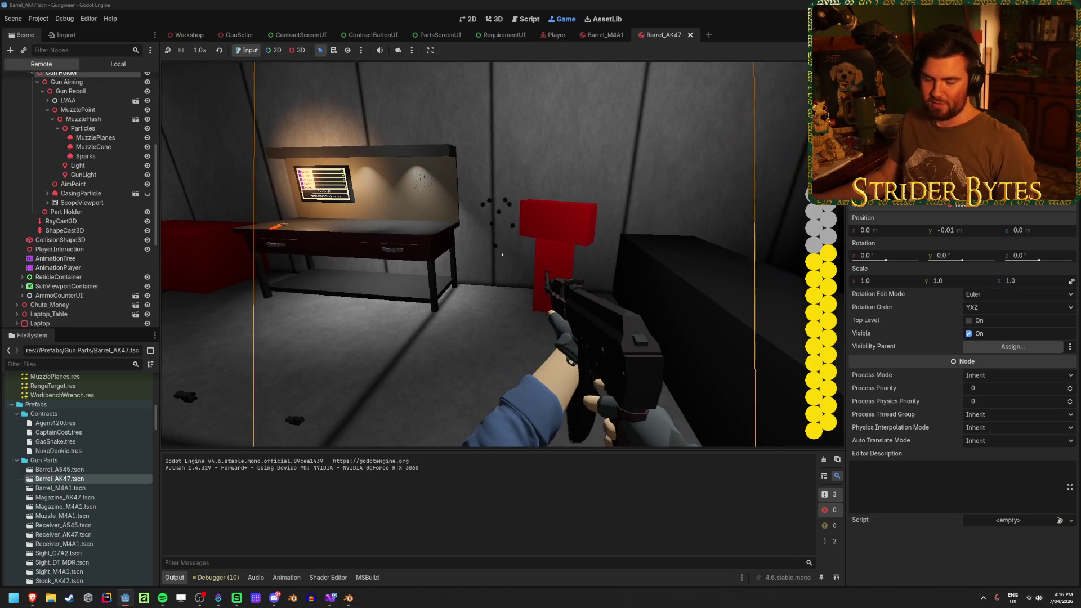
key("a")
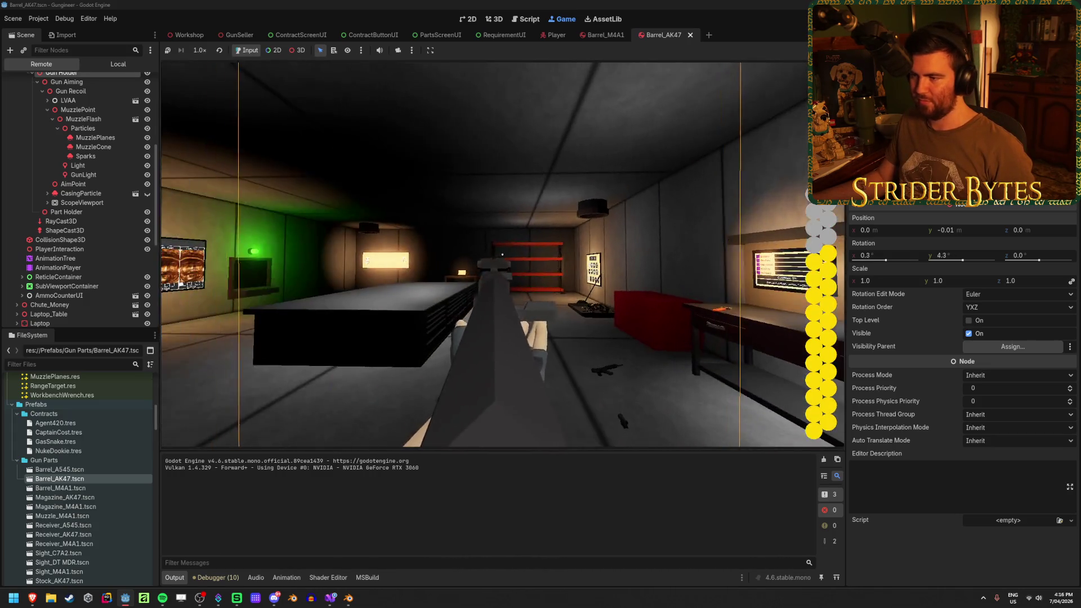
key("s")
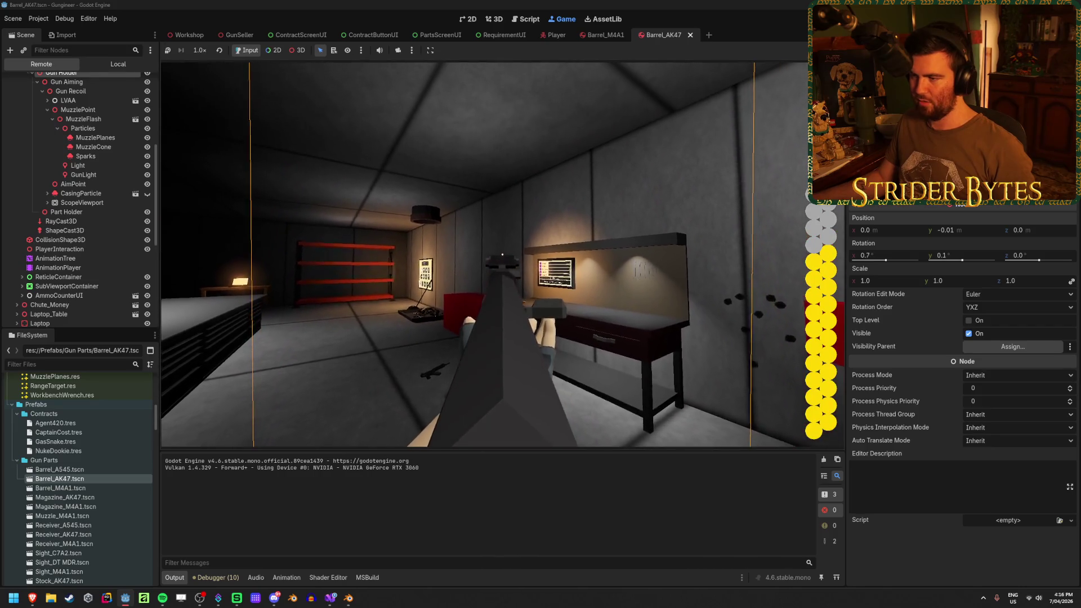
key("Escape")
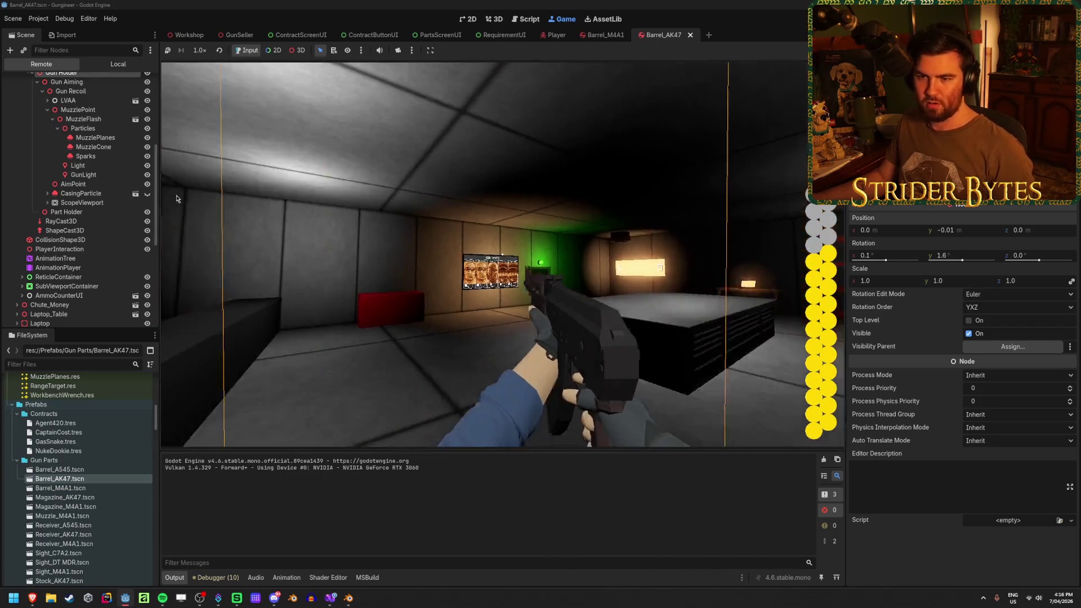
scroll(100, 128, "up", 4)
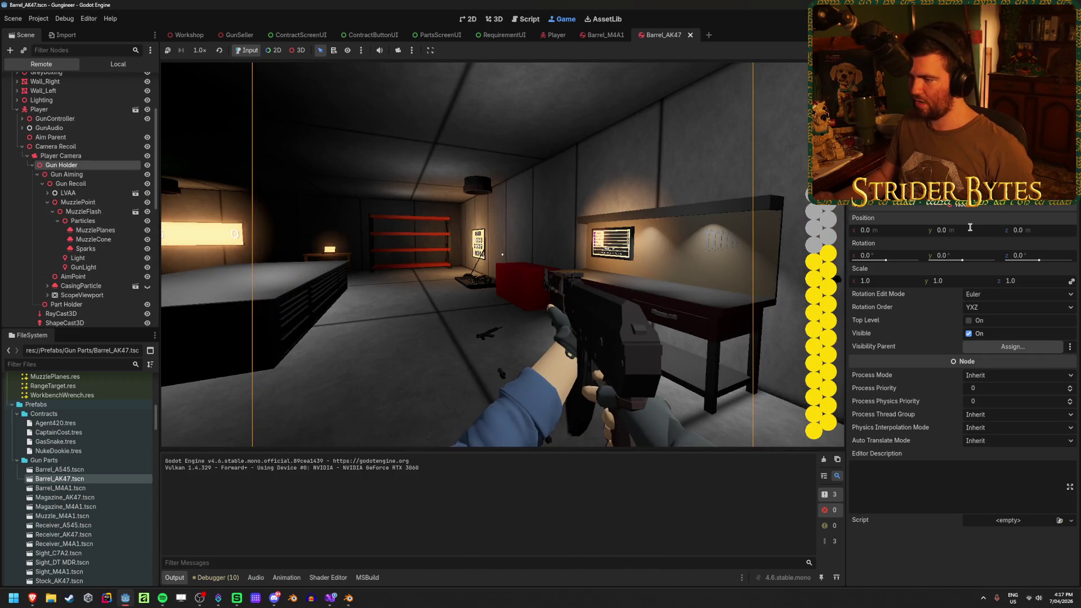
Step: Aim down the AK47's sights, check AimPoint in the Remote tree, then stop the game
right_click(582, 257)
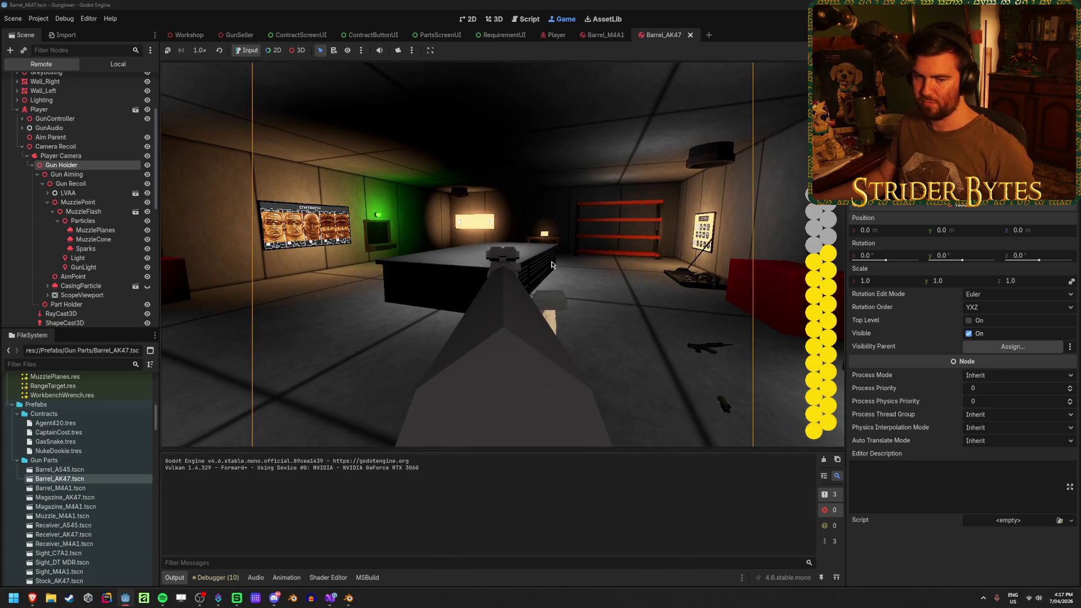
right_click(552, 265)
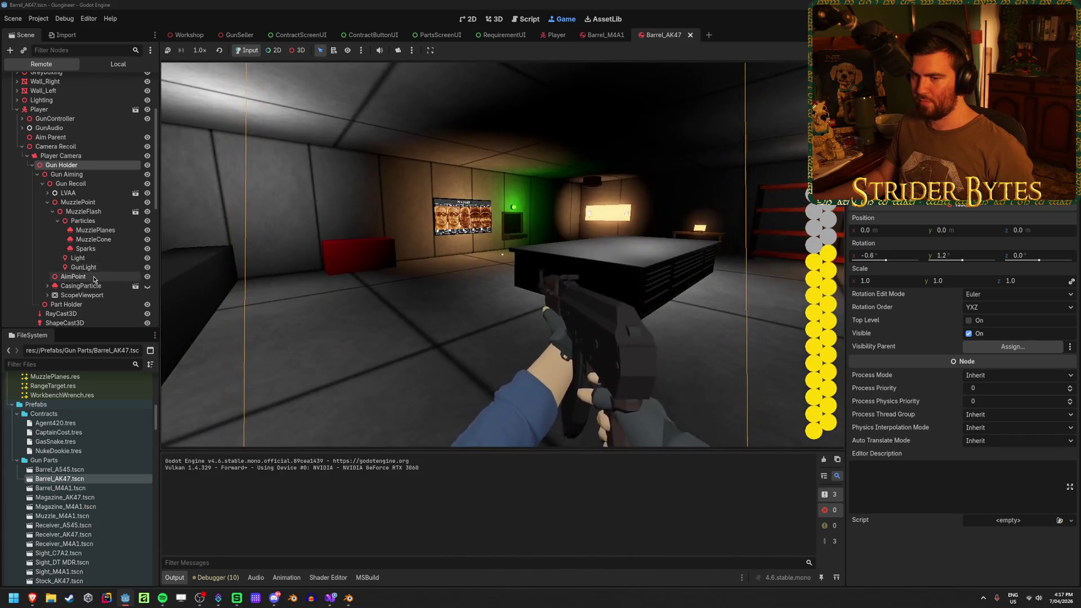
left_click(94, 278)
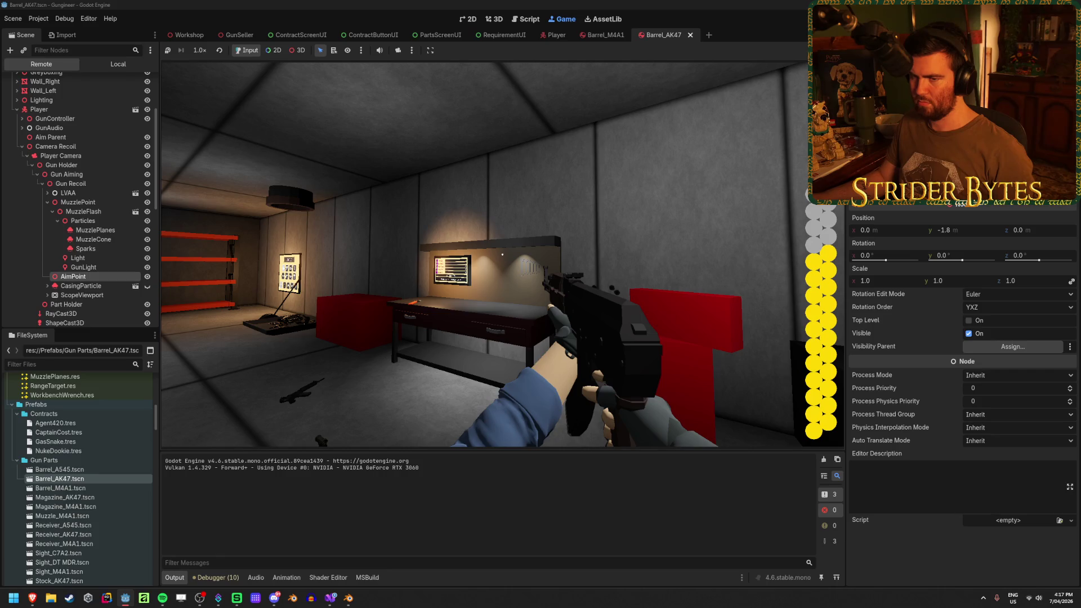
key("F8")
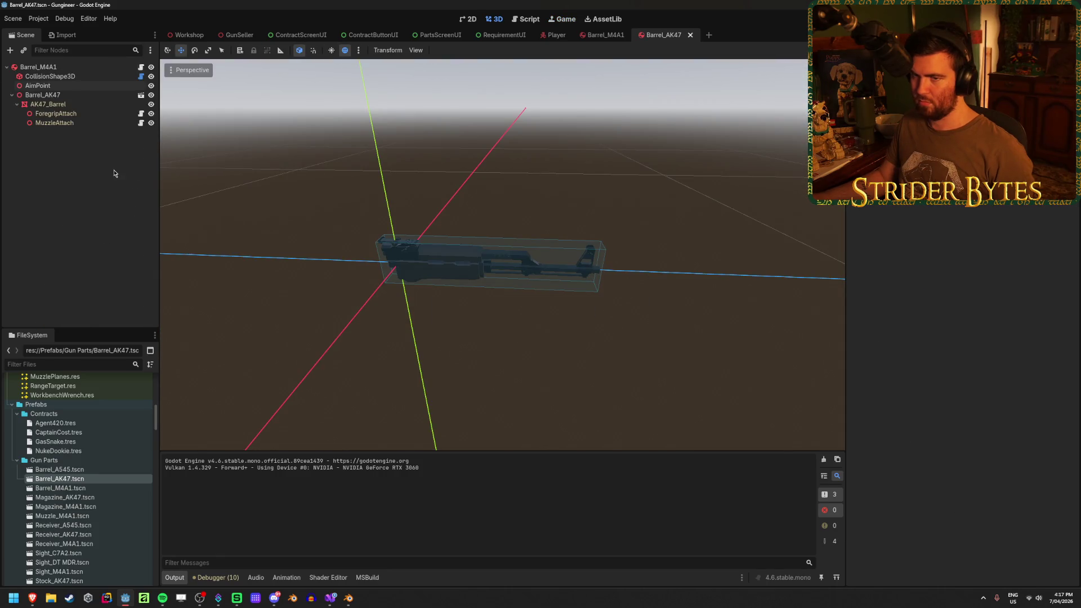
Step: Focus on the barrel's AimPoint, raise it slightly, save the scene and relaunch with F5
left_click(92, 89)
key("f")
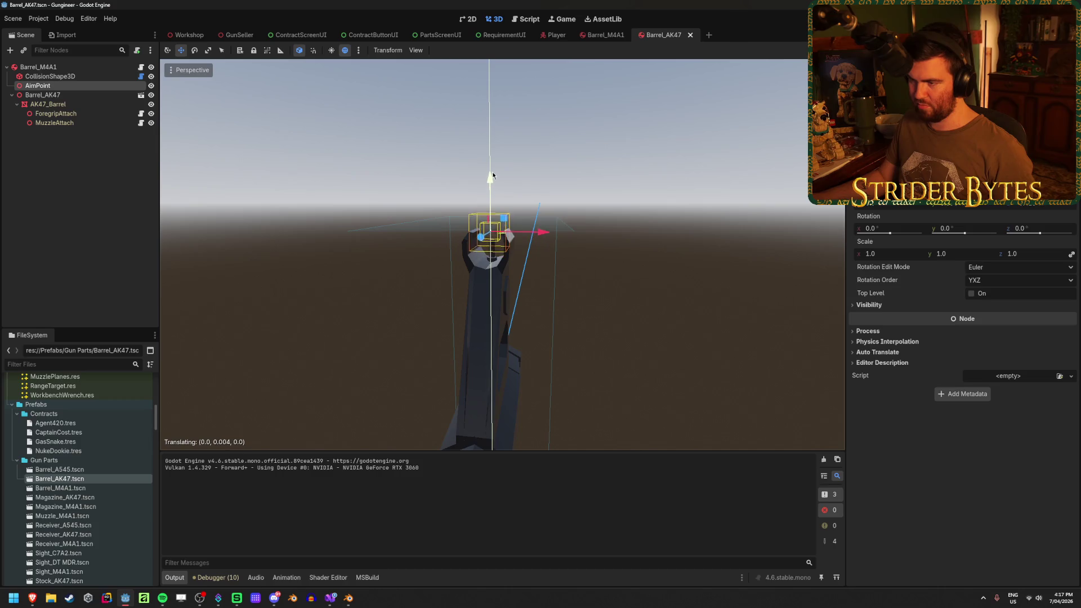
key("ctrl+s")
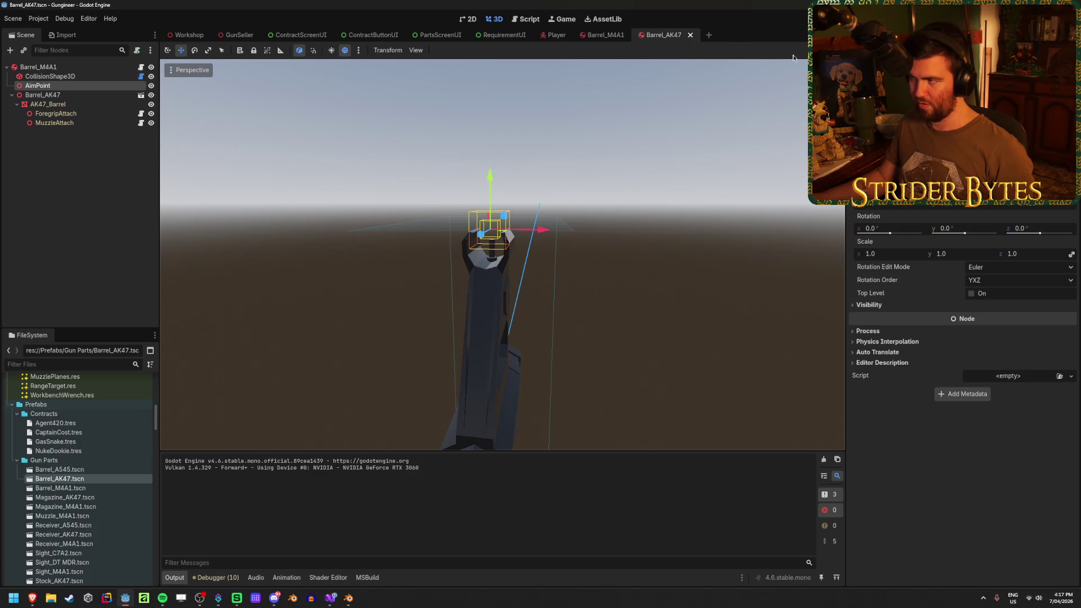
key("F5")
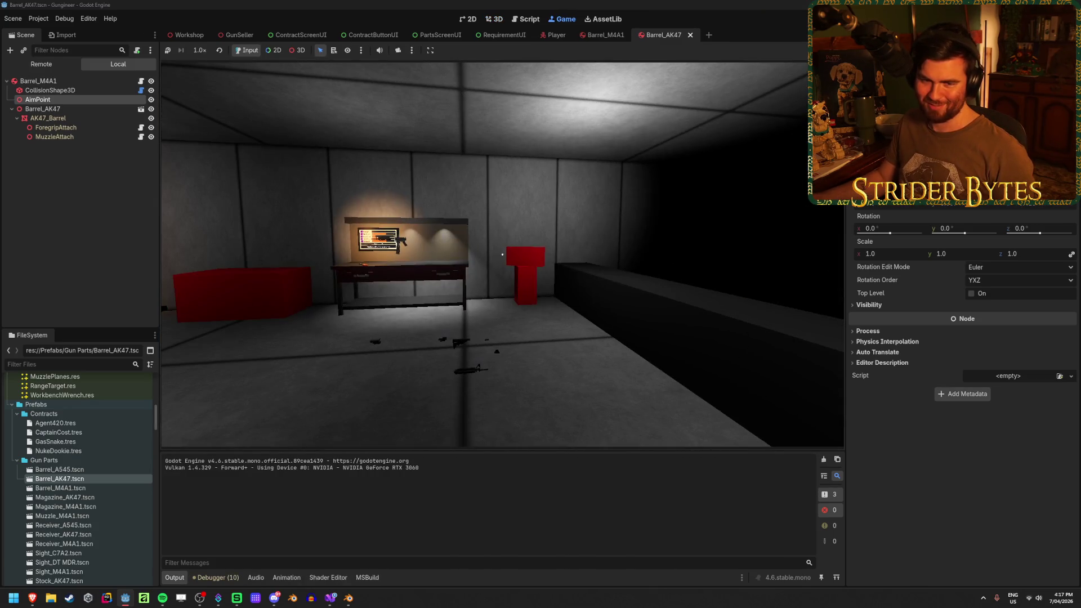
Step: Walk past the floor guns, wall panel and stat screen to the gun box, then pick up the AK
key("a")
key("w")
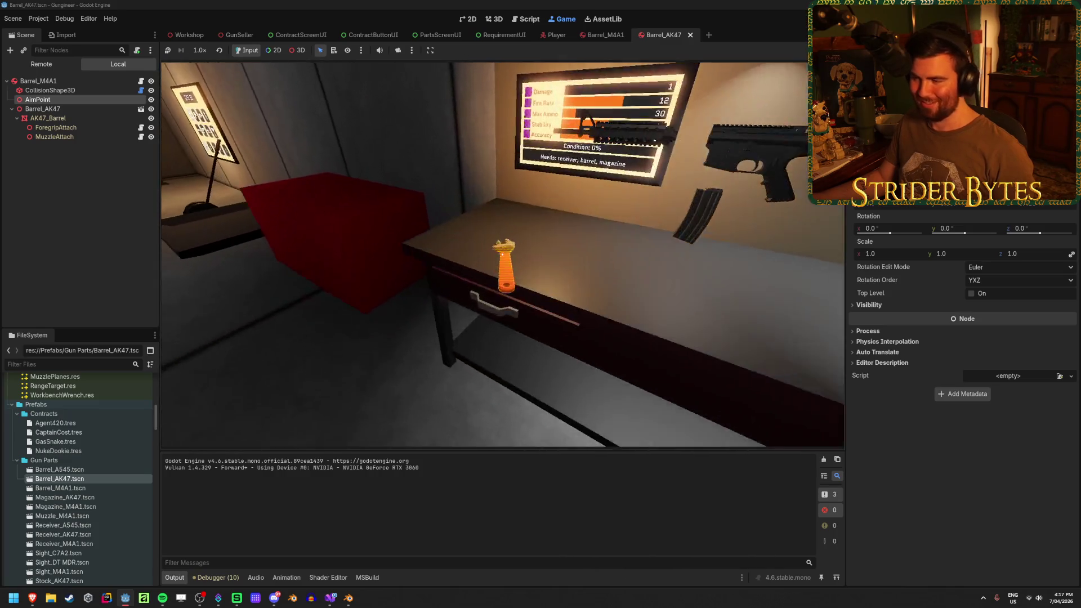
key("w")
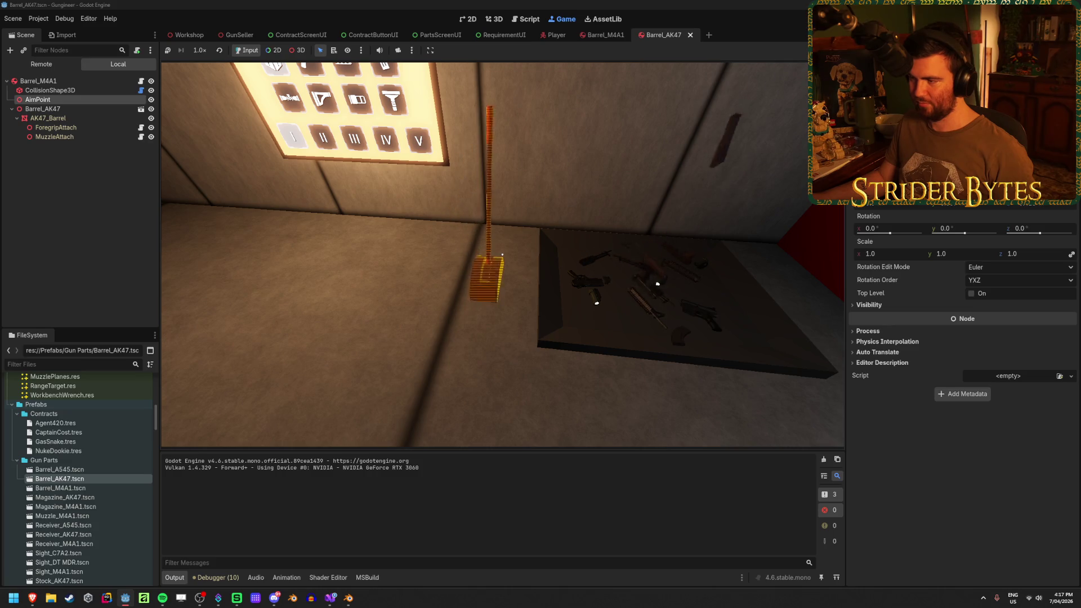
key("w")
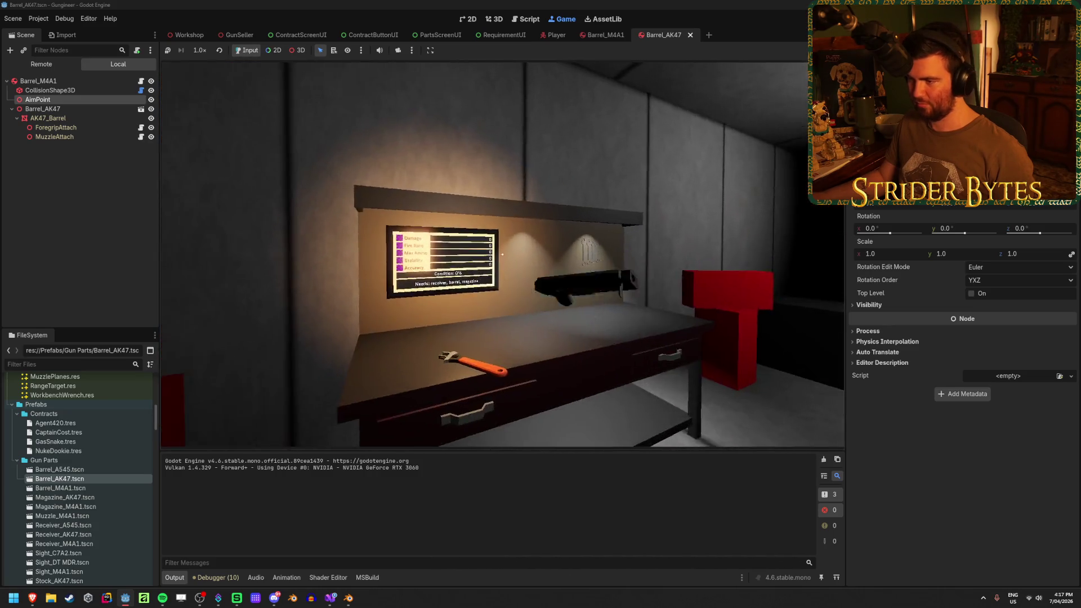
mouse_move(502, 255)
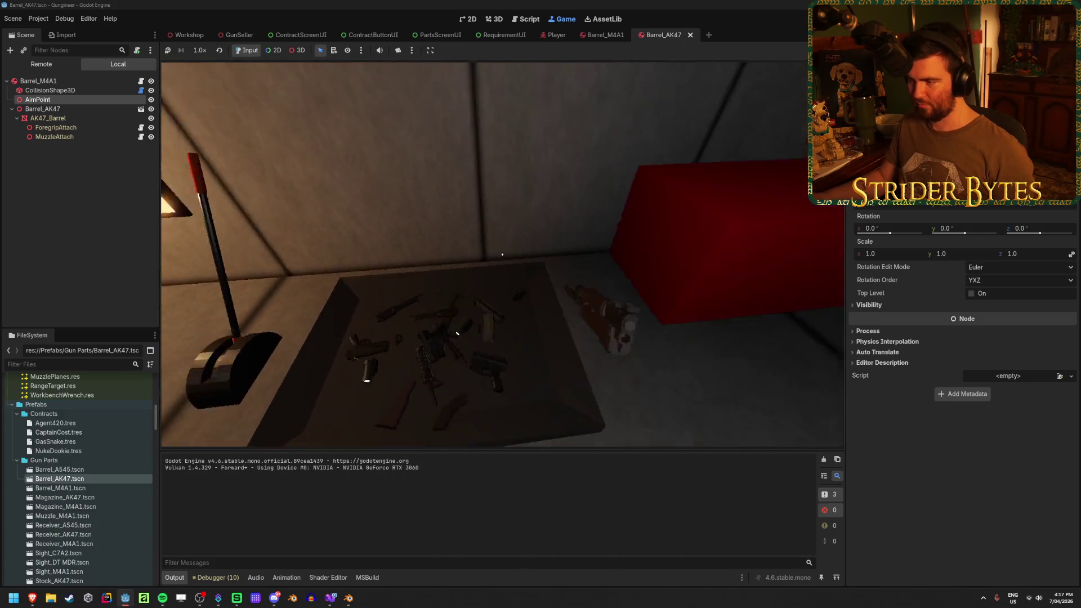
key("w")
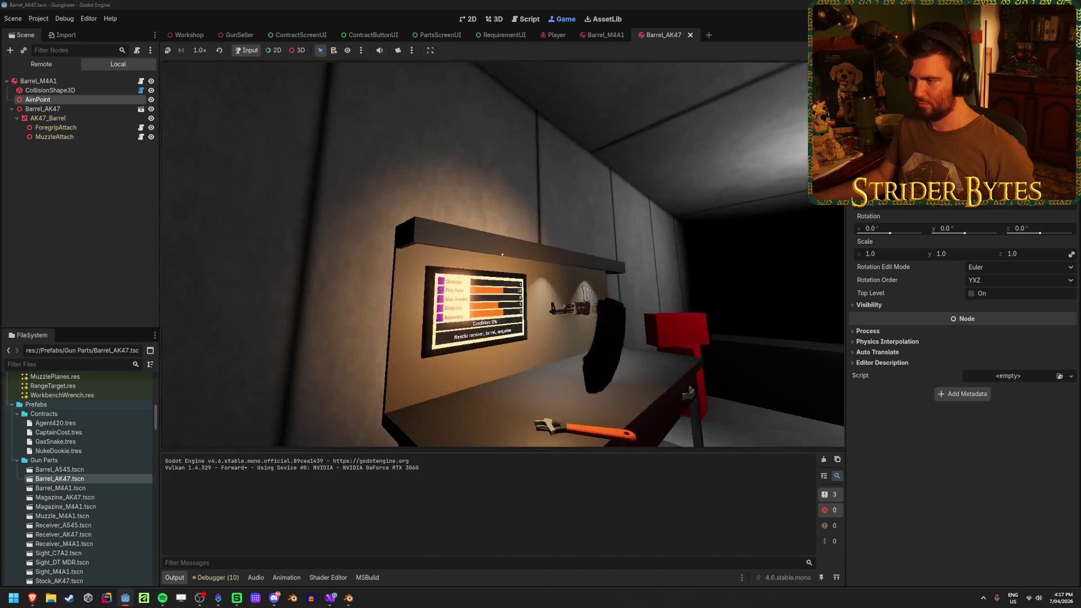
key("s")
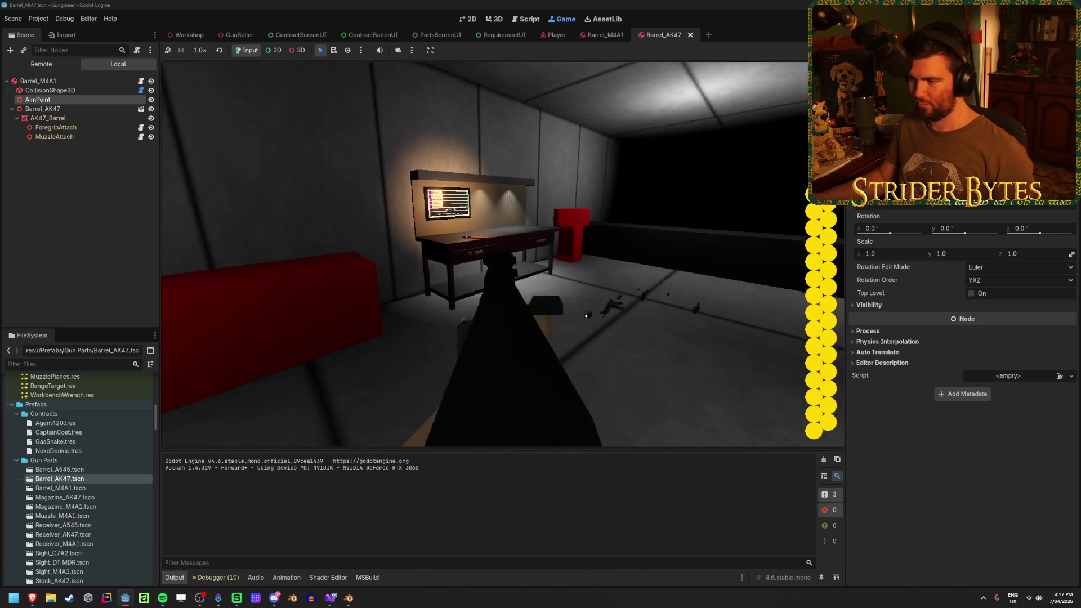
key("s")
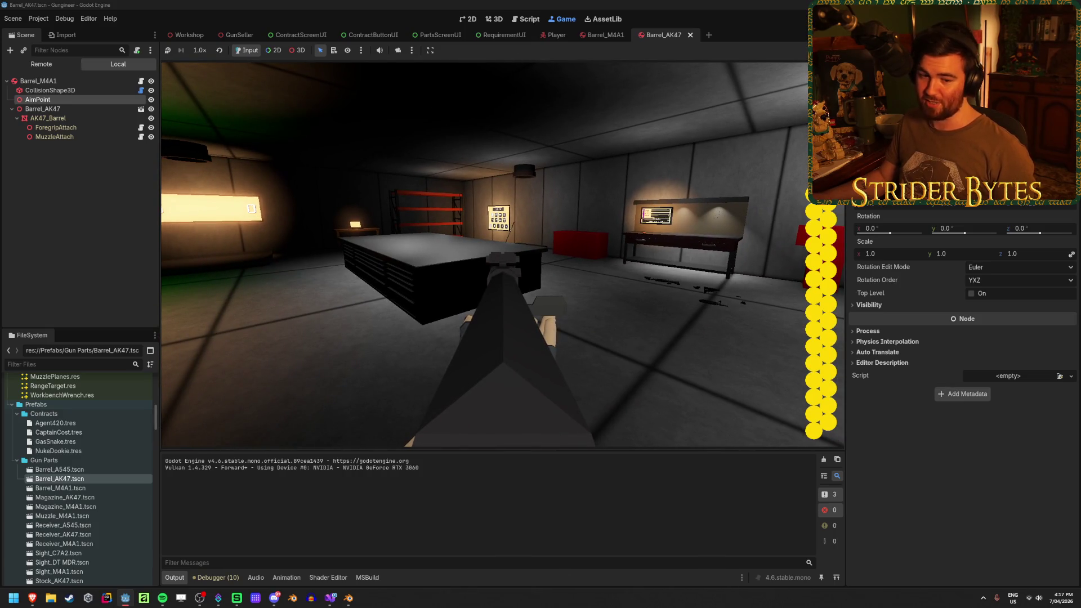
key("s")
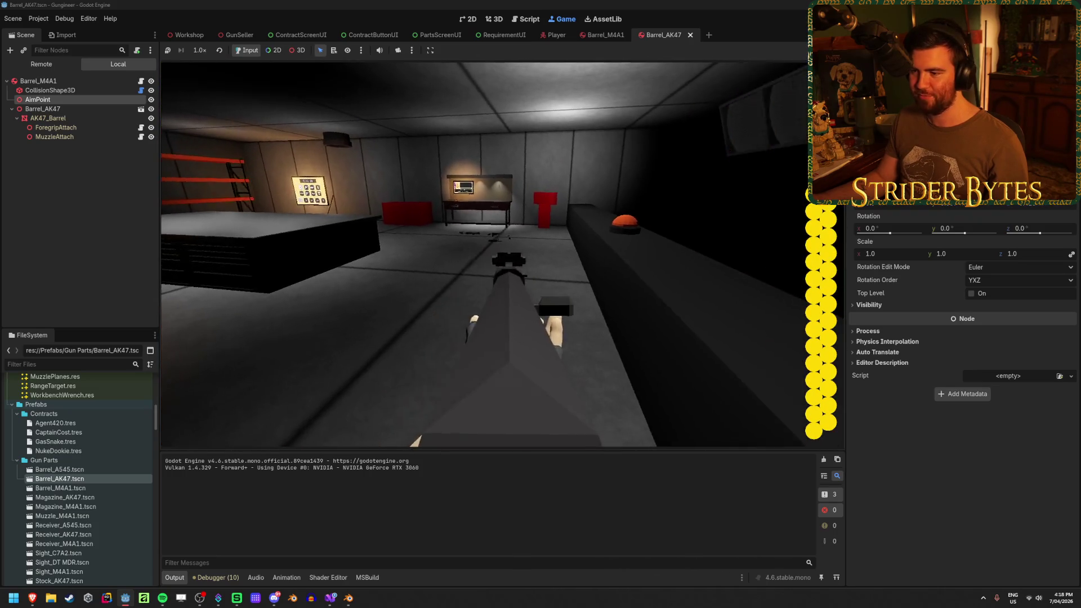
Step: Toggle the AK's workbench view at the table, walk to the desk, then show the Remote scene tree
key("e")
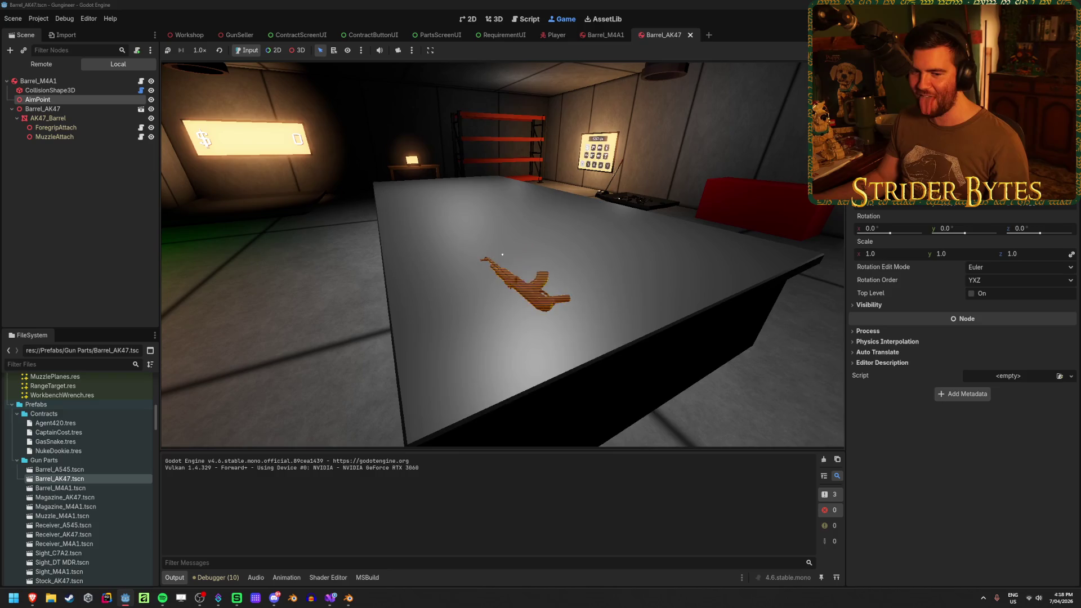
key("e")
key("e")
key("e")
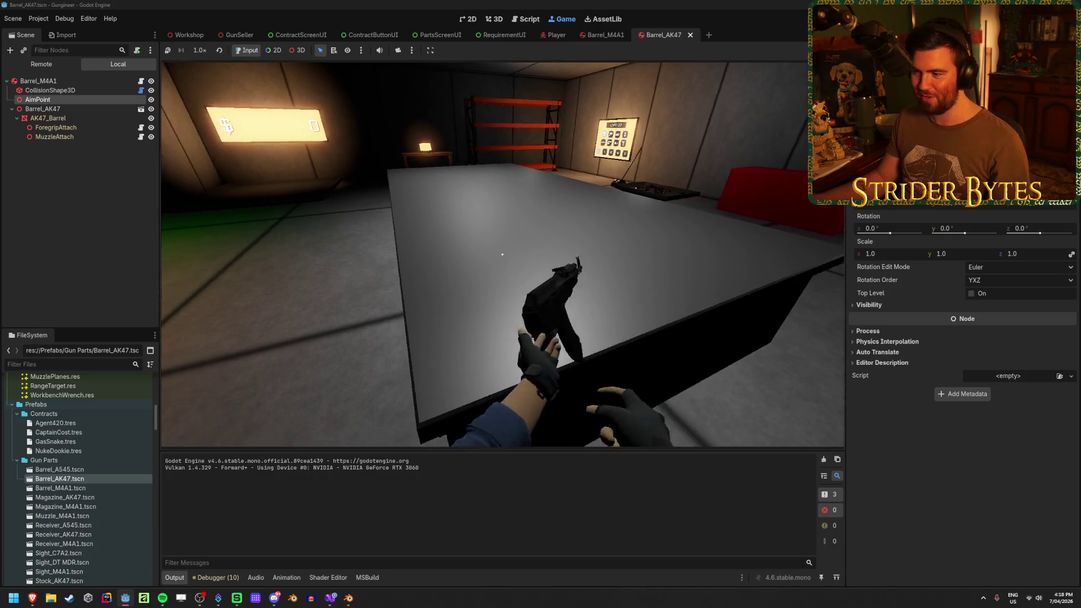
key("e")
key("e")
key("e")
key("e")
key("e")
key("e")
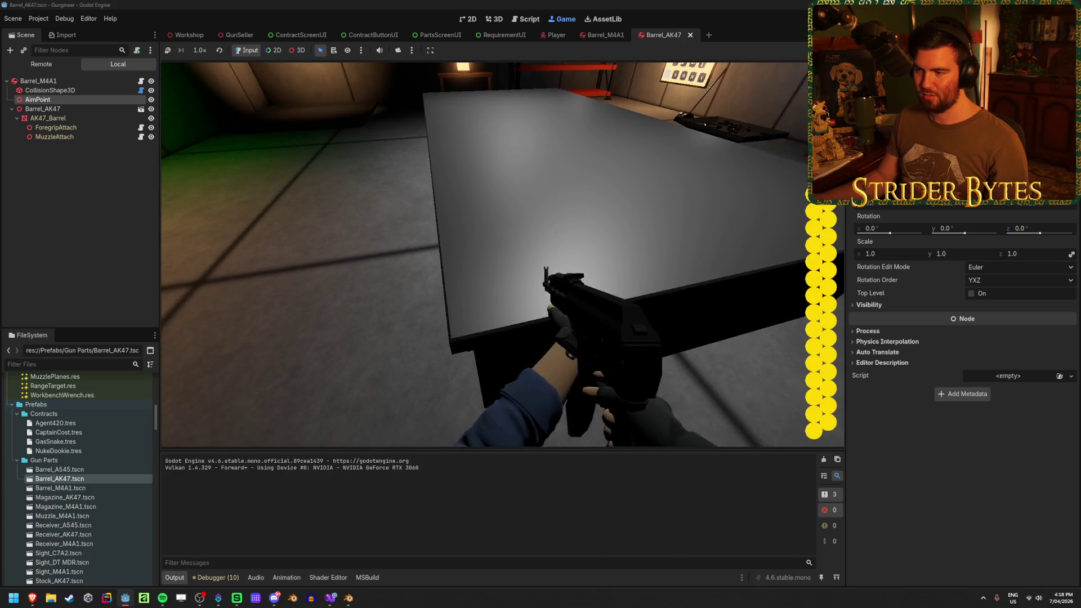
key("e")
key("e")
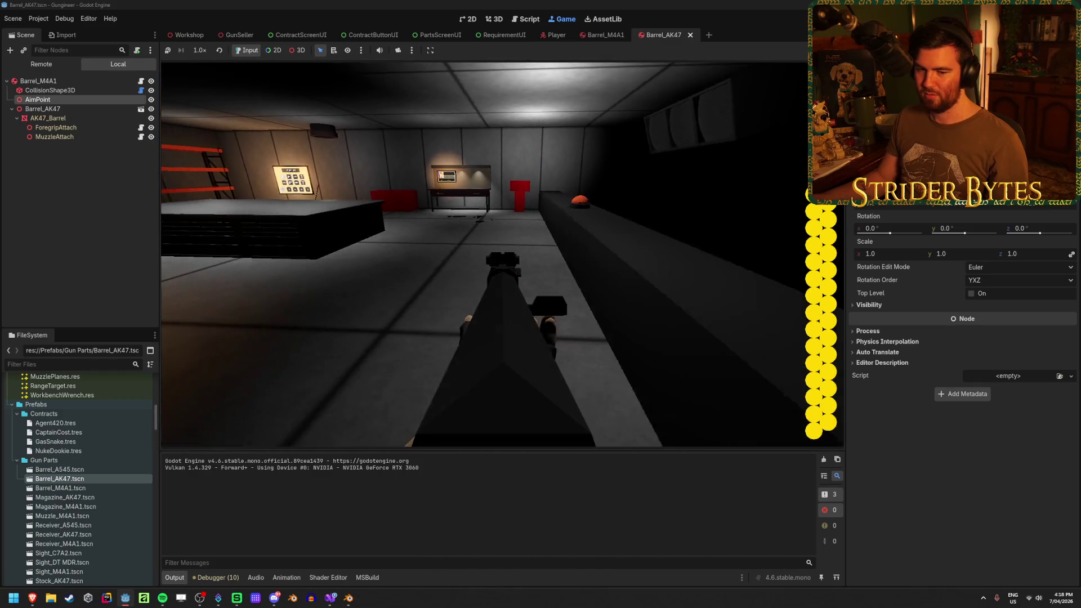
key("w")
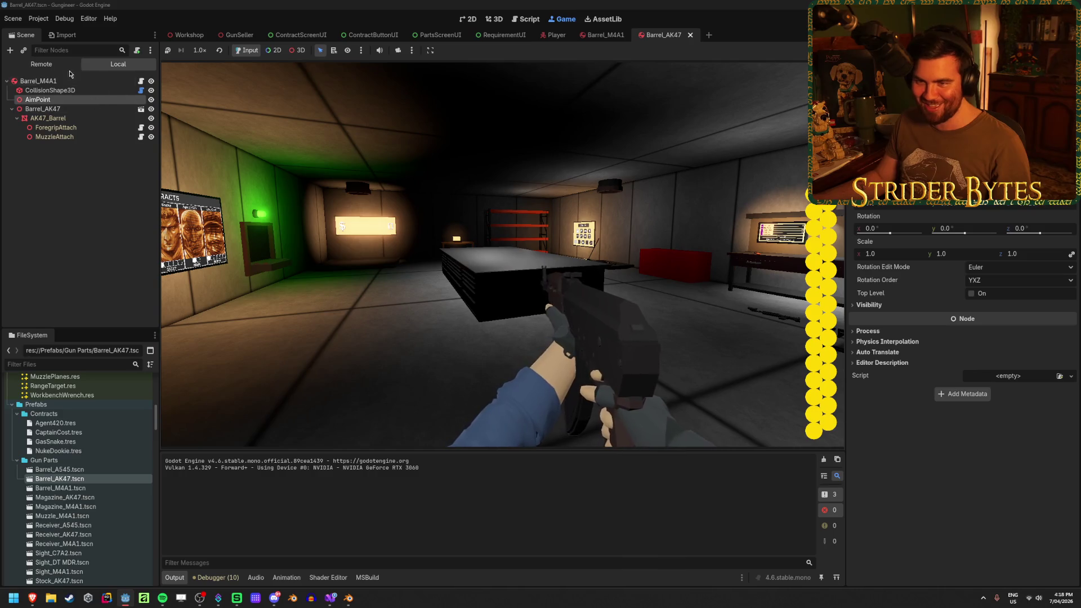
left_click(51, 68)
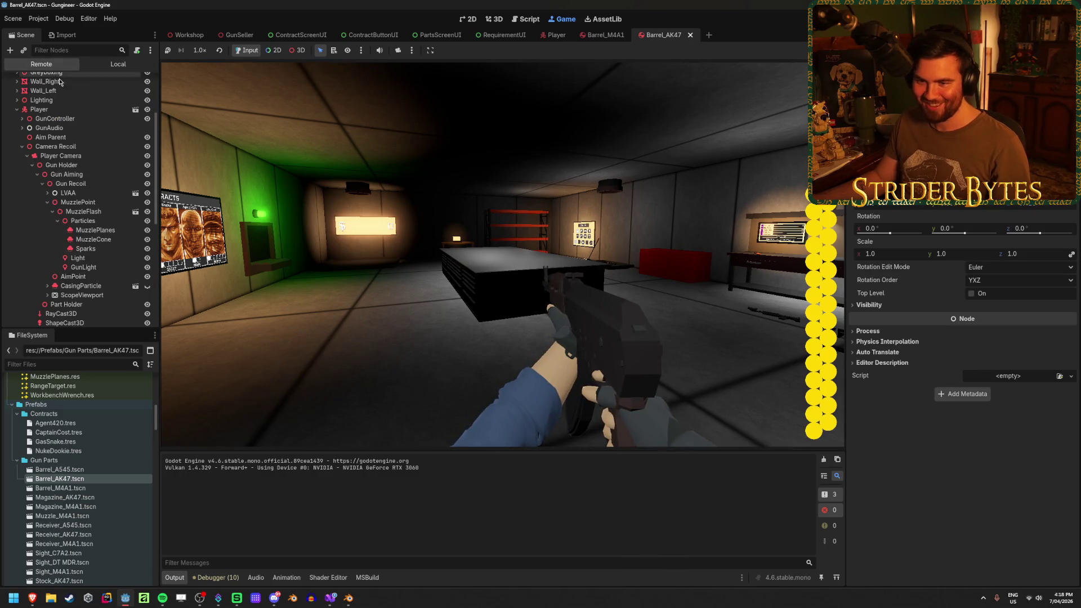
scroll(96, 242, "down", 3)
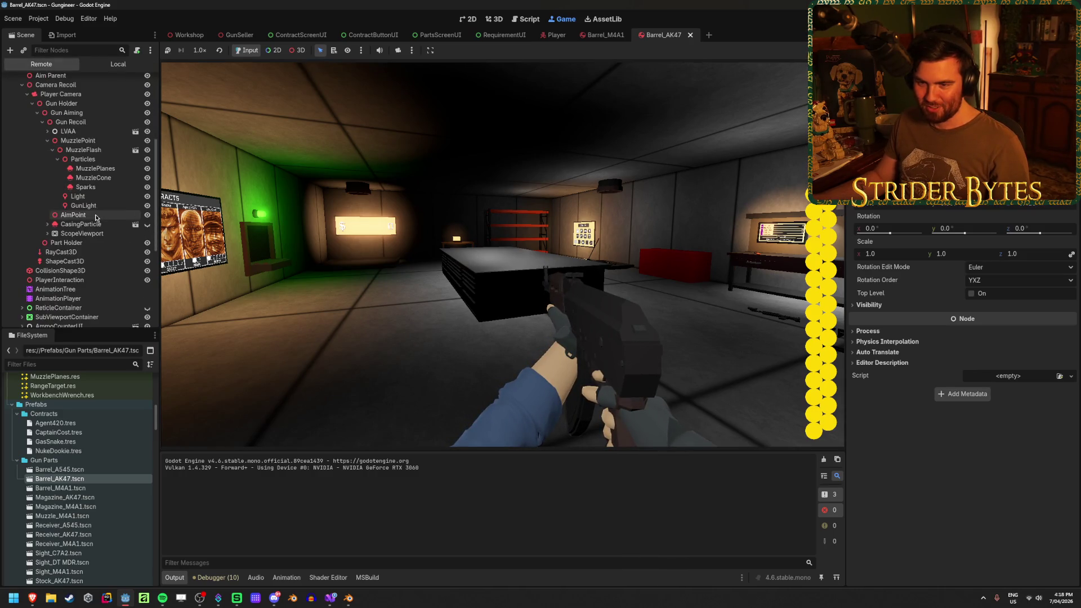
scroll(53, 227, "up", 2)
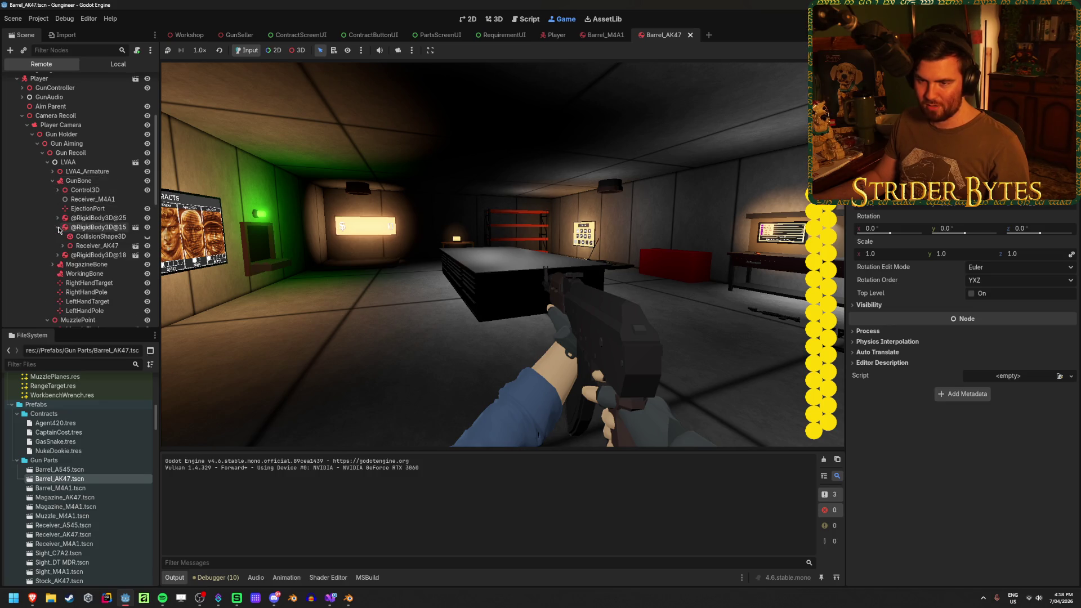
left_click(59, 228)
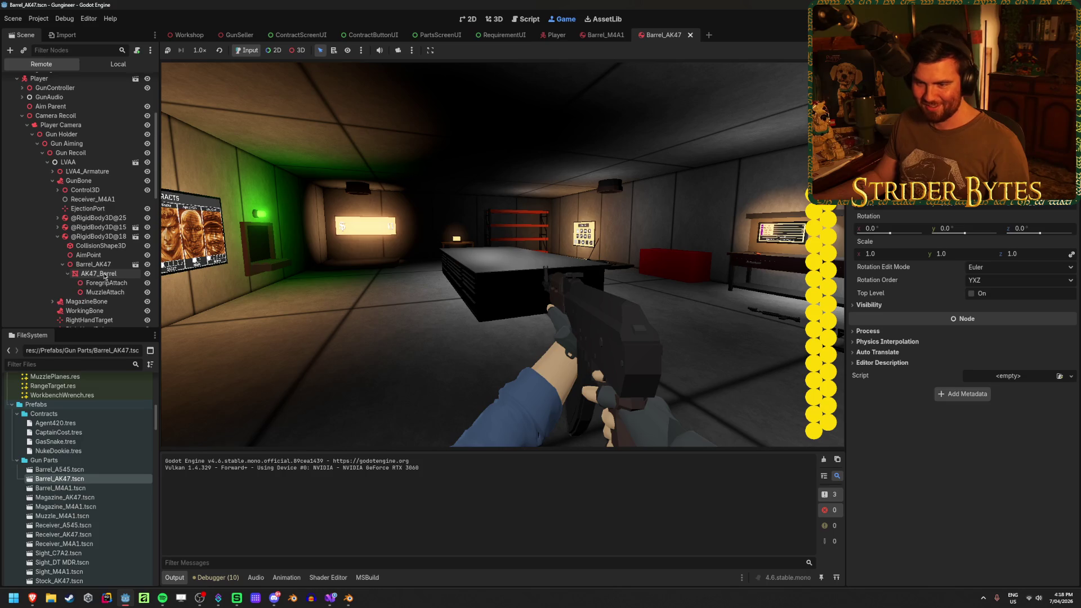
left_click(98, 258)
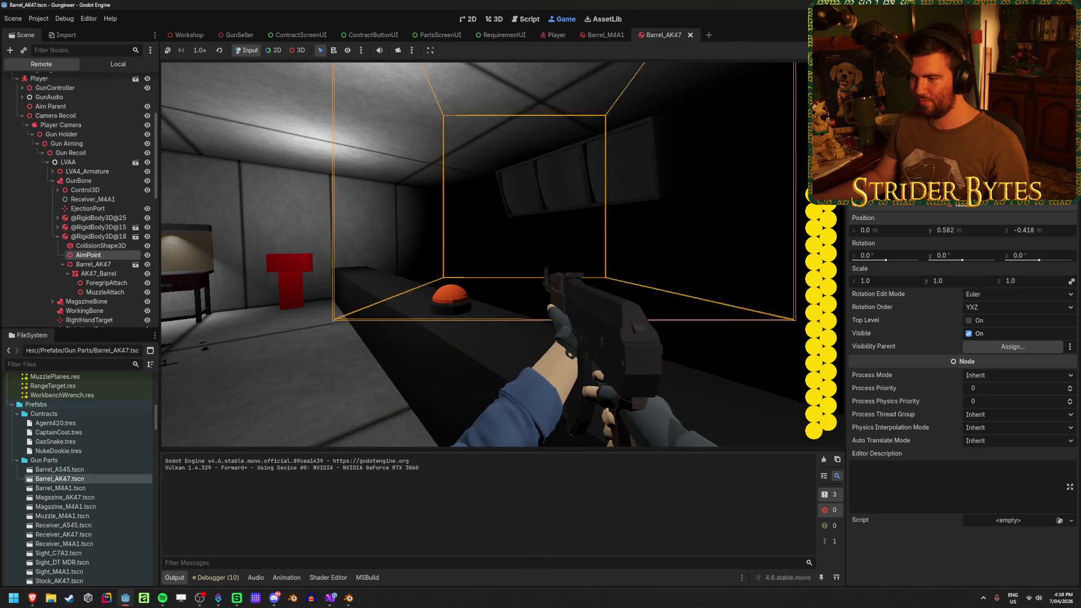
Step: Test aiming the rifle while nudging AimPoint's Position Y between 0.05 and 0.1
right_click(612, 287)
right_click(612, 287)
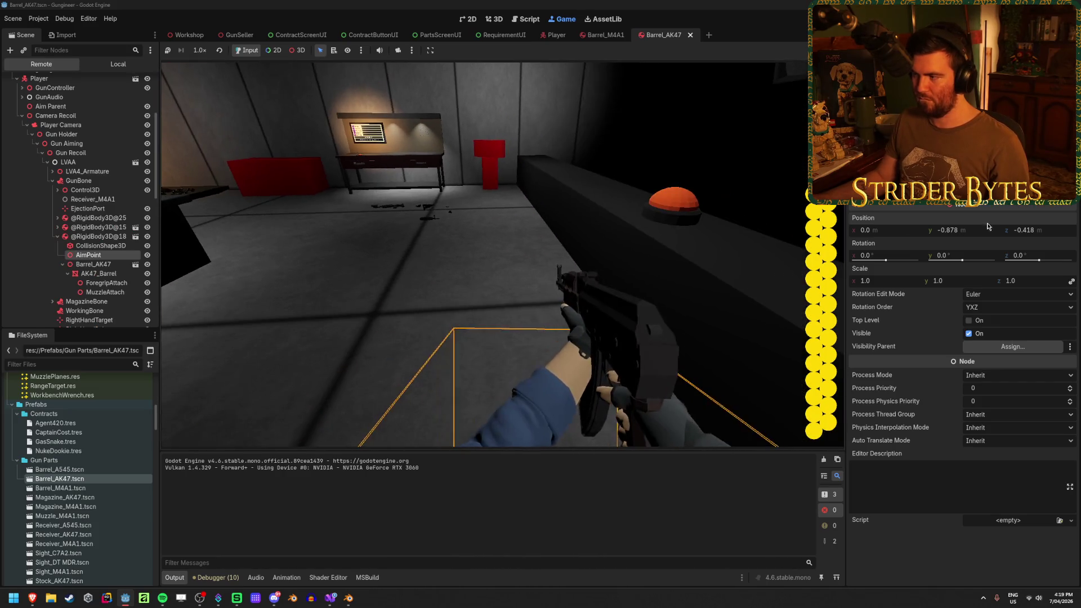
left_click(960, 230)
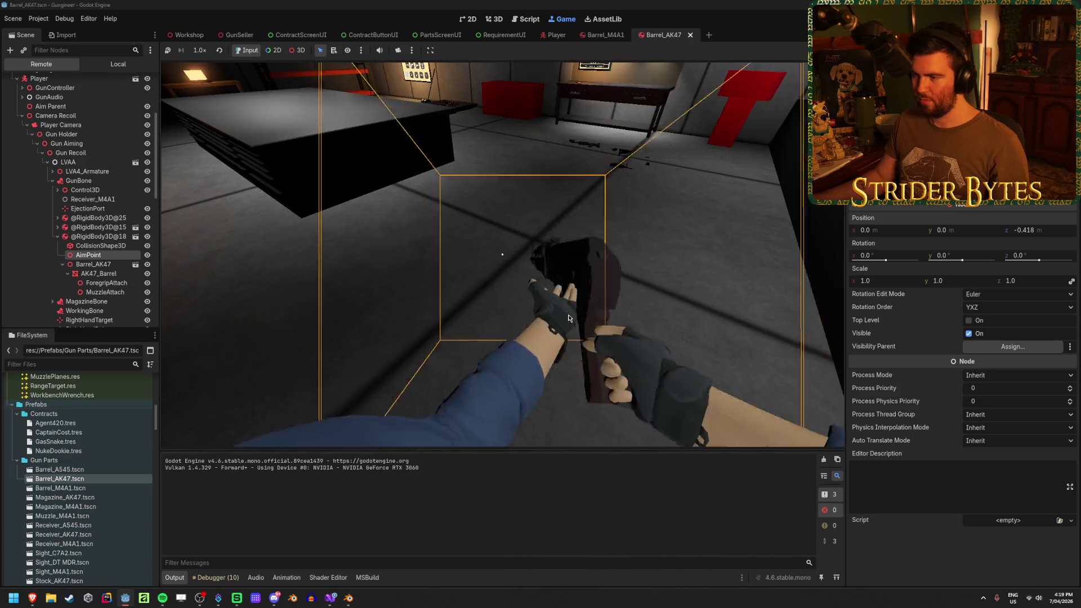
key("e")
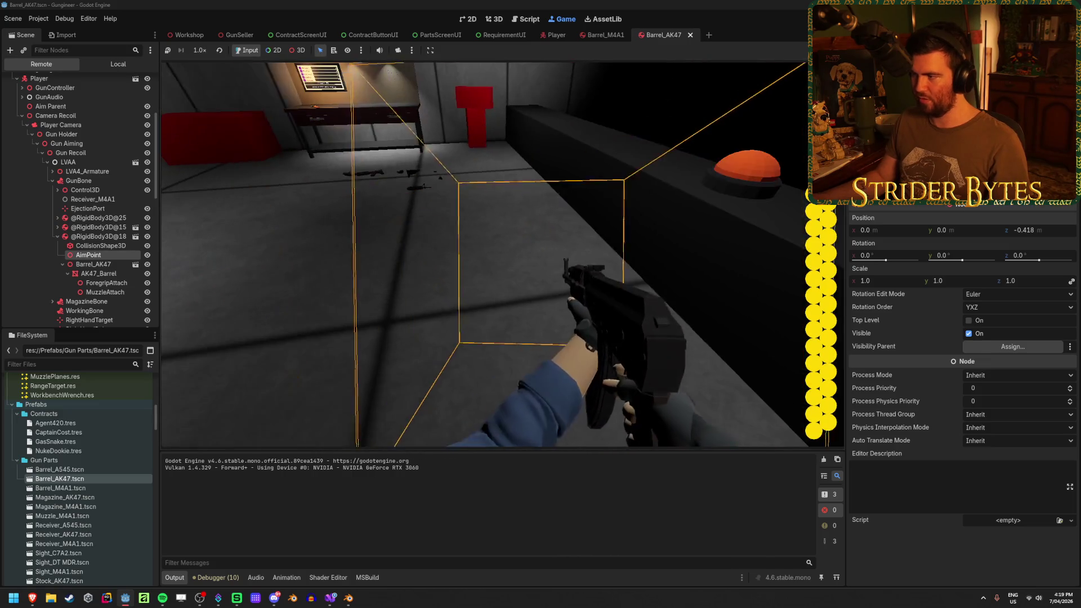
left_click_drag(953, 233, 957, 233)
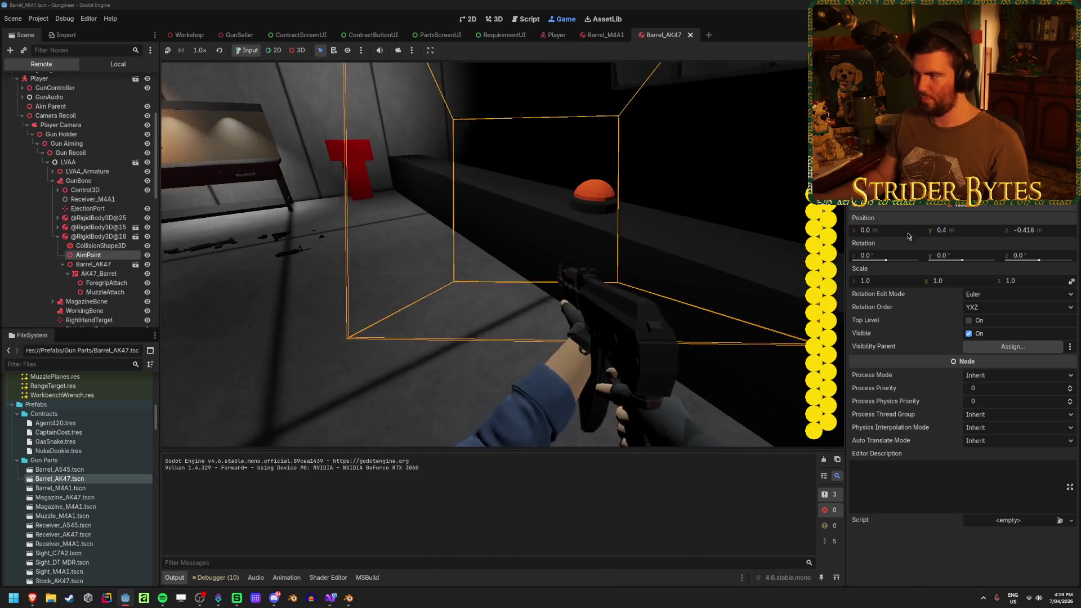
left_click(964, 229)
type("0.1")
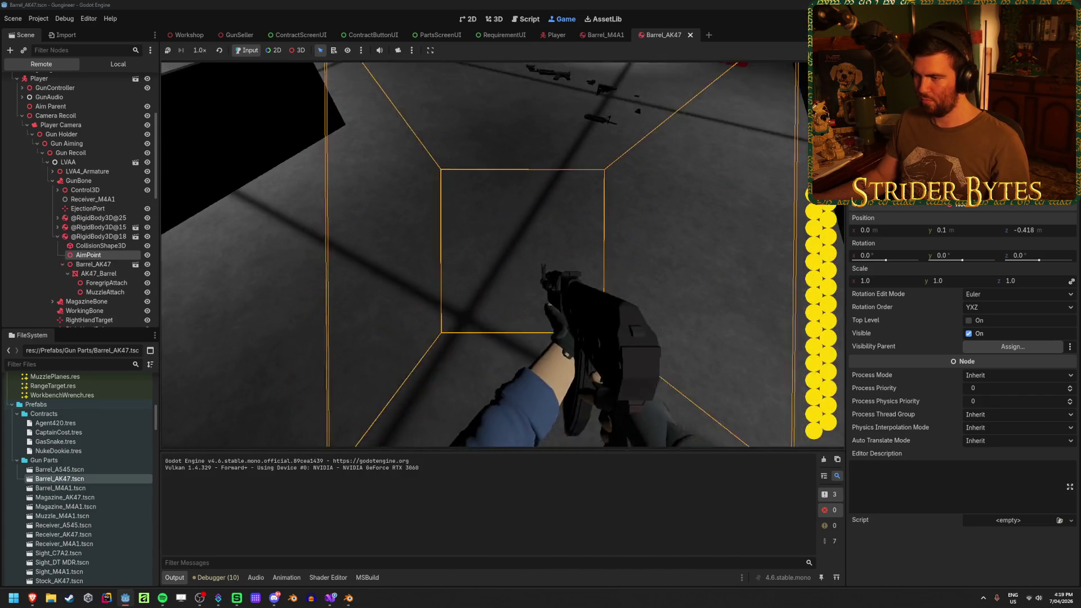
left_click(967, 231)
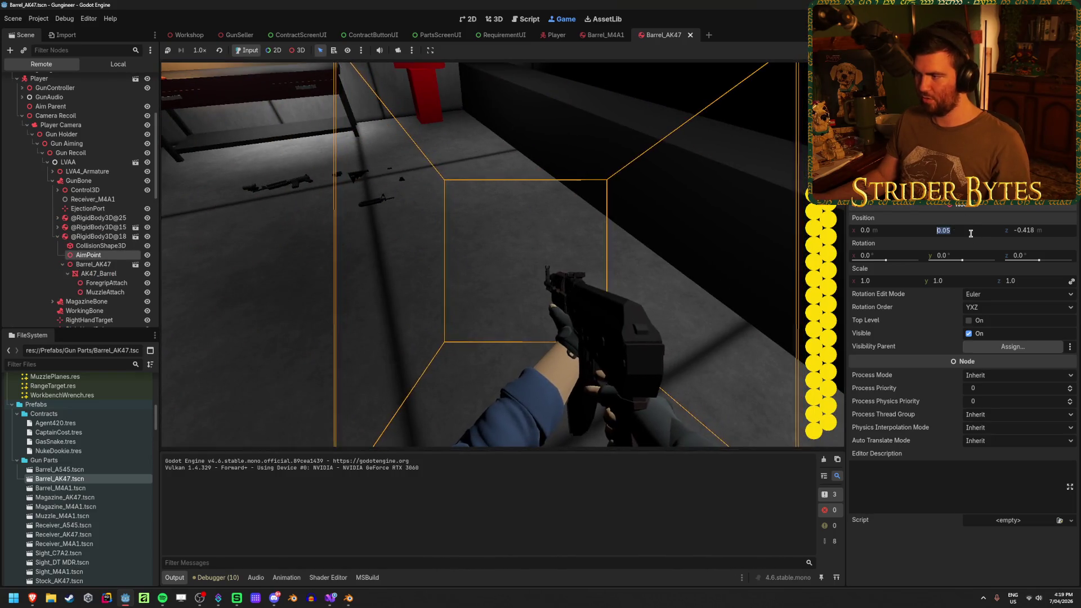
type("0.06")
left_click(621, 208)
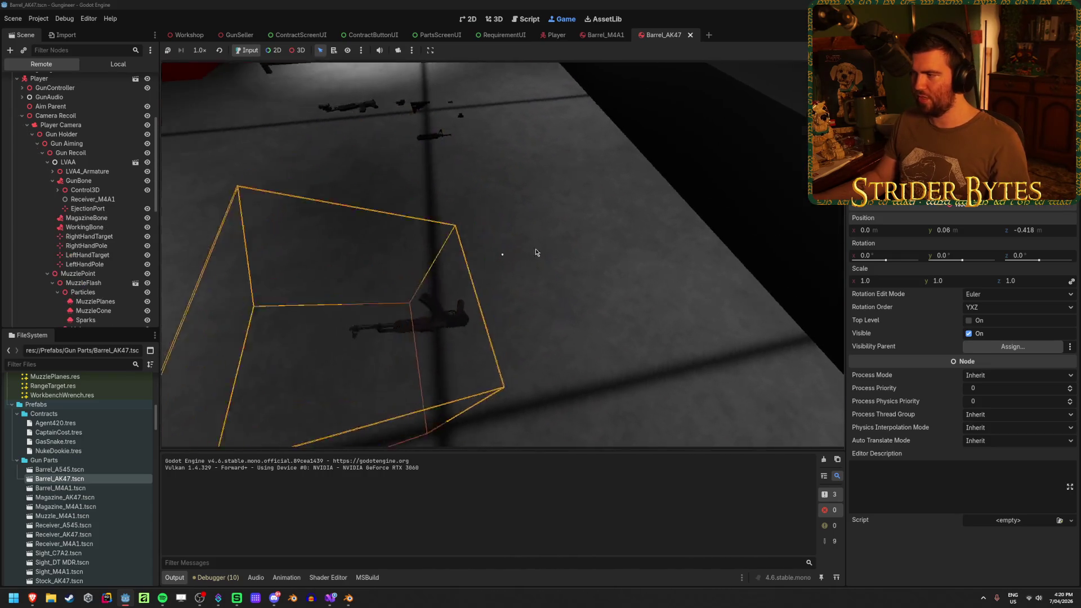
Step: Set AimPoint's Position Y to -0.94 in the Inspector
left_click(986, 230)
type("-0.94")
key("Return")
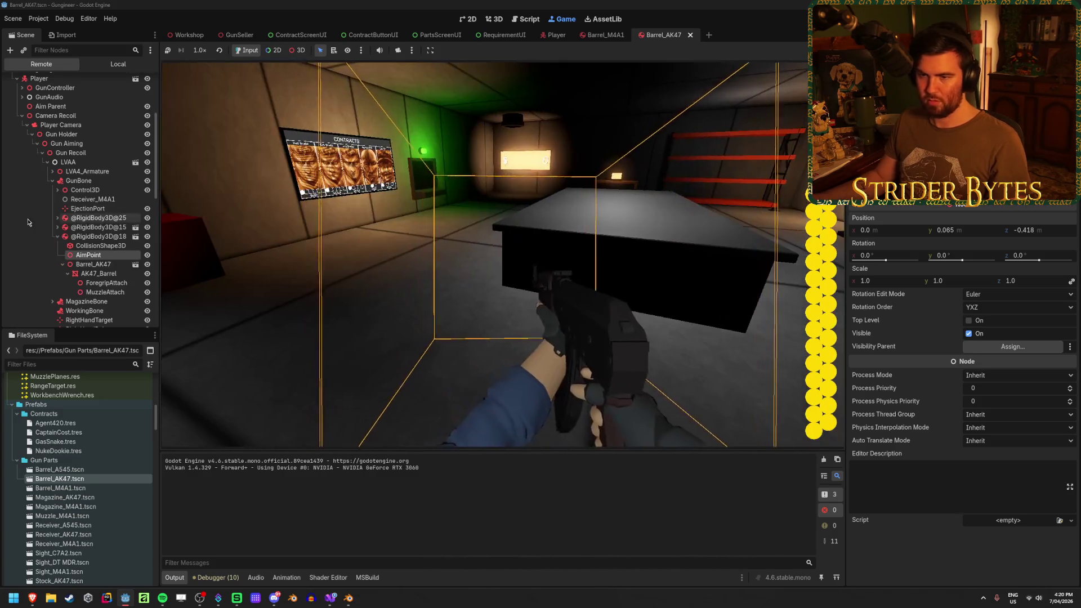
scroll(76, 213, "down", 4)
scroll(76, 212, "down", 6)
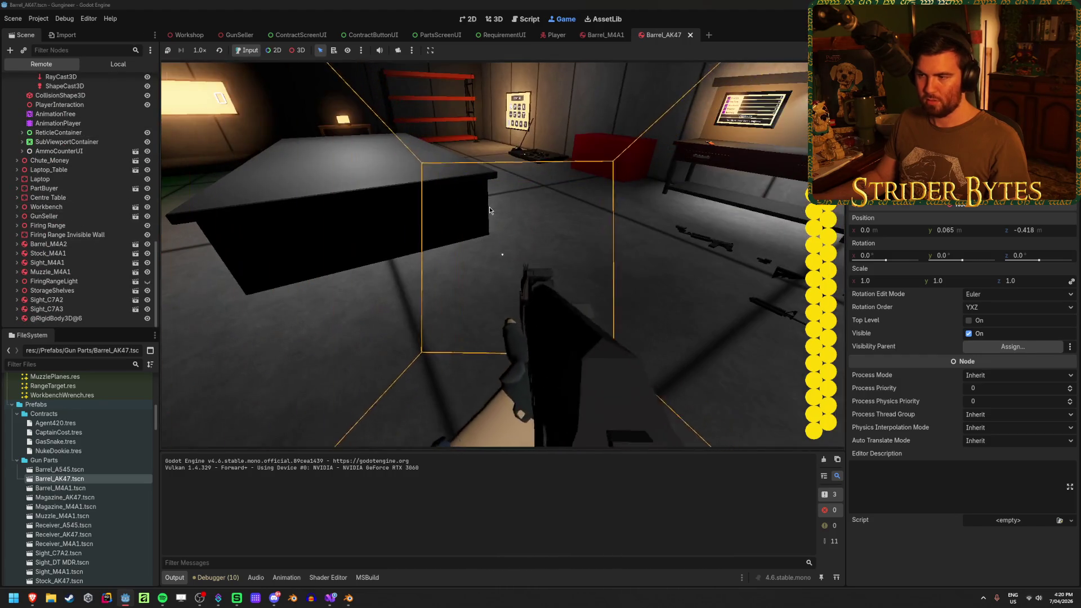
Step: Aim down sights to check alignment, walk around the room, then stop the game
right_click(488, 210)
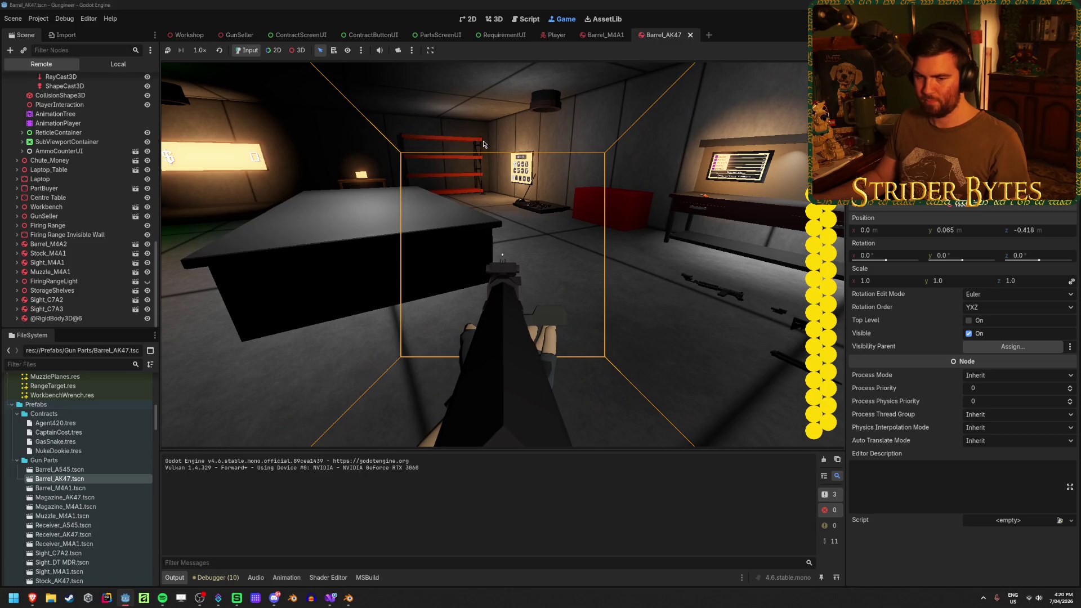
key("w")
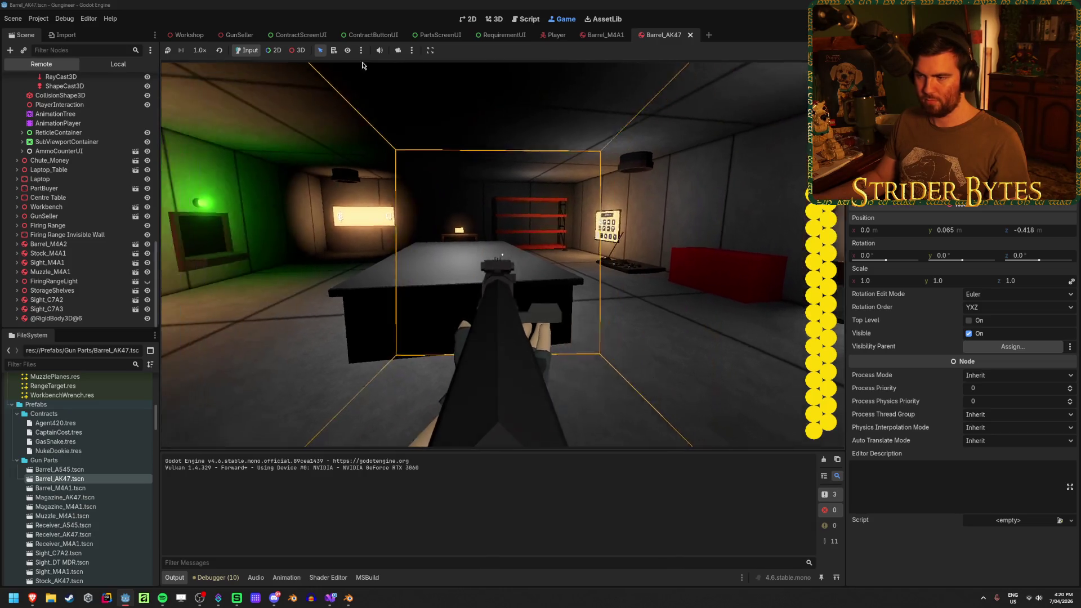
key("s")
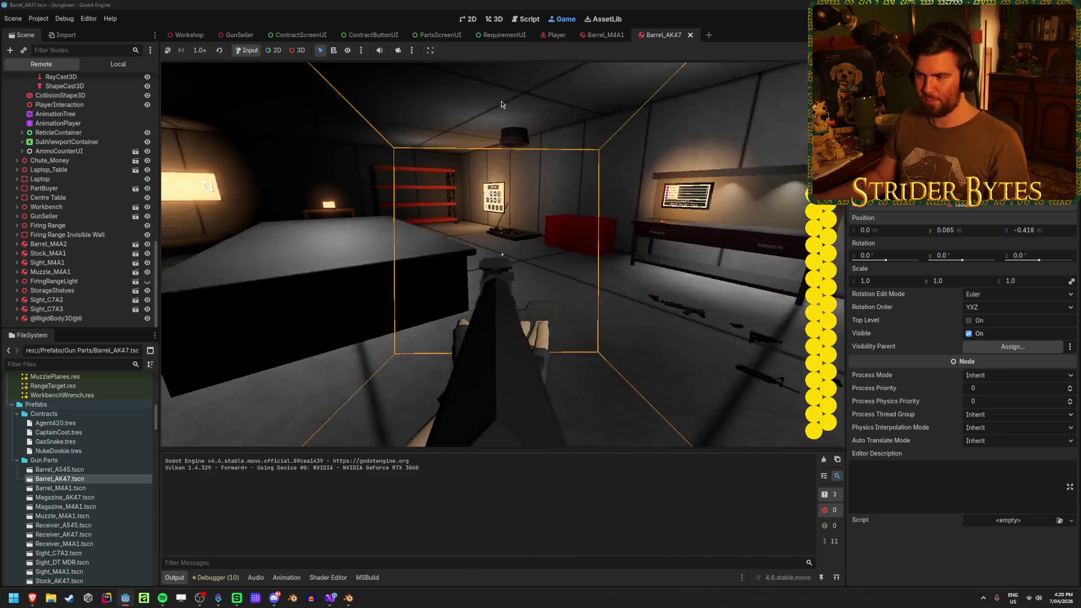
right_click(449, 109)
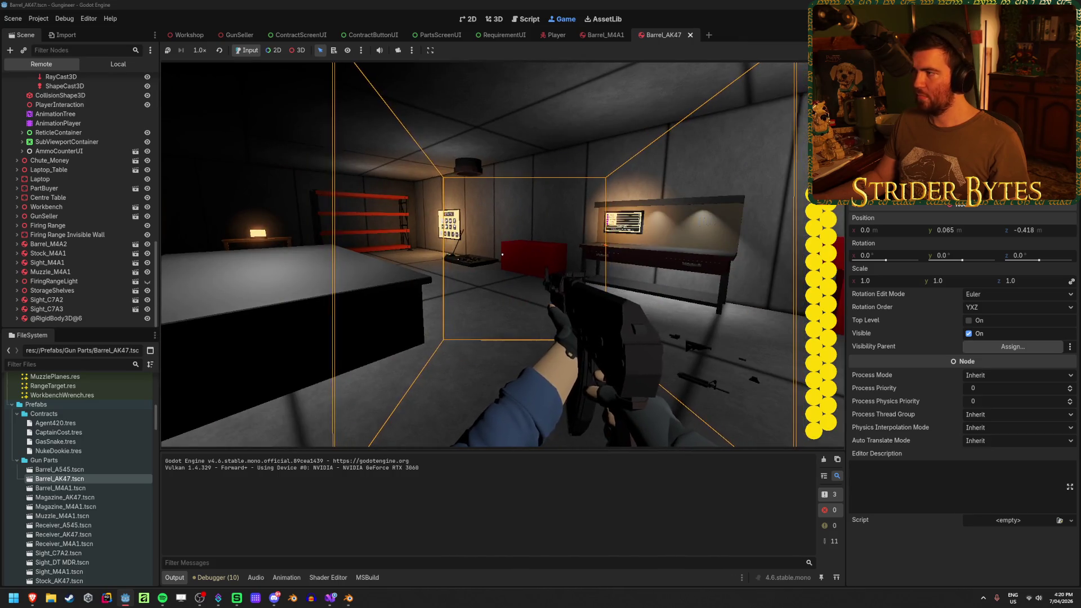
key("F8")
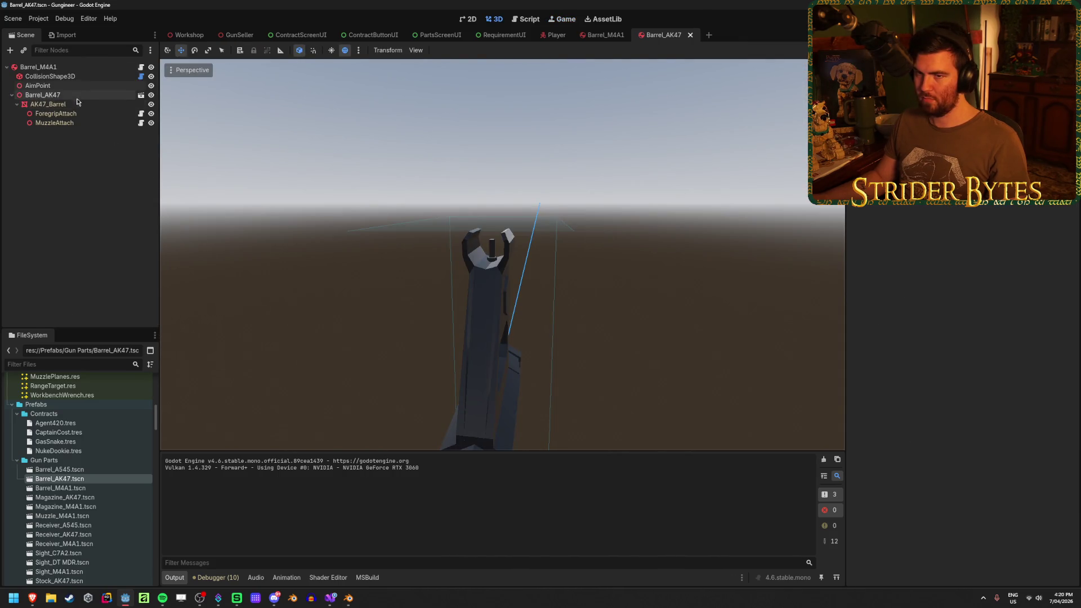
Step: Select the AK47 barrel's AimPoint and orbit the viewport to view it from the side and down the barrel
left_click(68, 86)
mouse_move(698, 248)
left_mouse_down()
mouse_move(639, 248)
mouse_move(674, 248)
mouse_move(482, 287)
left_mouse_up()
scroll(482, 287, "up", 5)
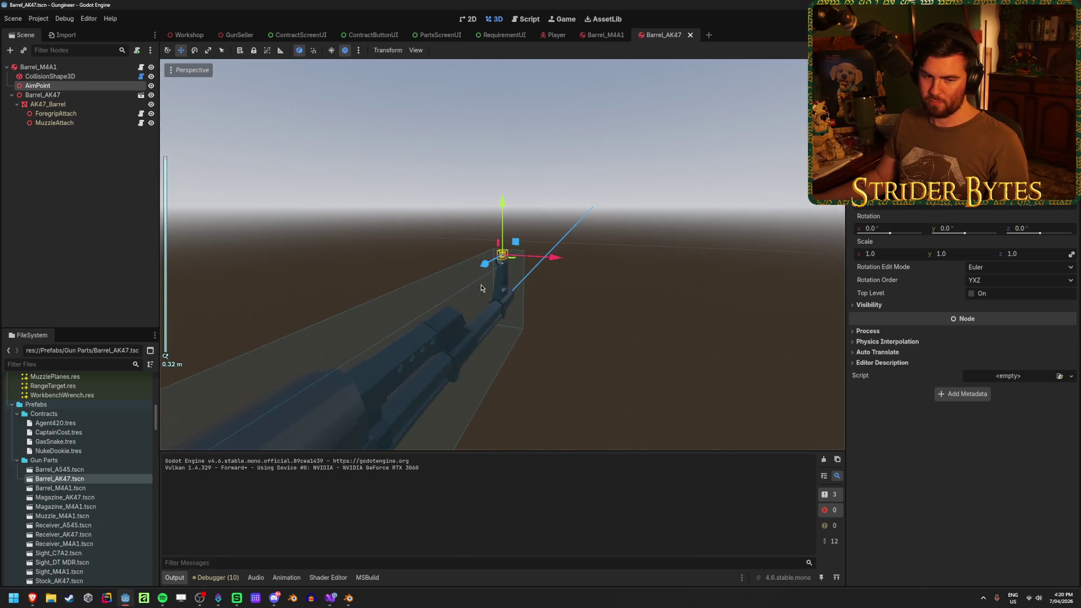
mouse_move(480, 284)
left_mouse_down()
mouse_move(707, 342)
mouse_move(670, 302)
left_mouse_up()
scroll(670, 301, "down", 5)
left_click(457, 294)
left_click_drag(457, 298, 541, 302)
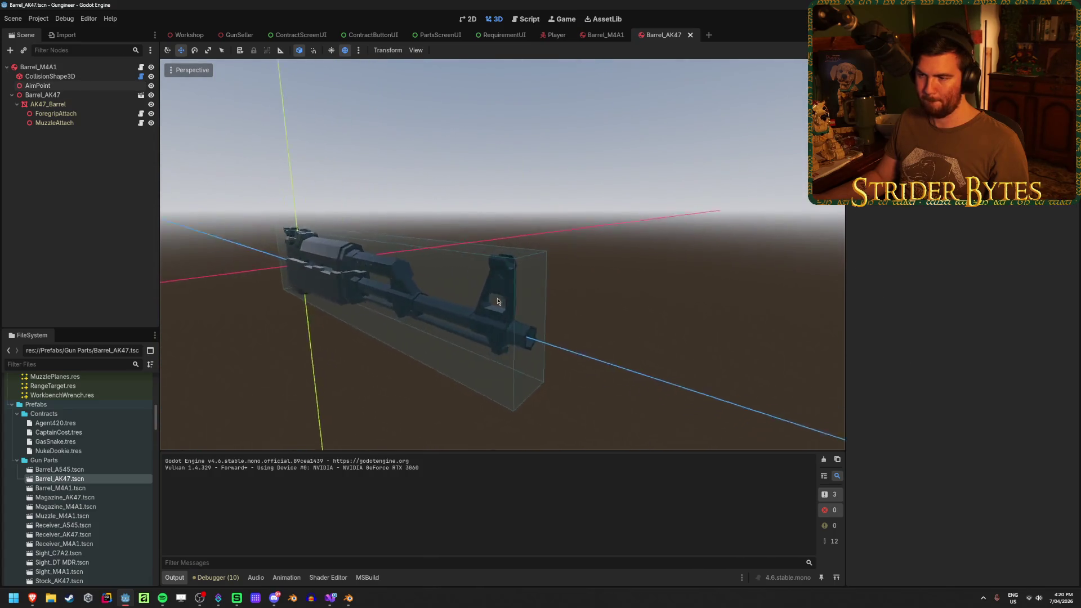
scroll(617, 306, "up", 5)
scroll(628, 306, "up", 2)
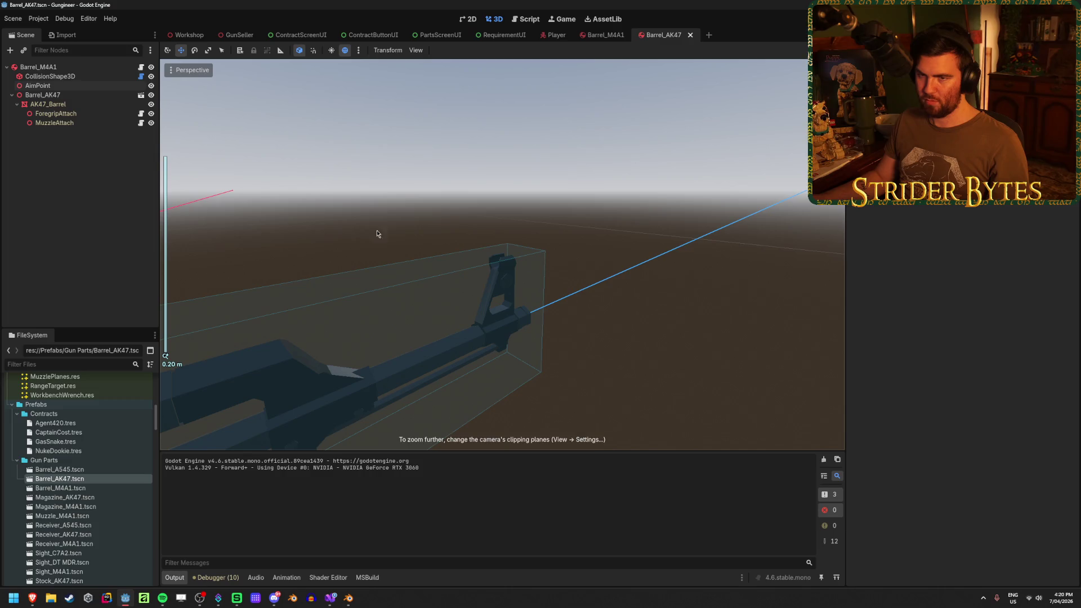
mouse_move(424, 228)
left_mouse_down()
mouse_move(488, 206)
mouse_move(504, 220)
mouse_move(505, 207)
mouse_move(490, 207)
mouse_move(505, 195)
mouse_move(487, 200)
mouse_move(436, 256)
mouse_move(394, 222)
mouse_move(439, 205)
left_mouse_up()
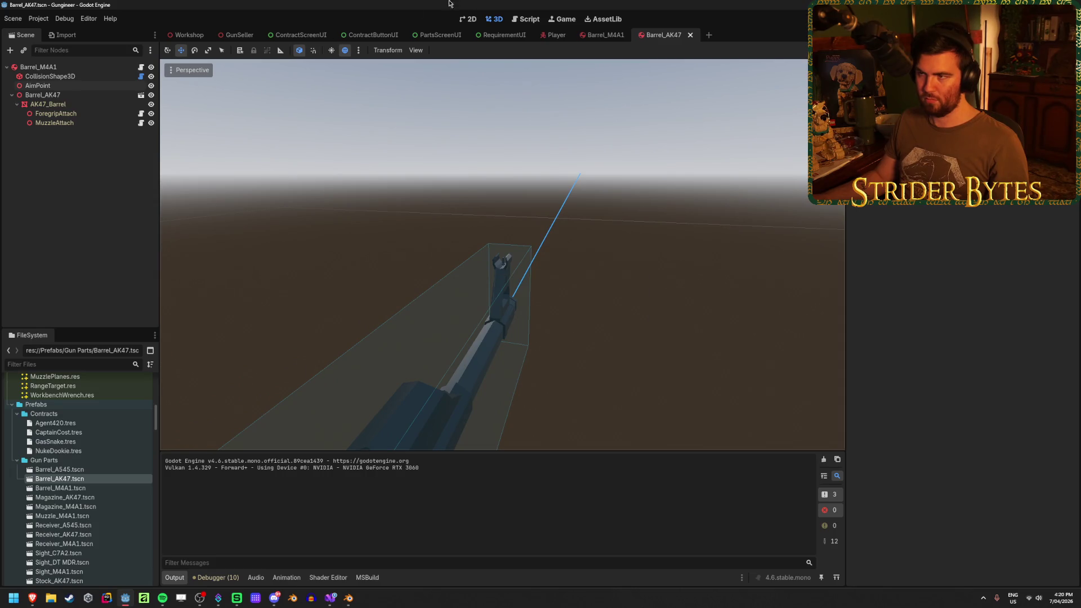
Step: Compare against the Barrel_M4A1 scene, return to Barrel_AK47, and clear the Output log
left_click(604, 35)
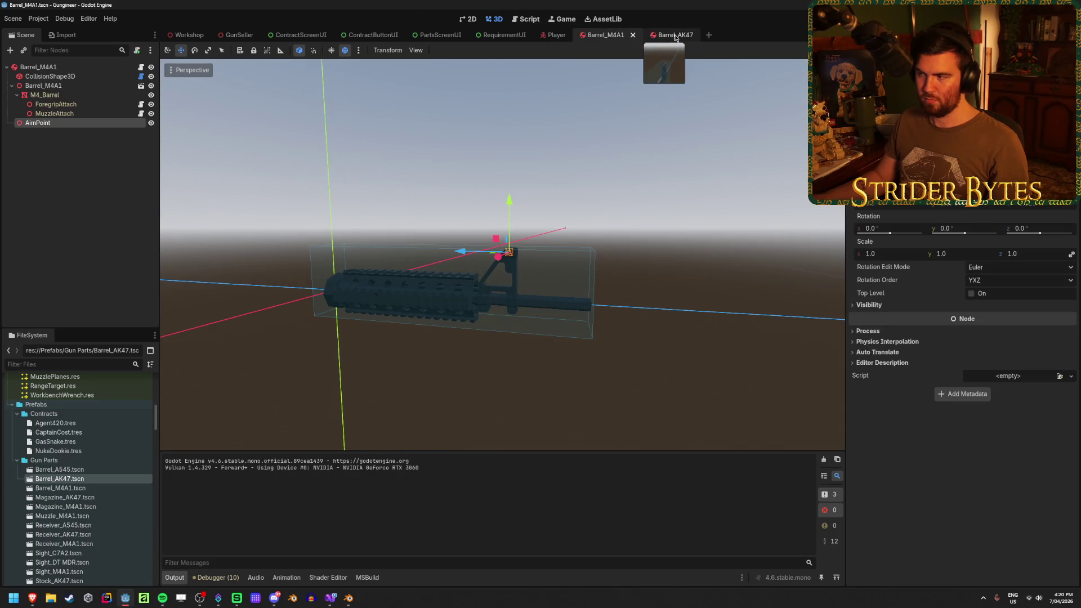
left_click(675, 36)
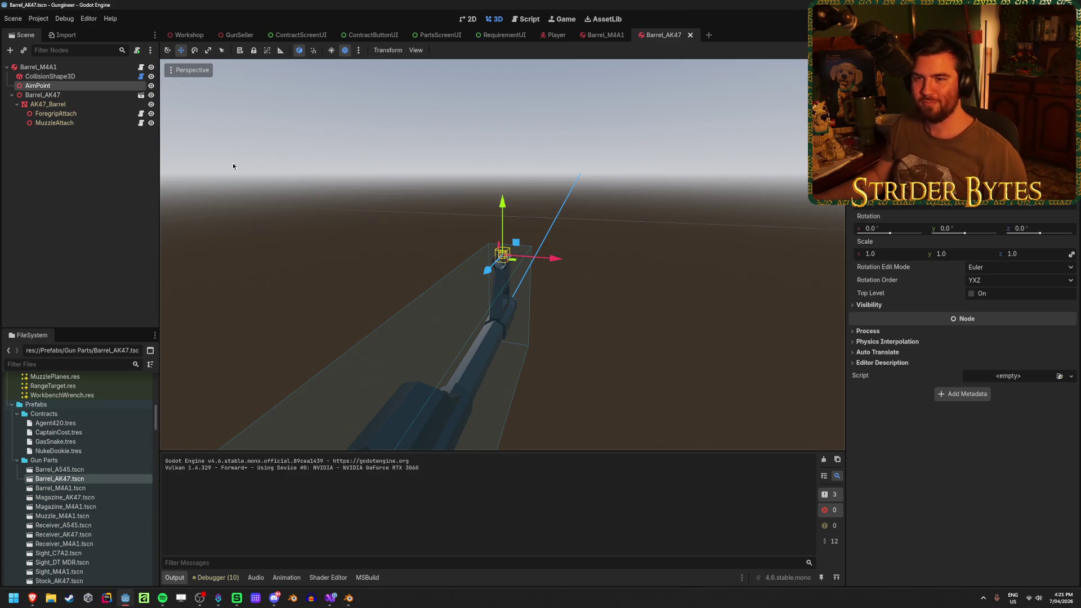
left_click(56, 175)
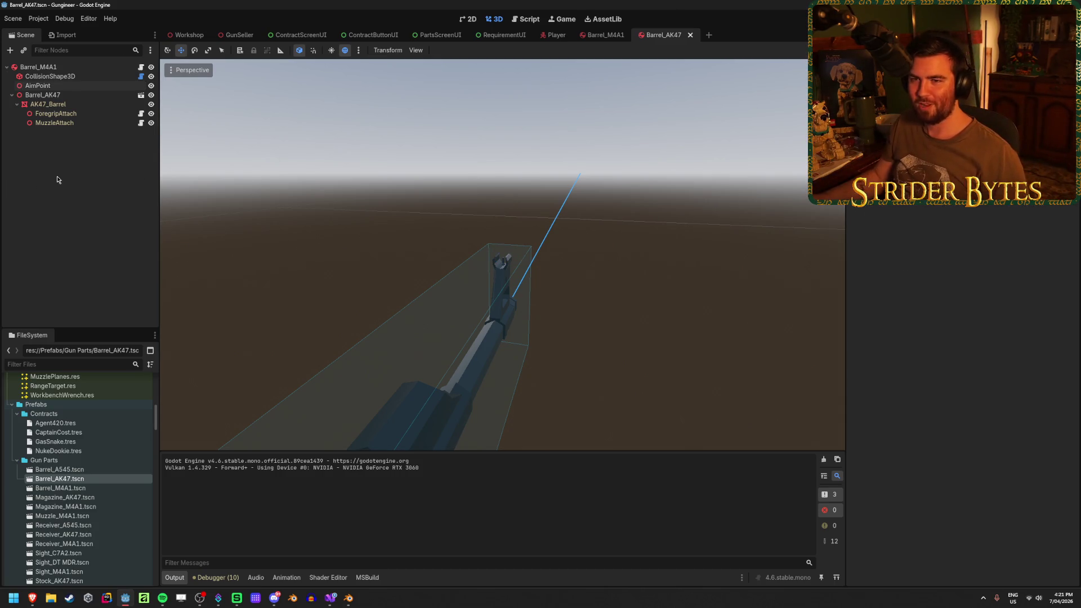
left_click(11, 95)
left_click(11, 95)
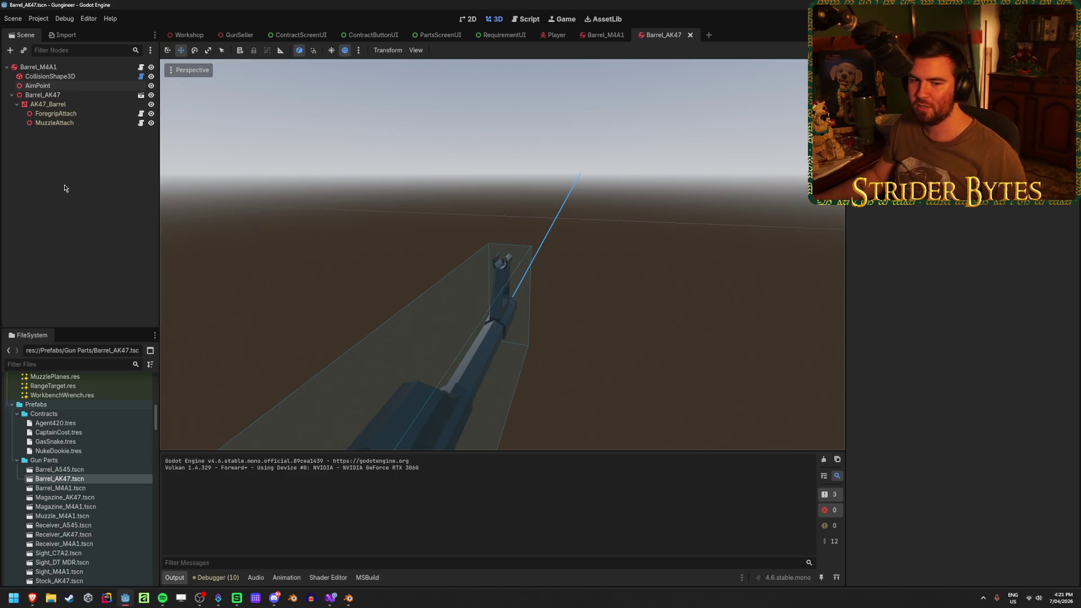
left_click(824, 460)
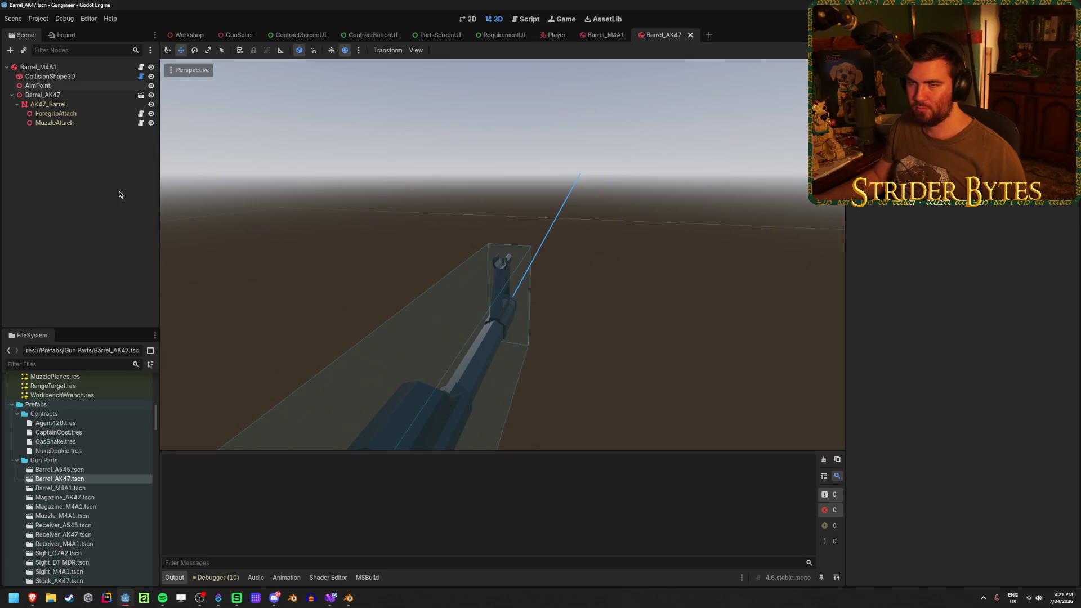
left_click(79, 94)
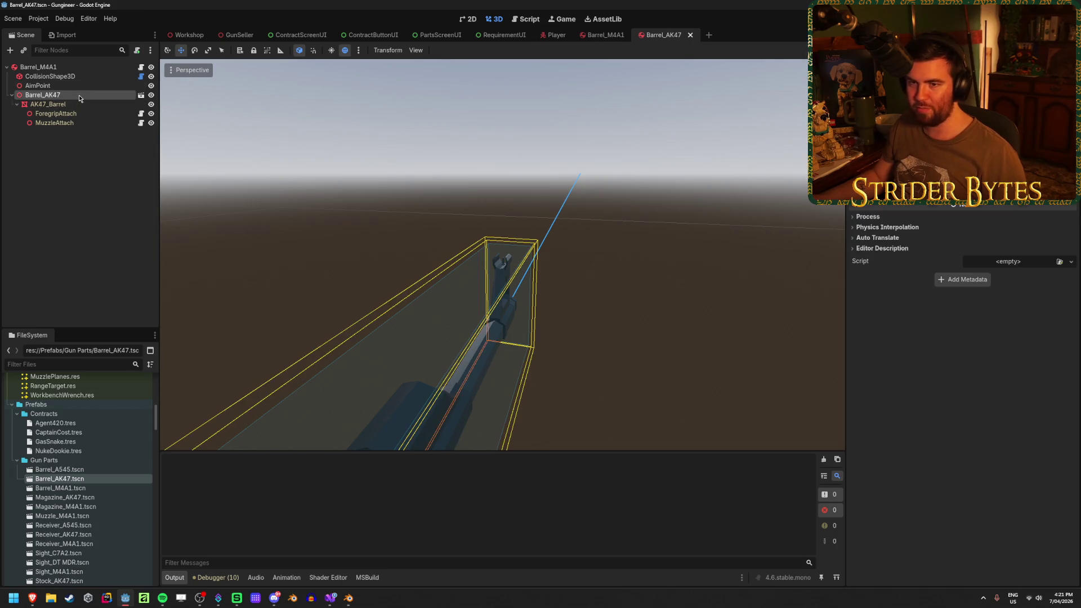
Step: Click through Barrel_AK47, ForegripAttach and AimPoint, then close the Barrel_AK47 and Barrel_M4A1 tabs
left_click(61, 164)
left_click(64, 95)
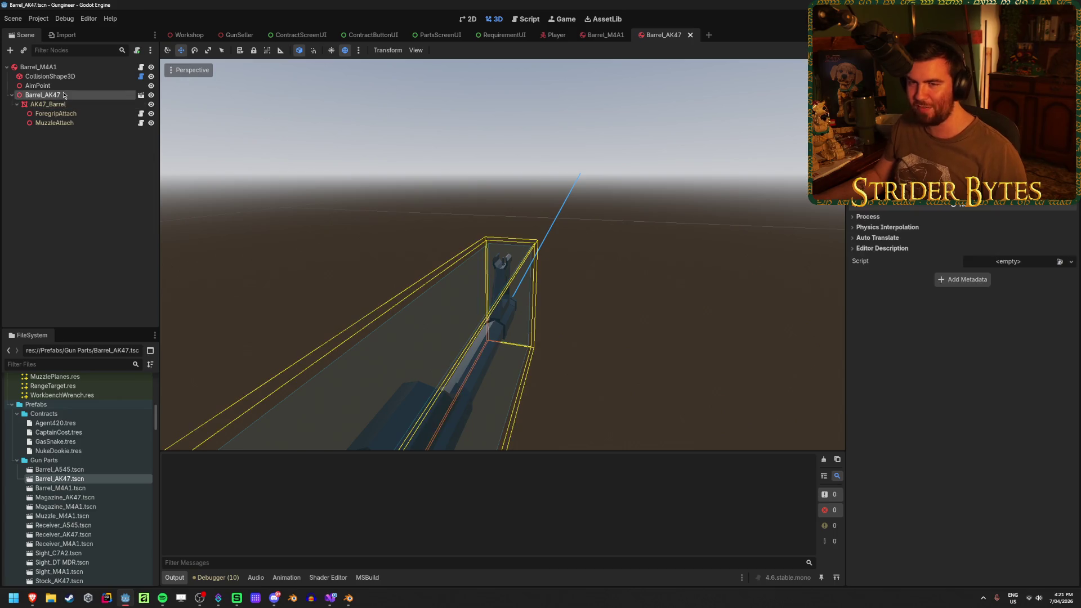
left_click(68, 164)
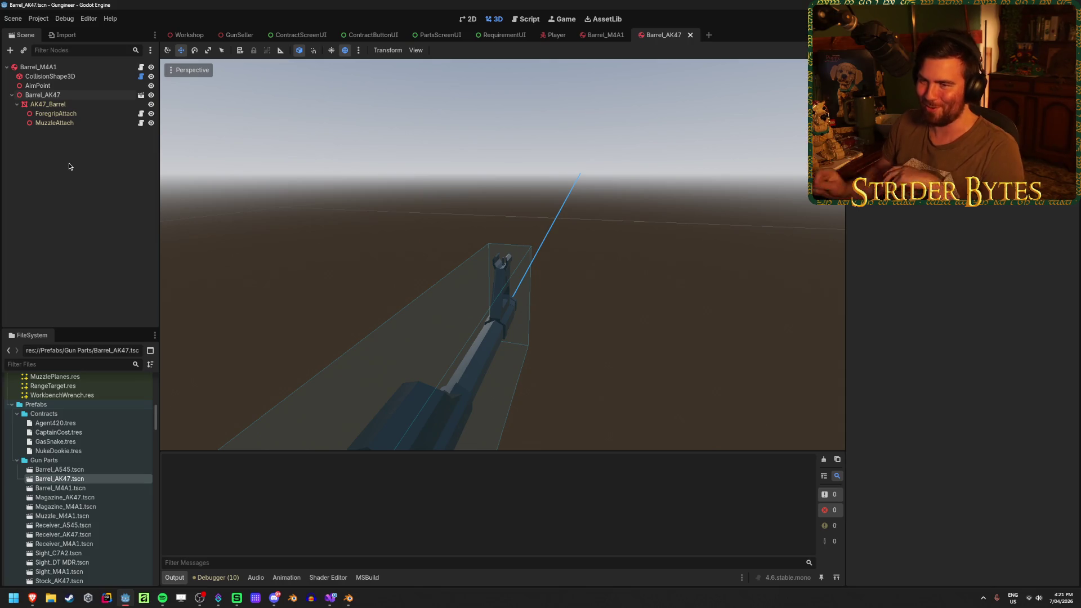
left_click(110, 94)
left_click(60, 157)
left_click(73, 113)
left_click(82, 95)
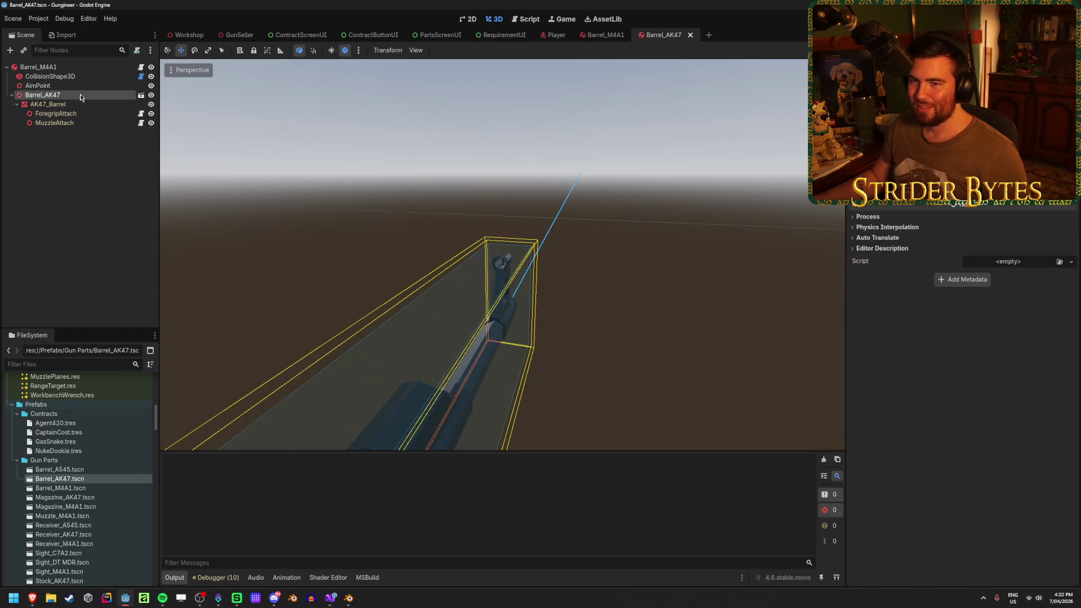
left_click(82, 86)
left_click(102, 223)
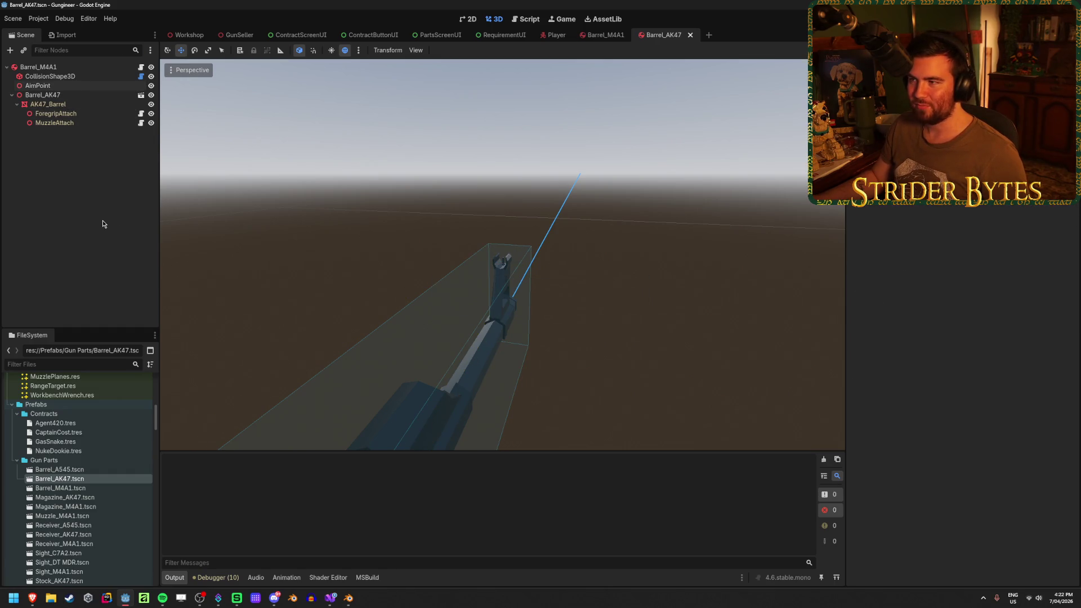
left_click(690, 35)
left_click(633, 35)
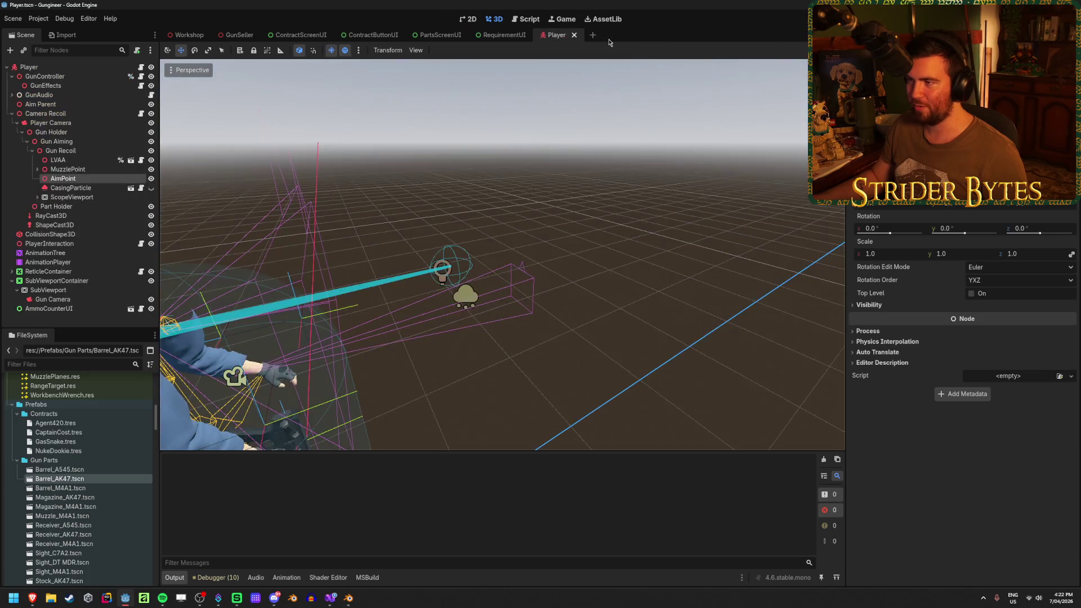
Step: Close the Player scene and switch to Workshop, briefly checking the GunSeller scene
left_click(574, 35)
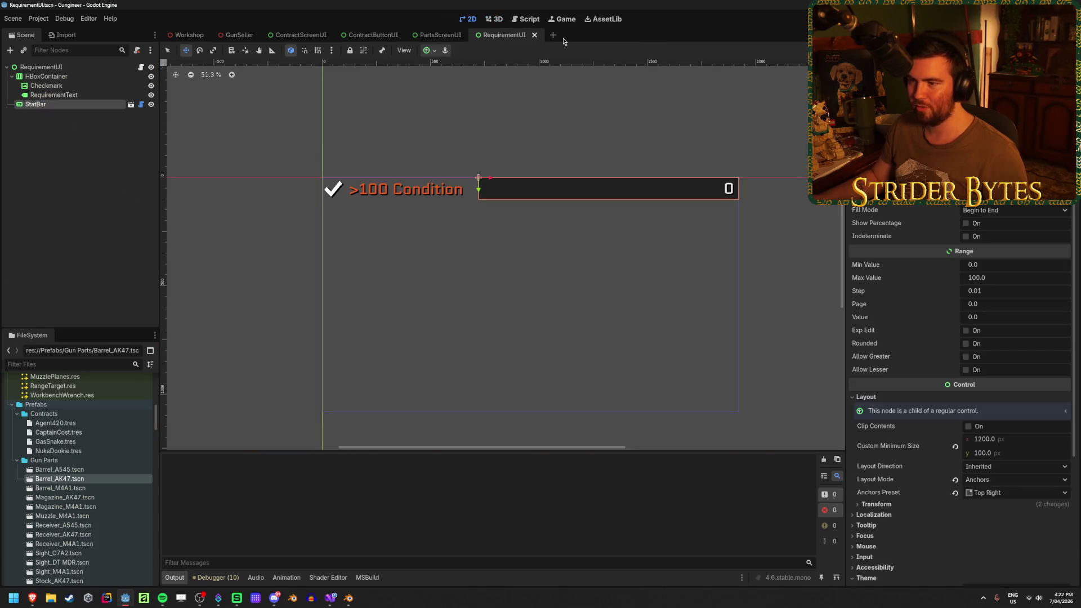
left_click(181, 37)
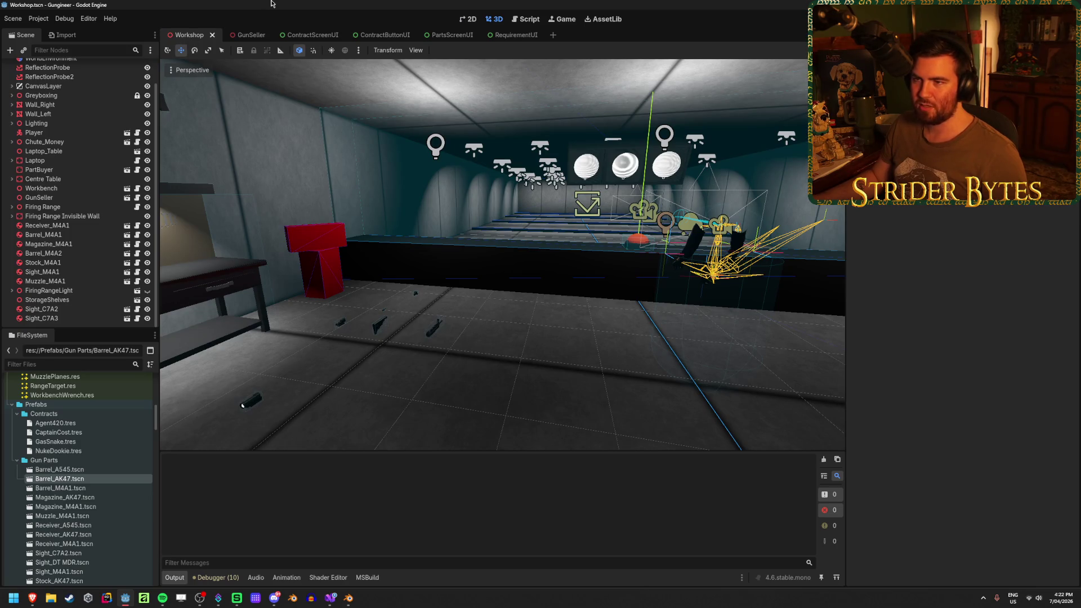
left_click(248, 35)
left_click(191, 34)
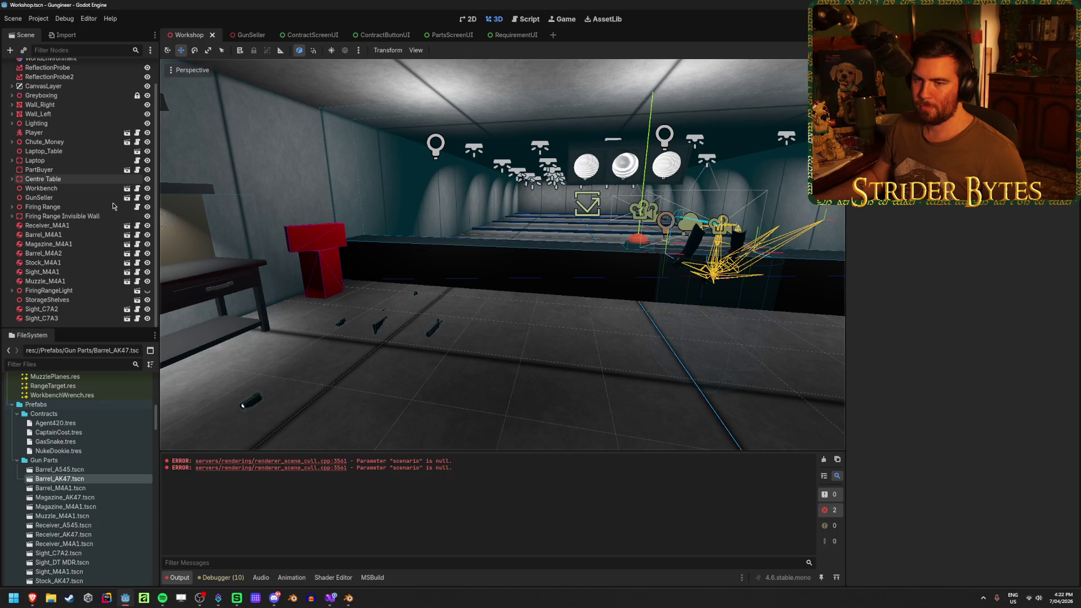
Step: Fly around the Workshop viewport to view the Contracts wall, workbench and firing range
left_click_drag(485, 338, 549, 360)
mouse_move(333, 349)
left_mouse_down()
mouse_move(237, 338)
mouse_move(321, 332)
left_mouse_up()
scroll(248, 338, "up", 5)
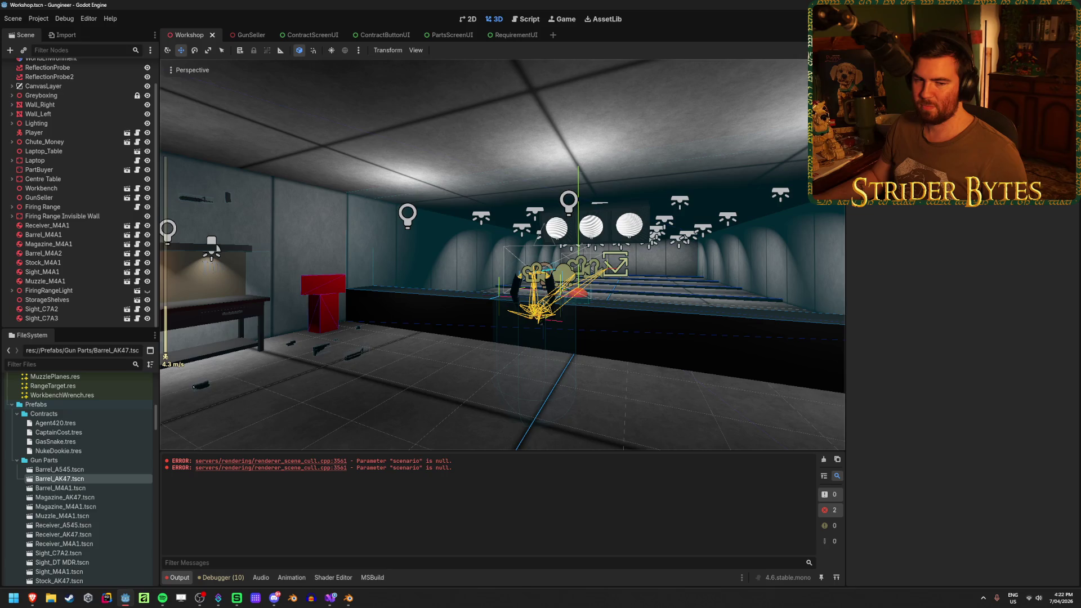
scroll(217, 248, "up", 2)
left_click_drag(217, 247, 394, 253)
left_click_drag(473, 355, 473, 355)
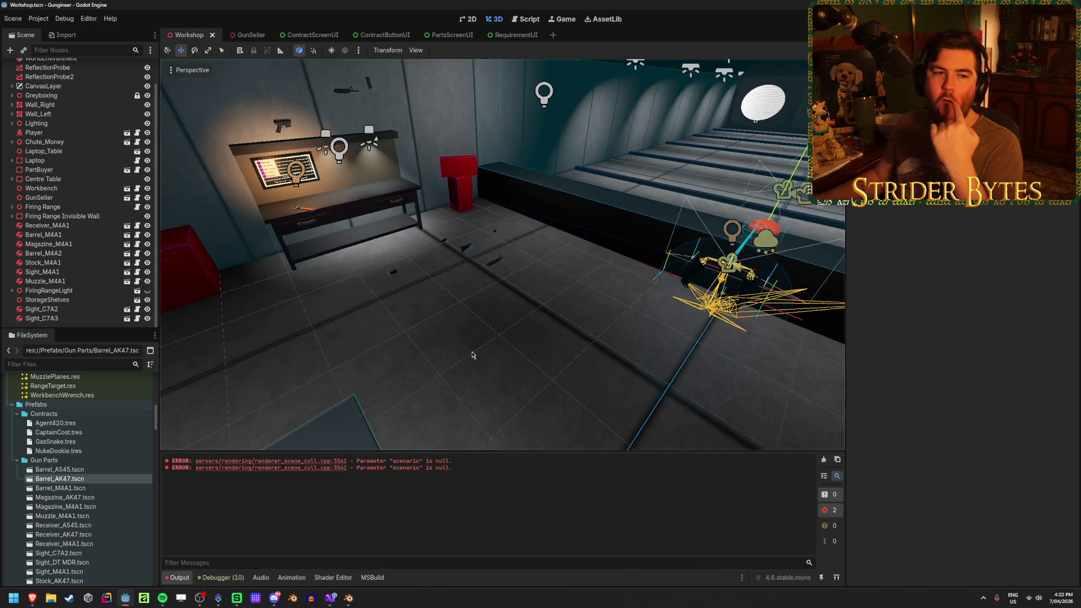
left_click_drag(473, 354, 473, 355)
left_click_drag(525, 410, 498, 394)
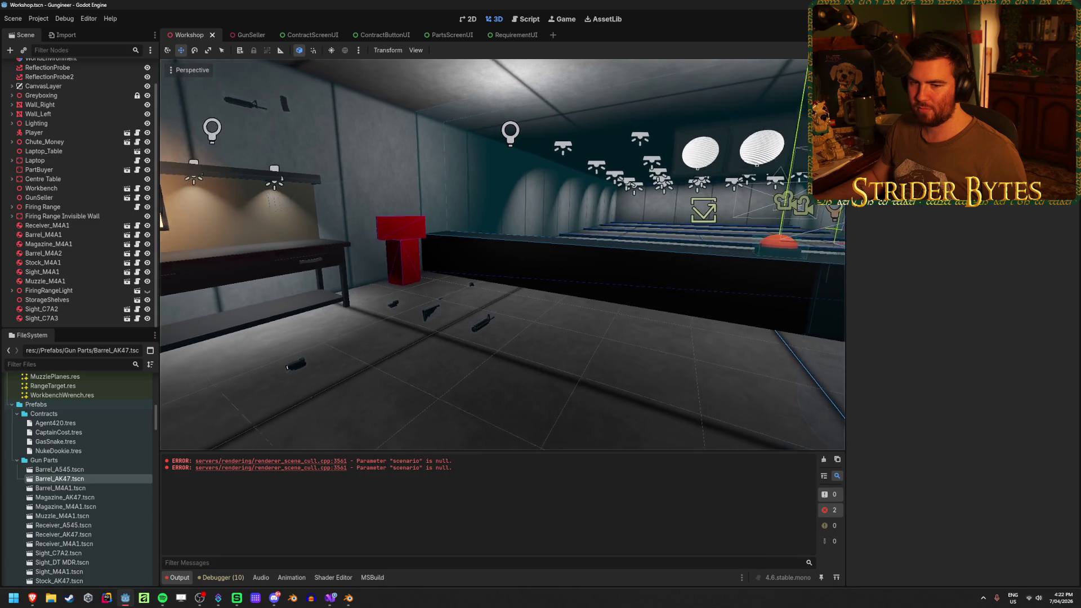
Step: Select and deselect a workshop light, then build and run the game
left_click(498, 394)
left_click(347, 382)
left_click_drag(530, 375, 530, 375)
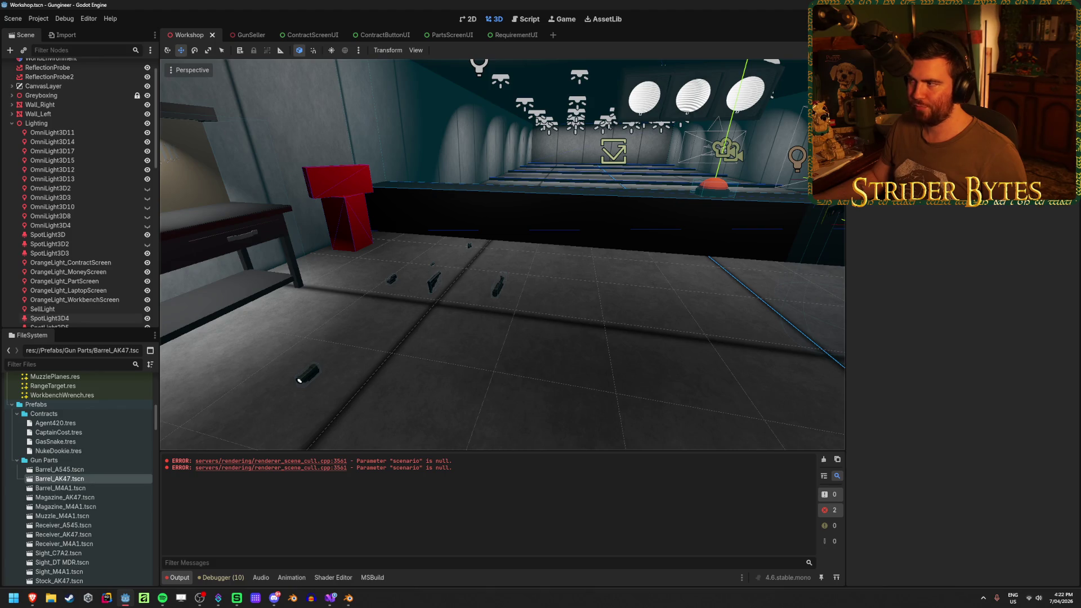
key("F5")
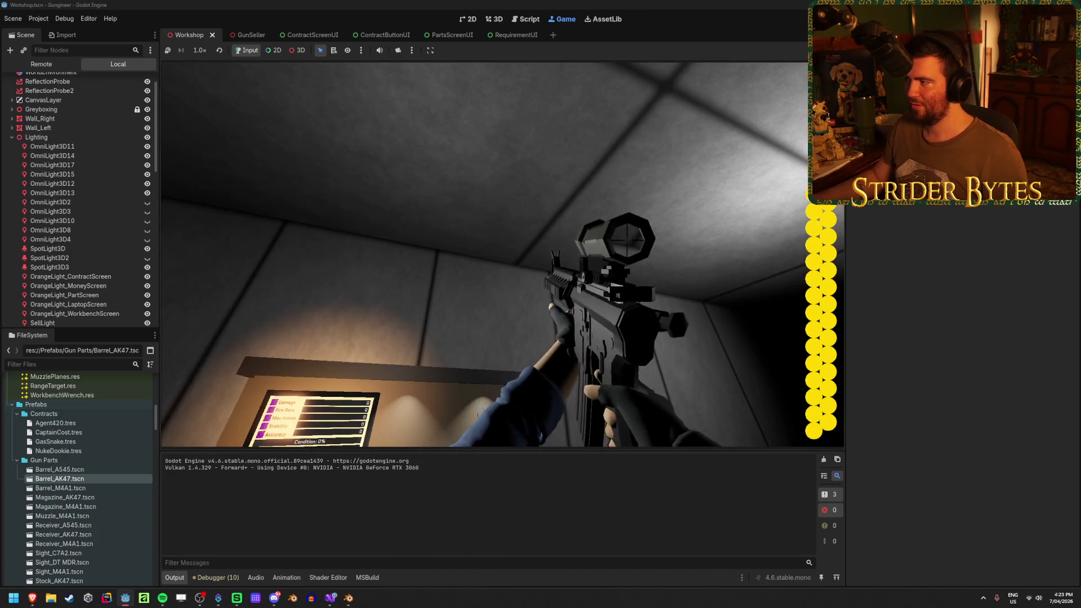
Step: Stop the game, open Sight_DT MDR.tscn from Gun Parts, and orbit around the sight
key("F8")
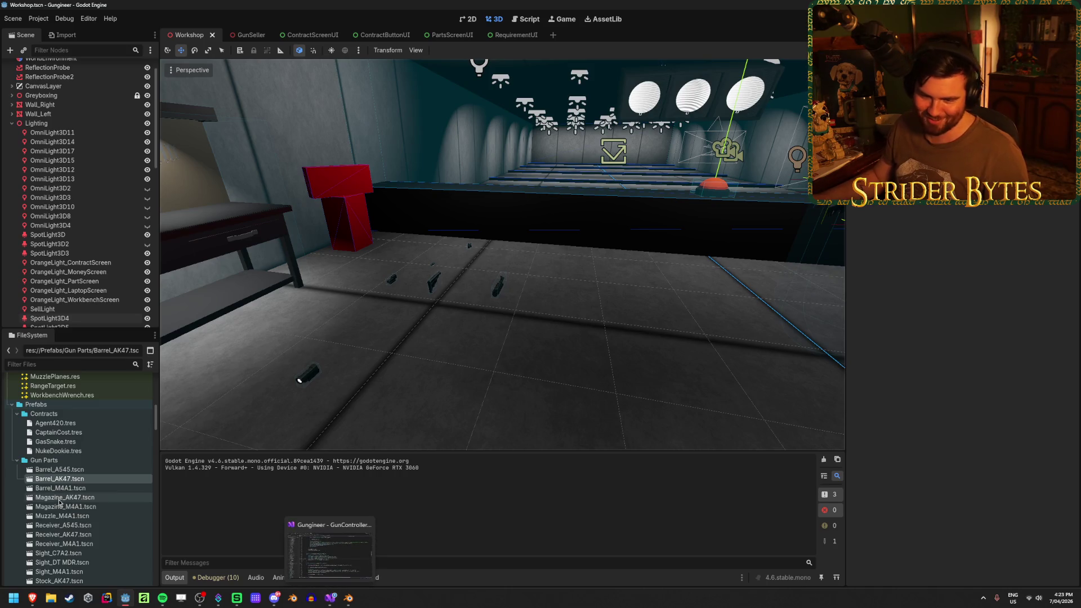
scroll(77, 467, "down", 3)
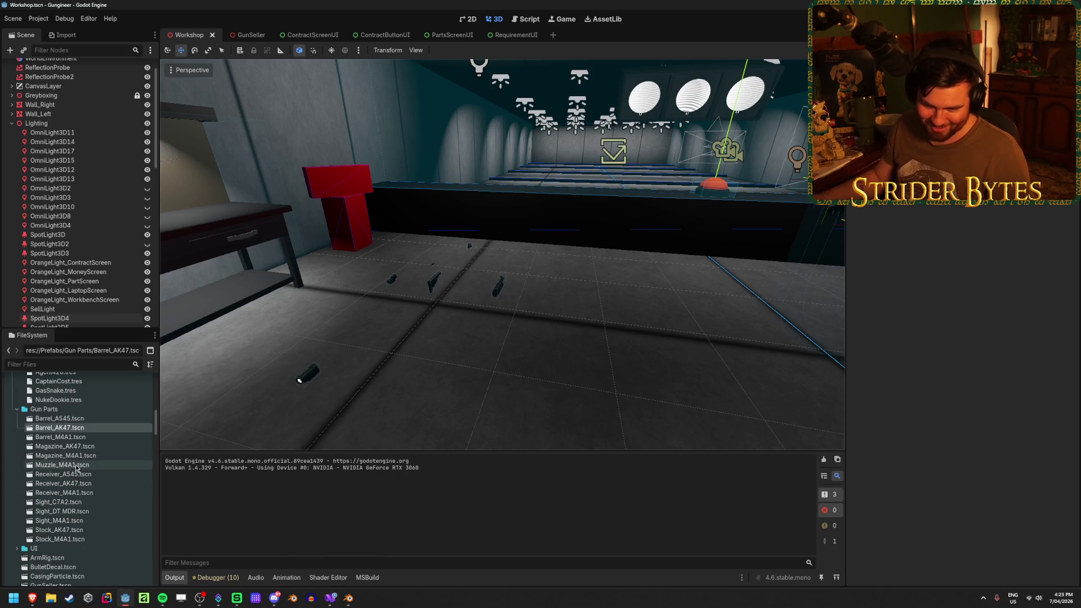
double_click(77, 511)
scroll(400, 368, "down", 4)
mouse_move(397, 369)
left_mouse_down()
mouse_move(447, 290)
mouse_move(452, 351)
mouse_move(476, 254)
mouse_move(192, 275)
mouse_move(219, 168)
left_mouse_up()
Step: Hide RedDotSight in the DT MDR sight, save, and inspect the sight from the front
left_click(151, 113)
left_click(135, 194)
key("ctrl+s")
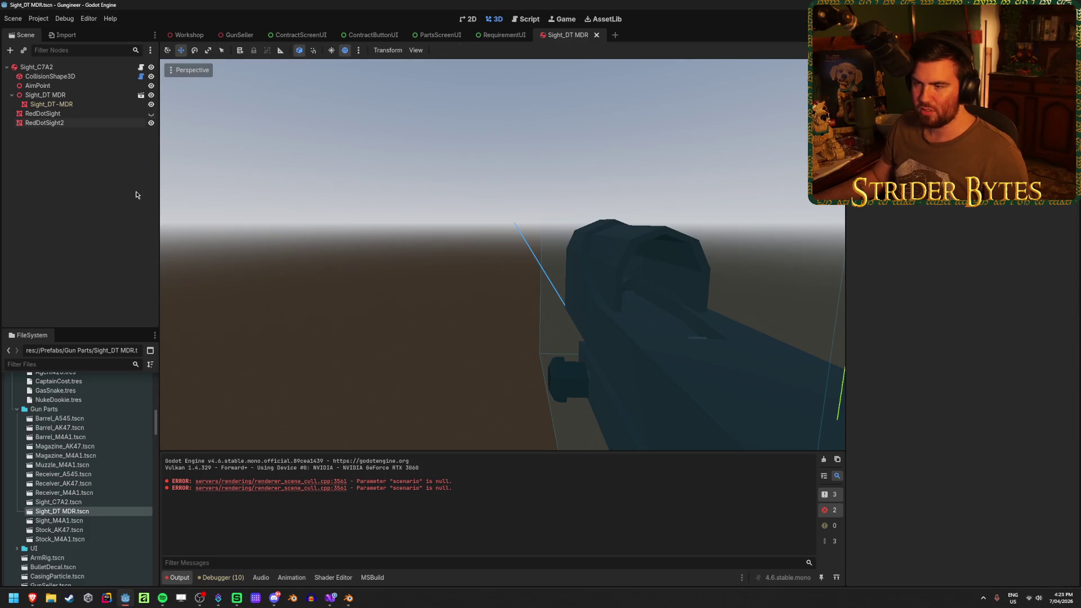
left_click(104, 123)
left_click(96, 99)
left_click_drag(477, 301, 491, 288)
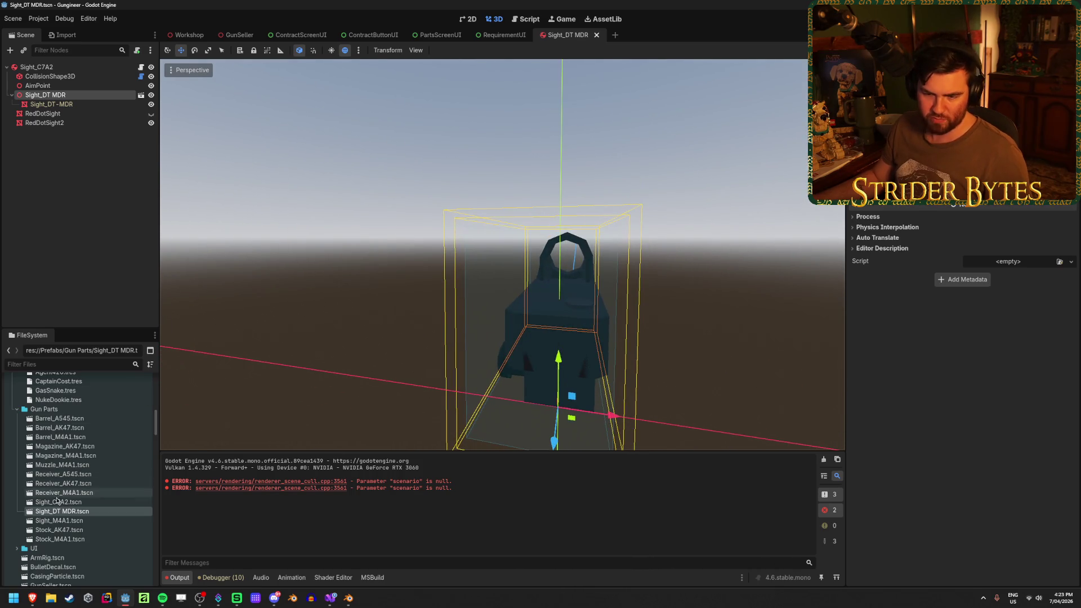
Step: In Sight_C7A2.tscn, slide AimPoint along Z forward to the scope's front lens
double_click(58, 502)
left_click(38, 86)
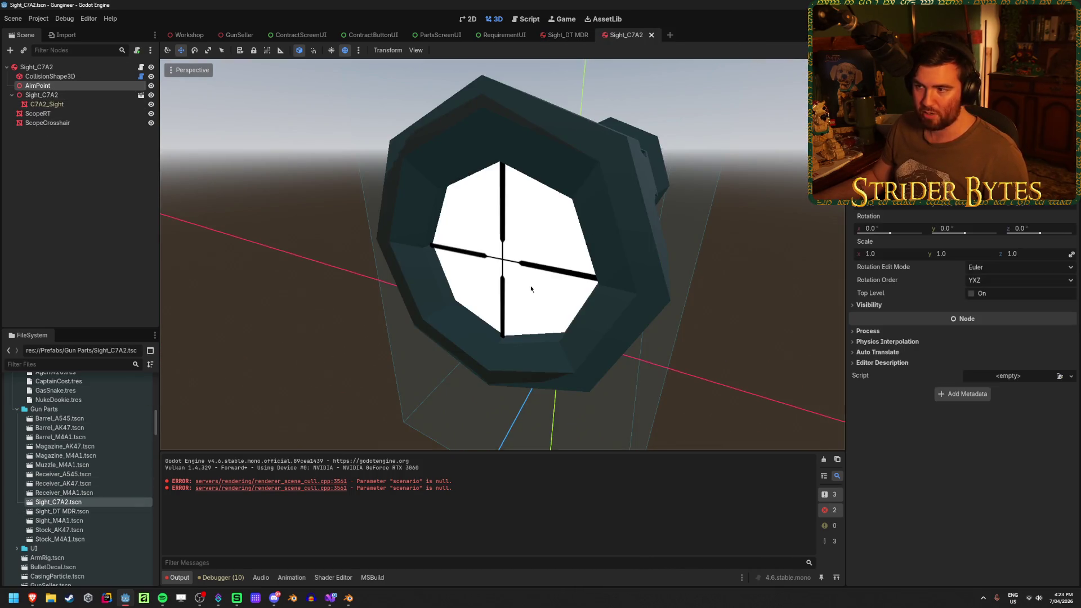
left_click_drag(428, 265, 616, 272)
scroll(555, 287, "up", 5)
mouse_move(176, 327)
left_mouse_down()
mouse_move(319, 294)
mouse_move(470, 278)
left_mouse_up()
Step: Lower the C7A2 AimPoint slightly and check it from a front view
mouse_move(505, 309)
left_mouse_down()
mouse_move(666, 278)
mouse_move(646, 299)
mouse_move(478, 211)
mouse_move(624, 265)
left_mouse_up()
scroll(589, 287, "up", 5)
mouse_move(507, 202)
left_mouse_down()
mouse_move(505, 218)
mouse_move(647, 241)
mouse_move(580, 259)
mouse_move(529, 252)
left_mouse_up()
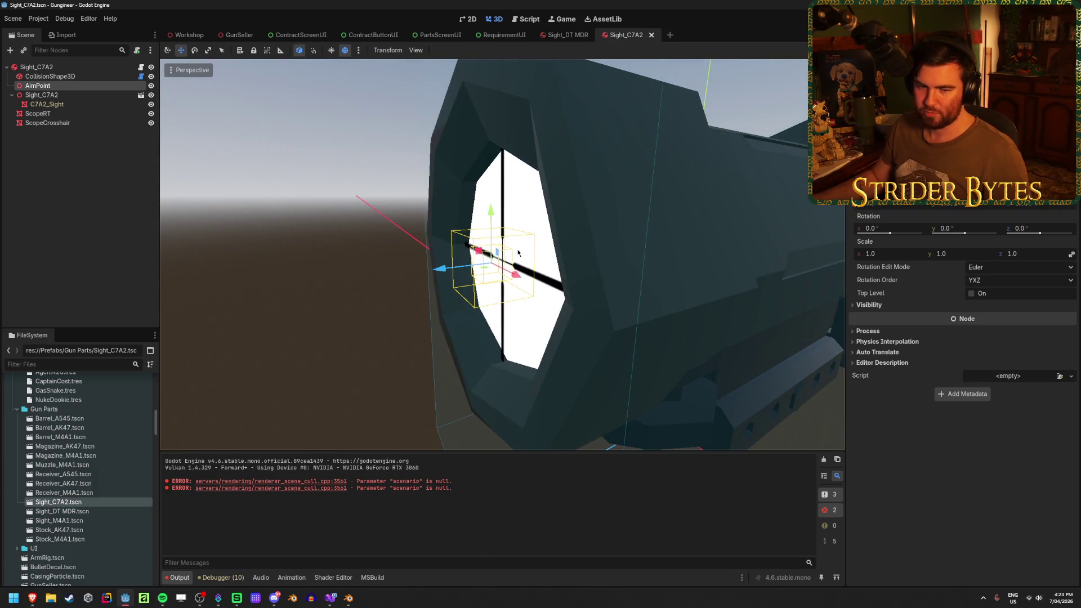
scroll(286, 307, "down", 5)
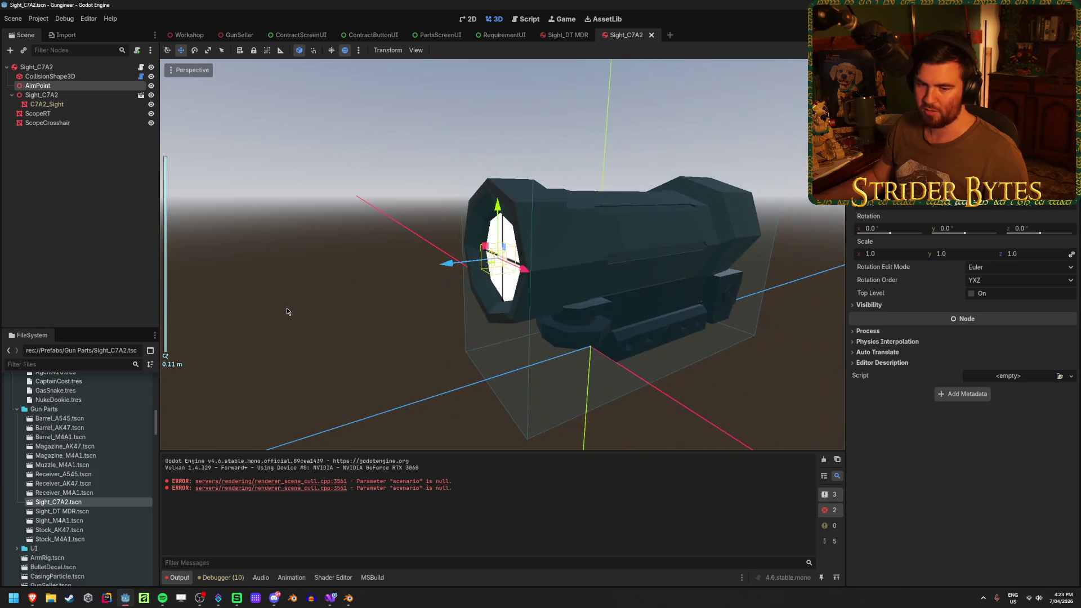
left_click(286, 307)
left_click_drag(286, 307, 359, 308)
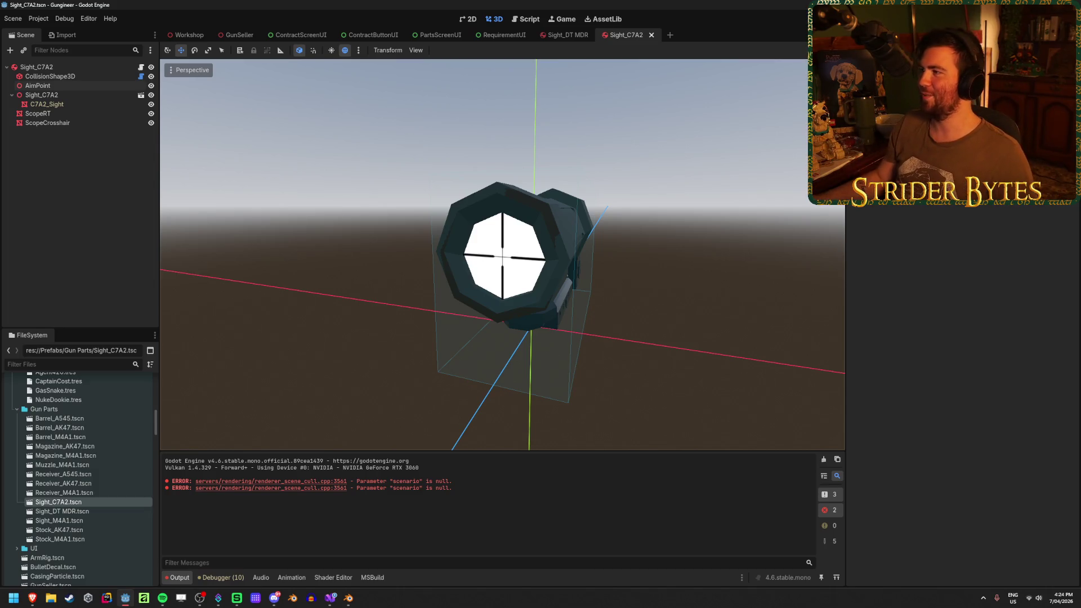
Step: Run the game, aim through the C7A2 scope on the assembled rifle, then stop
key("F5")
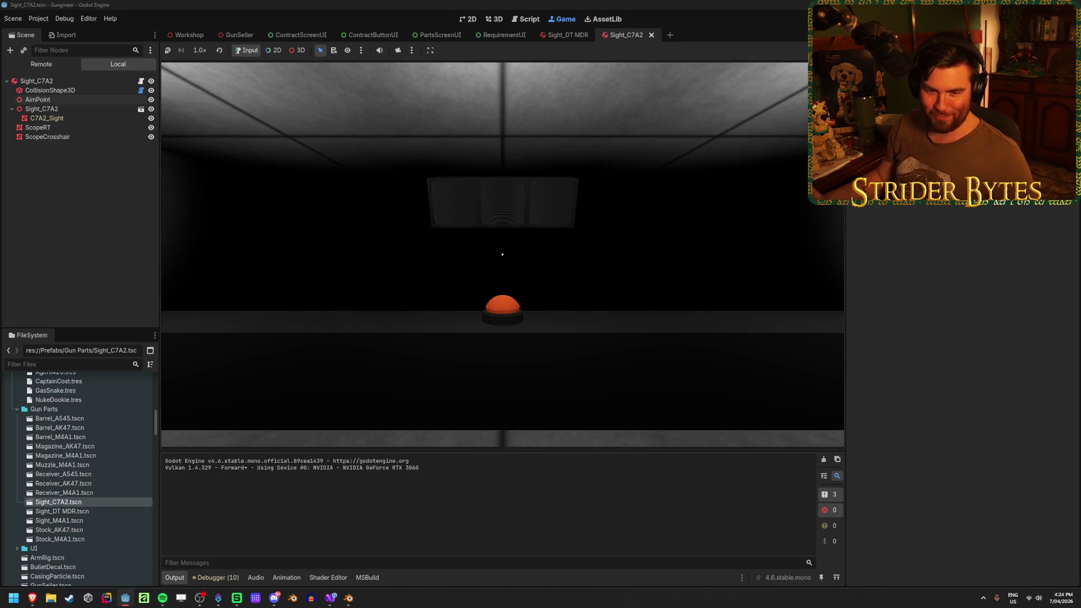
mouse_move(502, 255)
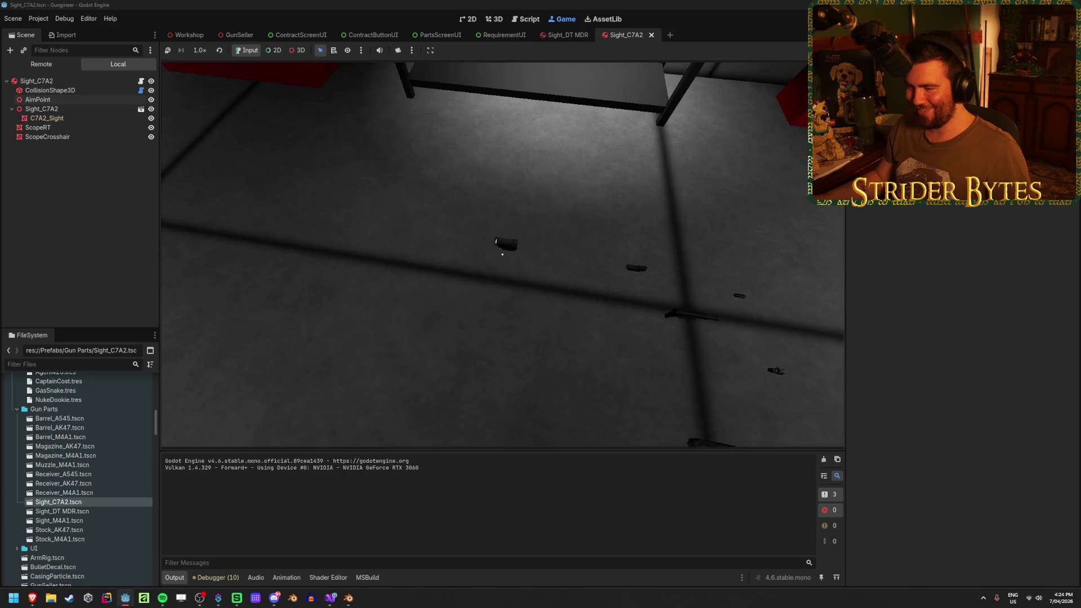
key("1")
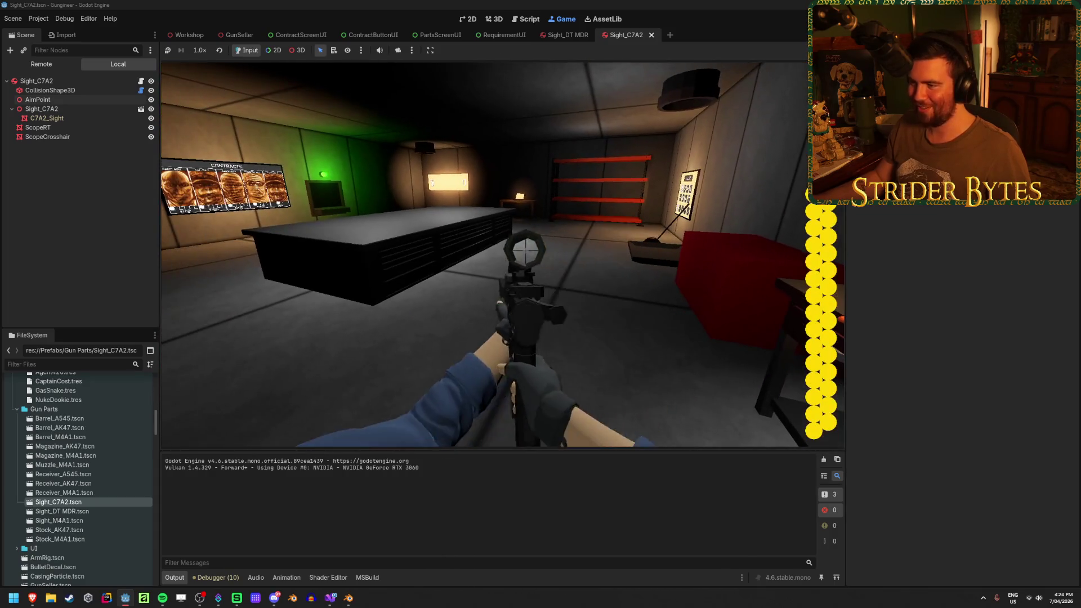
mouse_move(541, 254)
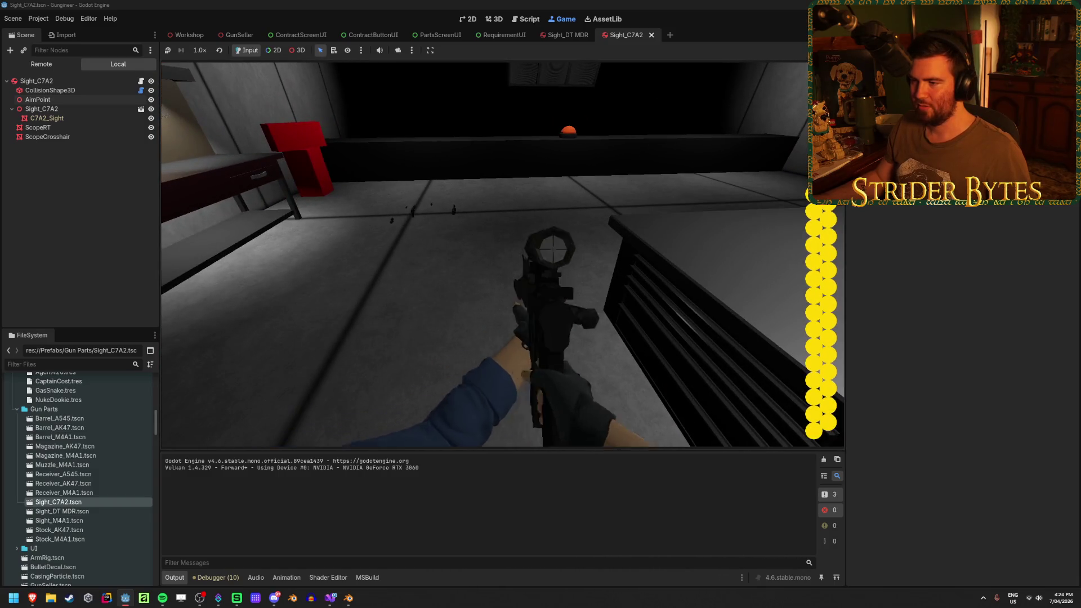
key("F8")
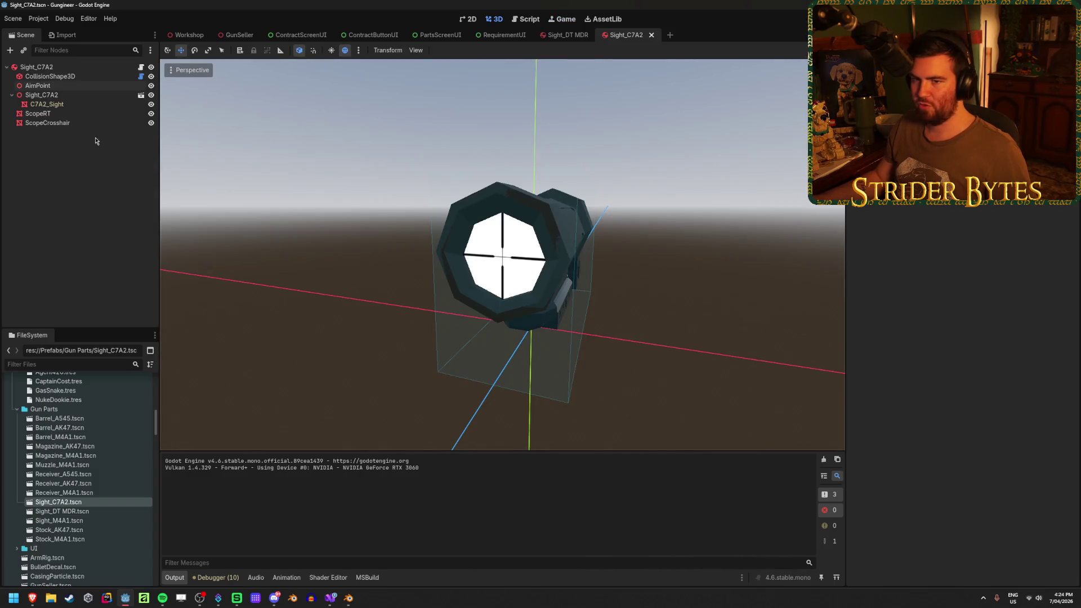
Step: Drag the C7A2 AimPoint along Z to the scope's rear end and retest in-game
left_click(38, 86)
left_click_drag(452, 262, 704, 223)
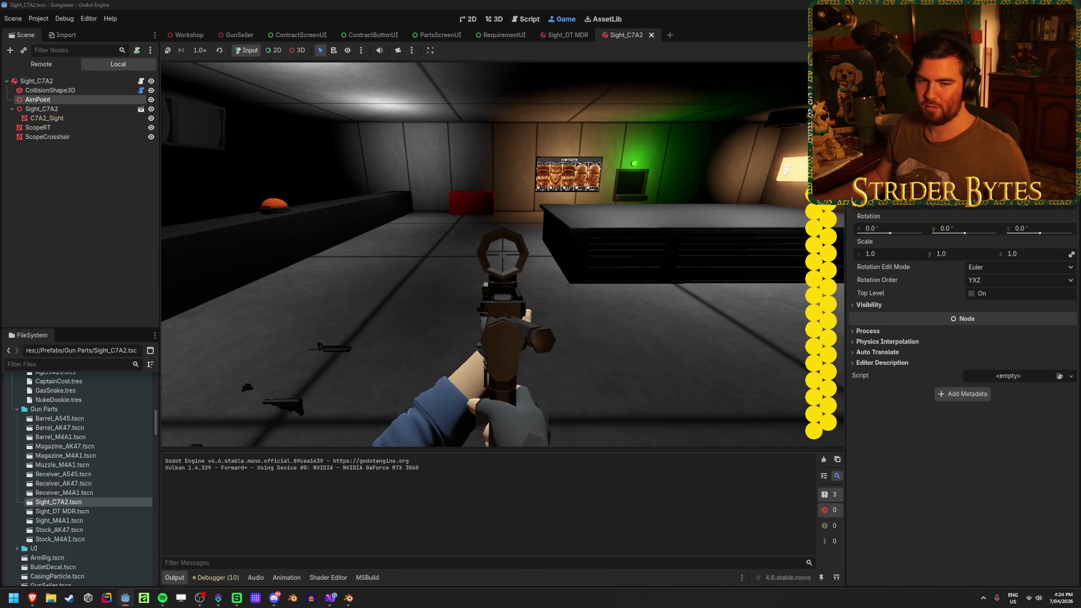
key("w")
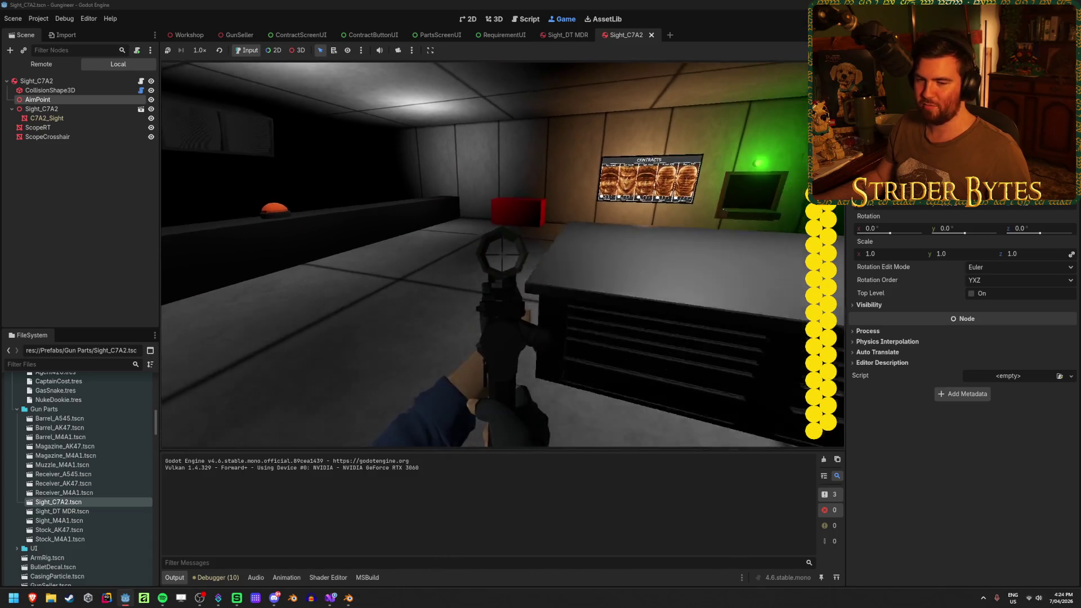
key("s")
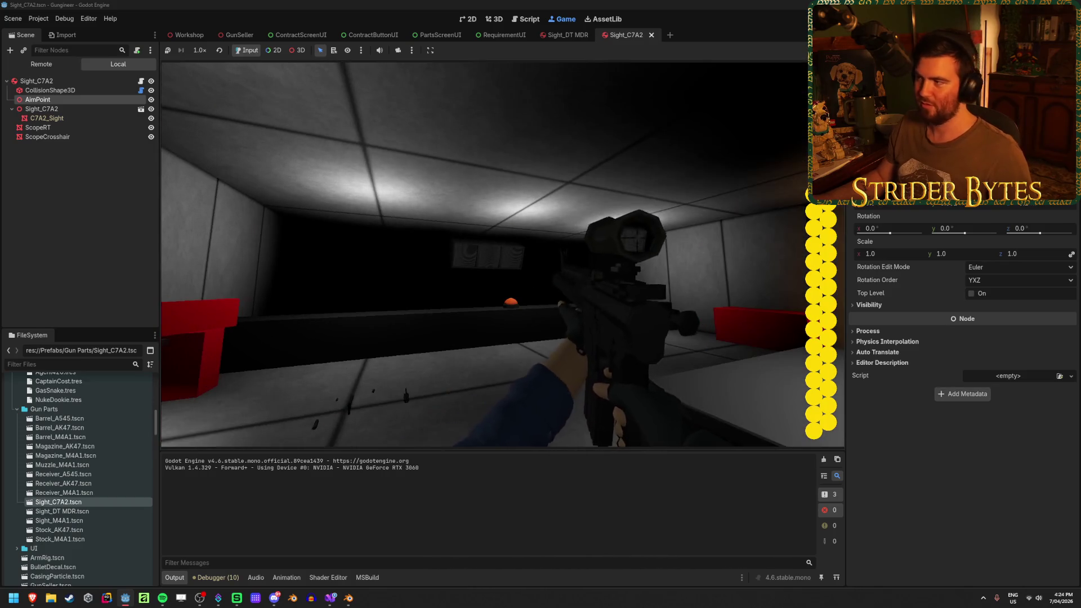
key("F8")
left_click(50, 76)
left_click(38, 85)
scroll(579, 240, "down", 3)
scroll(503, 235, "up", 5)
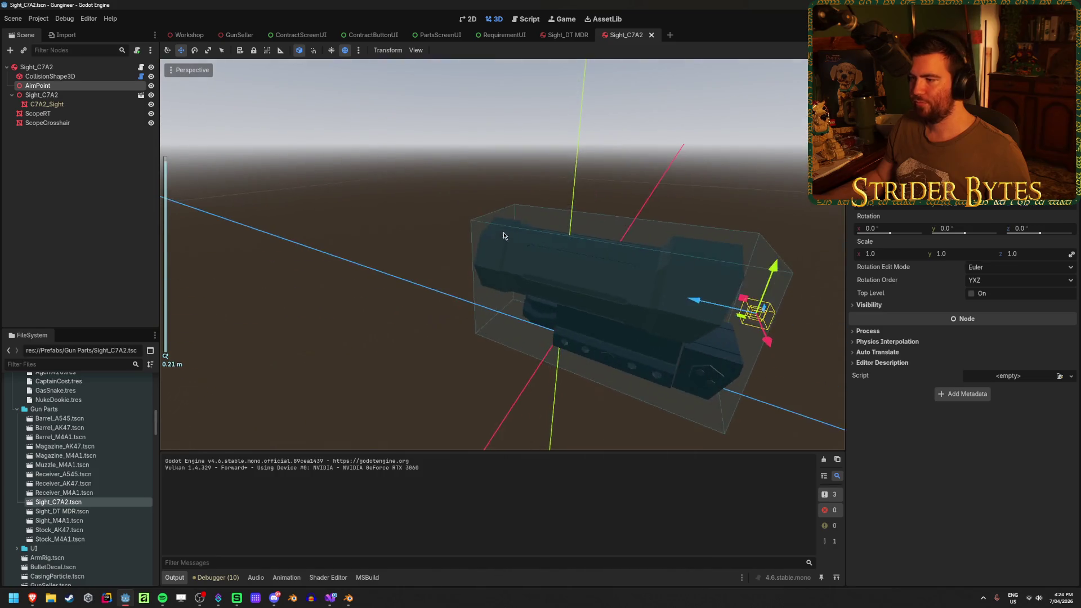
scroll(504, 235, "down", 2)
mouse_move(504, 236)
left_mouse_down()
mouse_move(465, 225)
mouse_move(235, 224)
mouse_move(320, 217)
left_mouse_up()
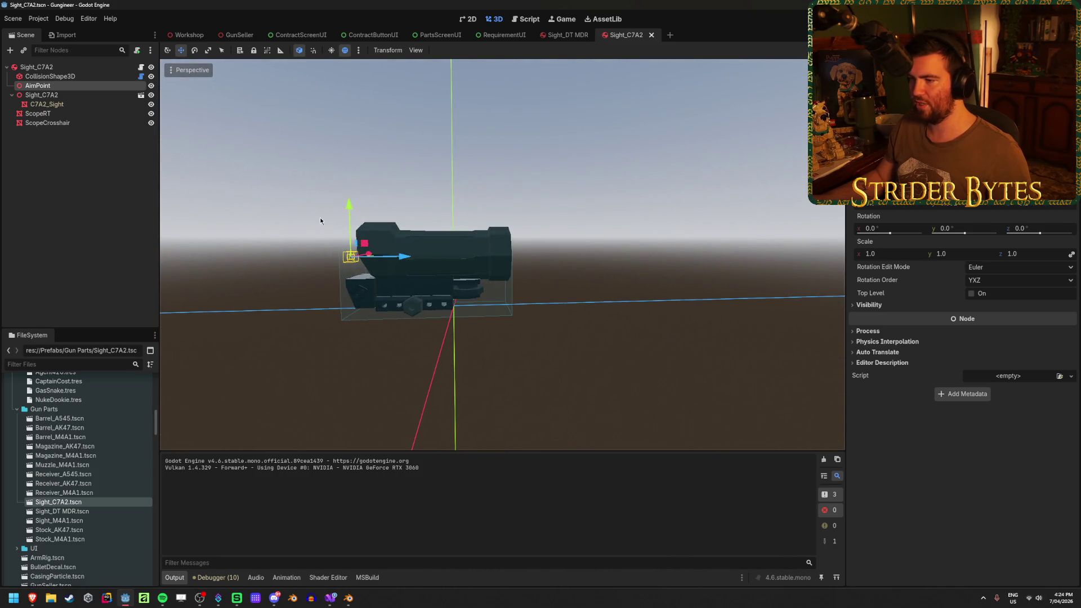
scroll(503, 250, "up", 6)
scroll(503, 250, "down", 3)
mouse_move(503, 250)
left_mouse_down()
mouse_move(615, 256)
mouse_move(409, 262)
mouse_move(557, 255)
left_mouse_up()
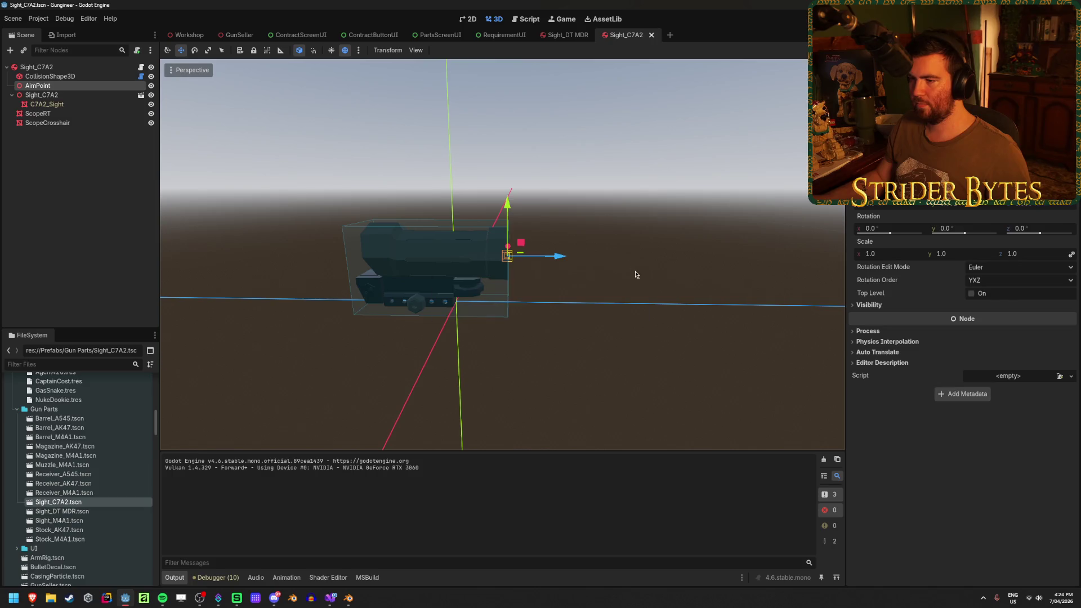
scroll(634, 273, "up", 3)
mouse_move(645, 276)
left_mouse_down()
mouse_move(379, 275)
mouse_move(455, 264)
mouse_move(445, 261)
left_mouse_up()
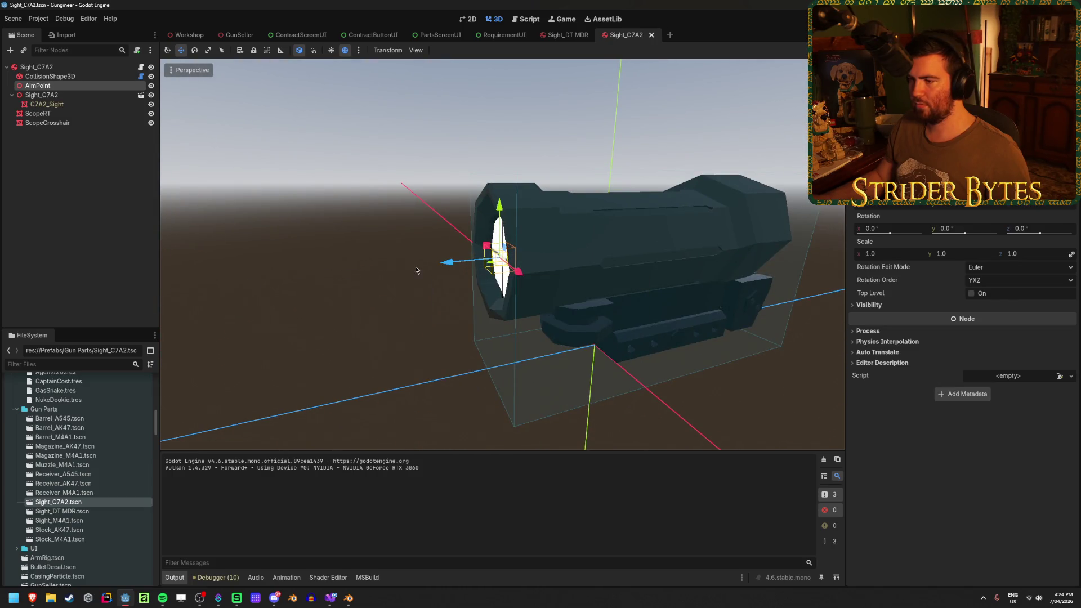
scroll(367, 251, "down", 2)
mouse_move(367, 251)
left_mouse_down()
mouse_move(583, 230)
mouse_move(561, 234)
left_mouse_up()
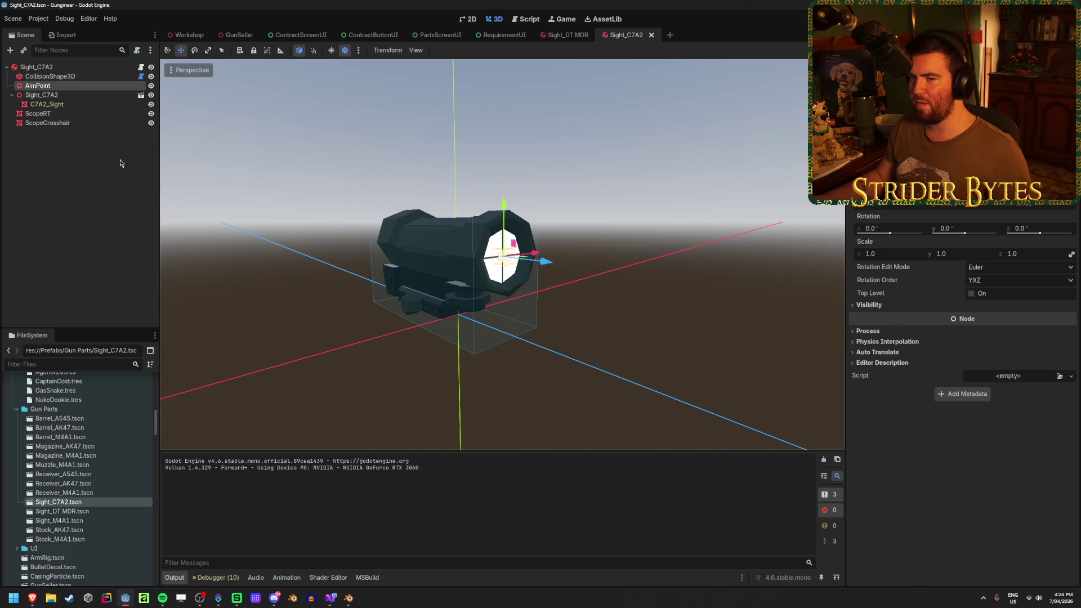
left_click(139, 164)
left_click(64, 86)
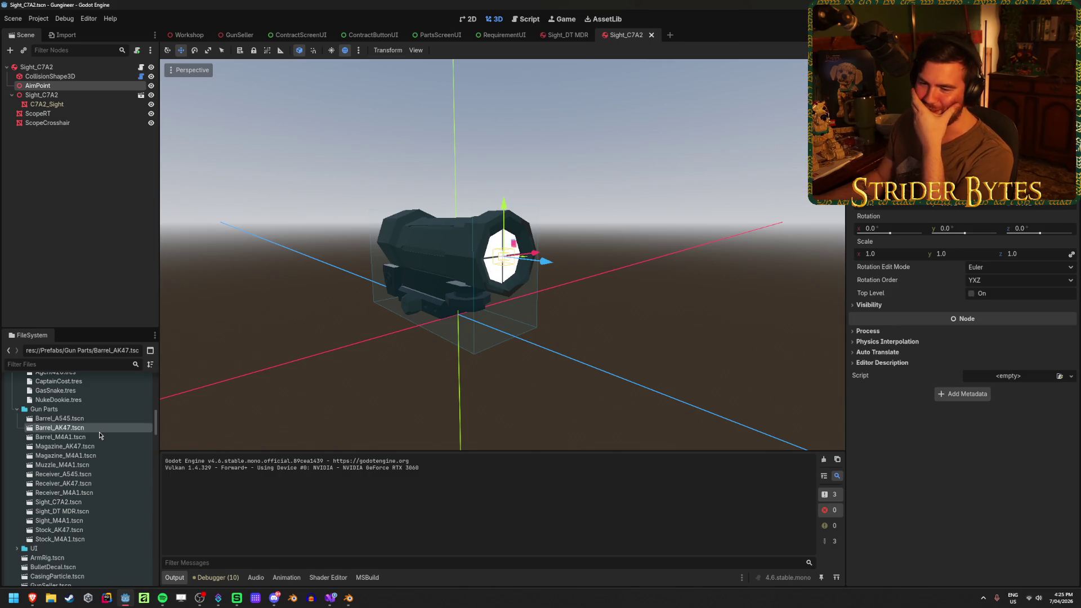
Step: Open the Barrel_M4A1 and Receiver_A545 scenes and inspect the receiver's AimPoint
double_click(92, 438)
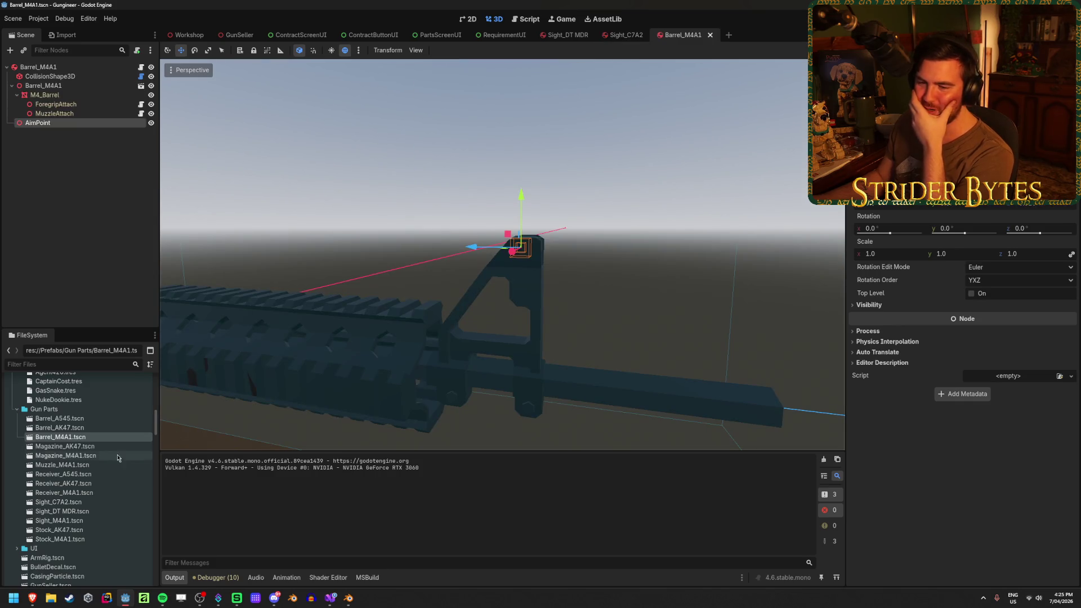
double_click(84, 477)
scroll(506, 237, "down", 2)
mouse_move(506, 237)
left_mouse_down()
mouse_move(574, 271)
mouse_move(525, 72)
mouse_move(493, 148)
left_mouse_up()
scroll(494, 148, "up", 3)
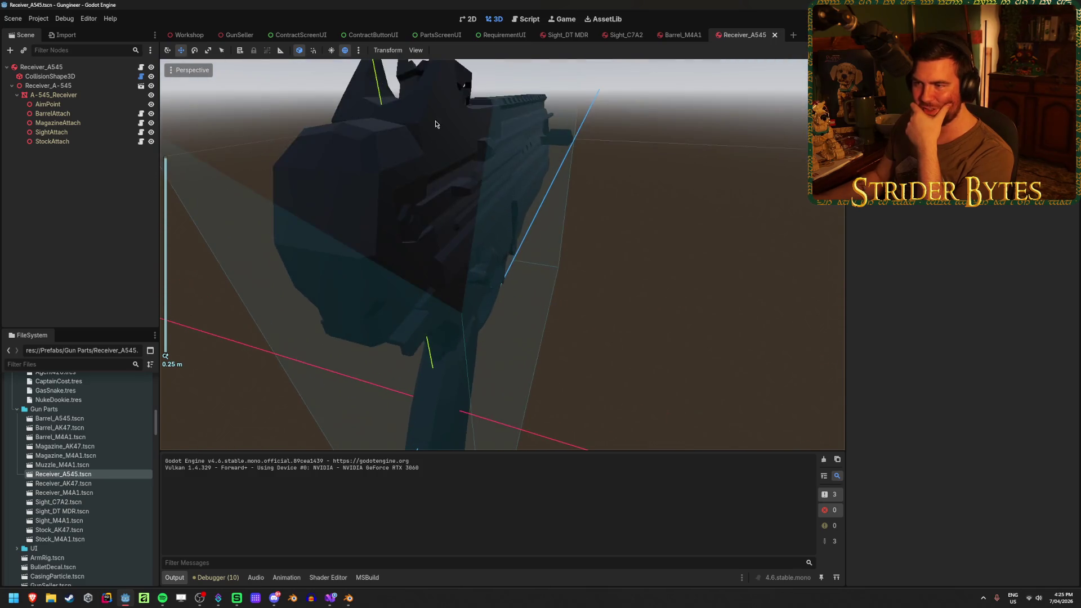
scroll(449, 132, "down", 1)
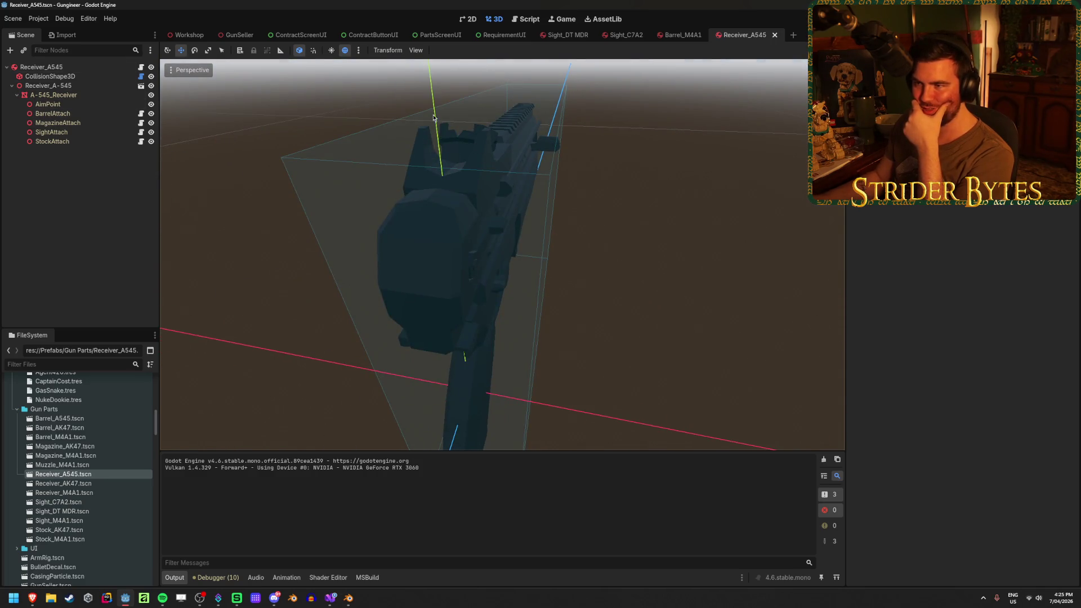
left_click(48, 104)
mouse_move(315, 147)
left_mouse_down()
mouse_move(361, 119)
mouse_move(395, 147)
left_mouse_up()
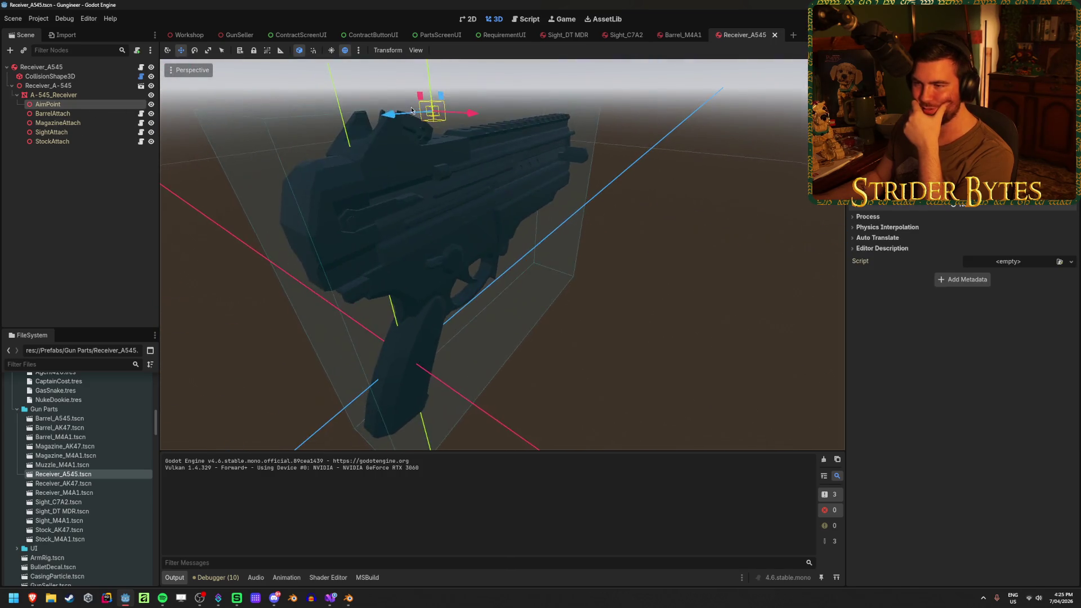
scroll(394, 169, "up", 3)
Step: Look over the Receiver_AK47 scene, then open Receiver_M4A1 and orbit around the M4 receiver
left_click(94, 492)
double_click(63, 483)
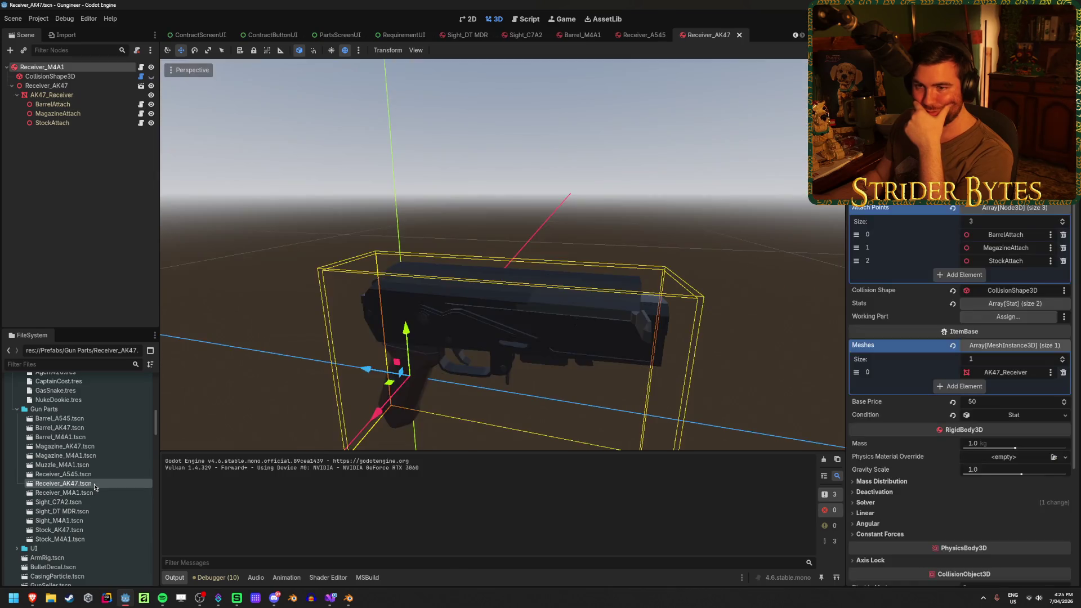
mouse_move(347, 234)
left_mouse_down()
mouse_move(471, 234)
mouse_move(506, 253)
left_mouse_up()
scroll(546, 284, "up", 3)
scroll(546, 283, "down", 5)
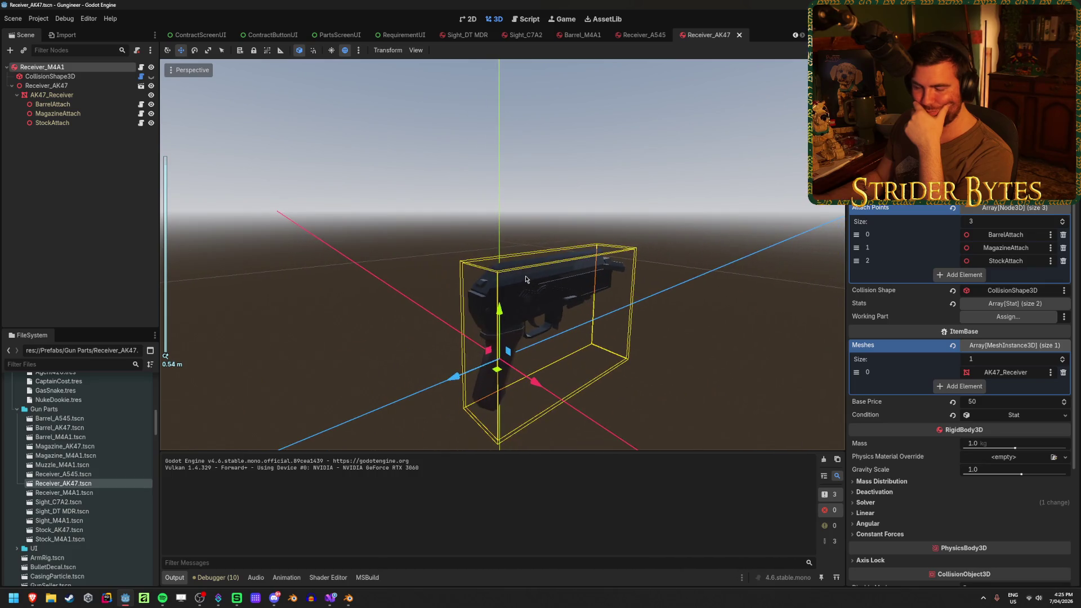
left_click(69, 171)
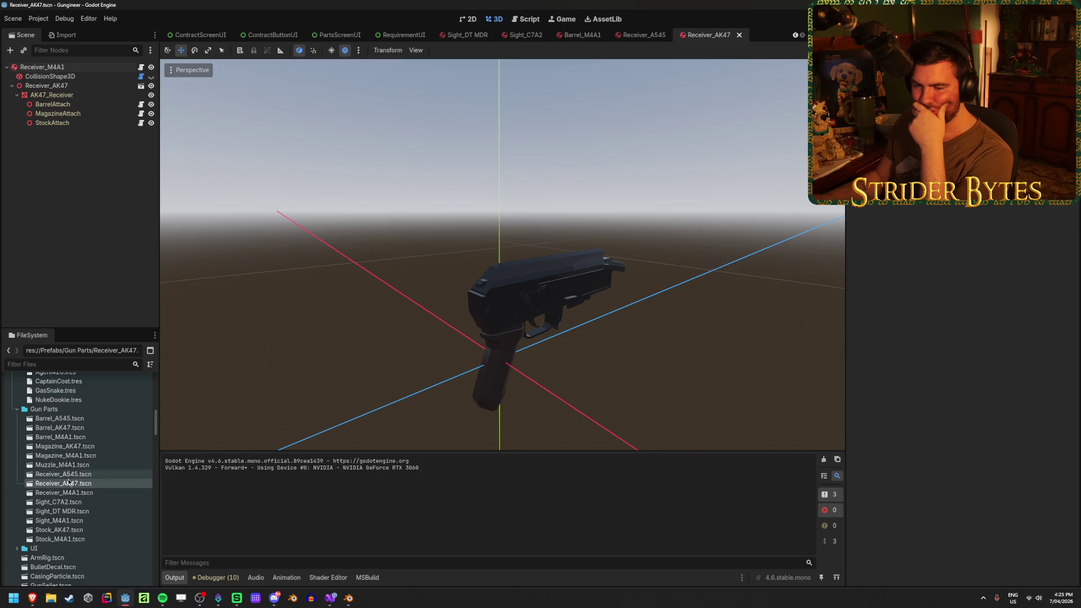
double_click(78, 493)
mouse_move(480, 196)
left_mouse_down()
mouse_move(622, 224)
mouse_move(627, 213)
mouse_move(405, 198)
mouse_move(481, 203)
left_mouse_up()
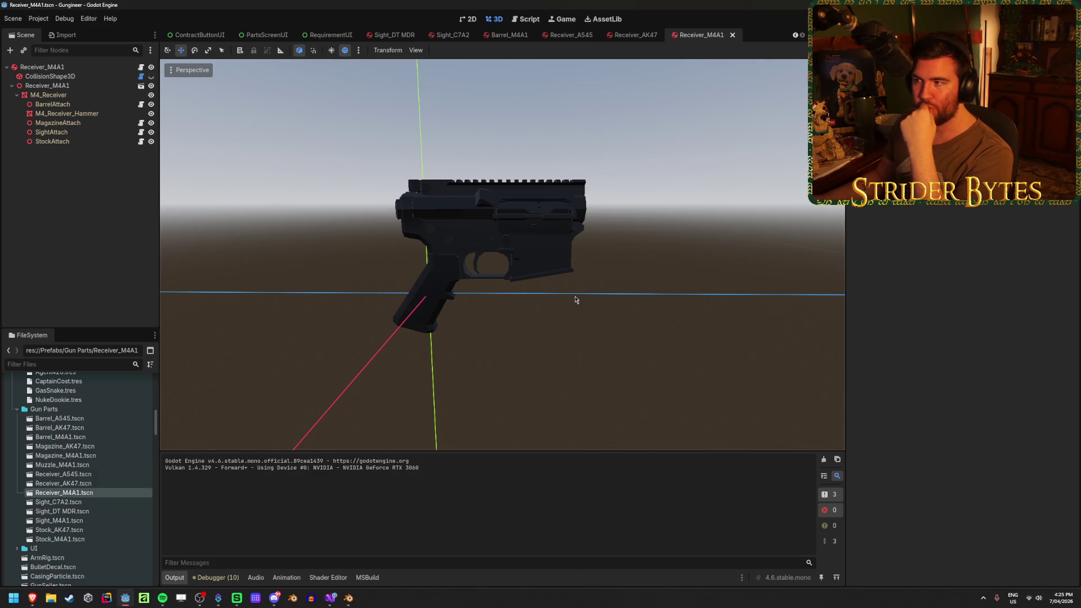
Step: Check the posZ offset on line 155 of GunController.cs, then return to Godot
left_click(330, 597)
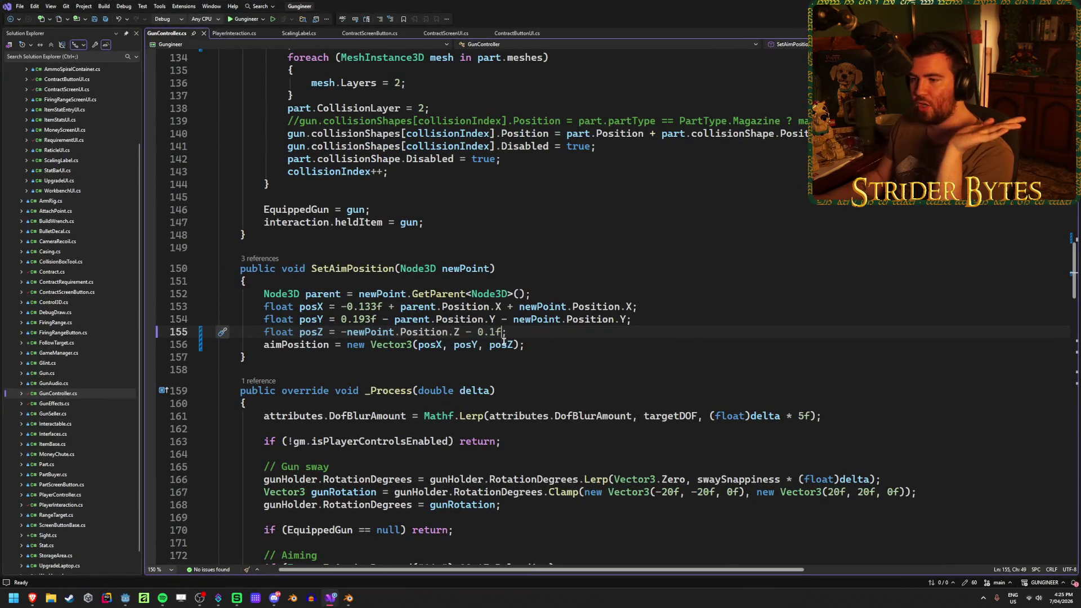
left_click_drag(513, 336, 334, 332)
key("Right")
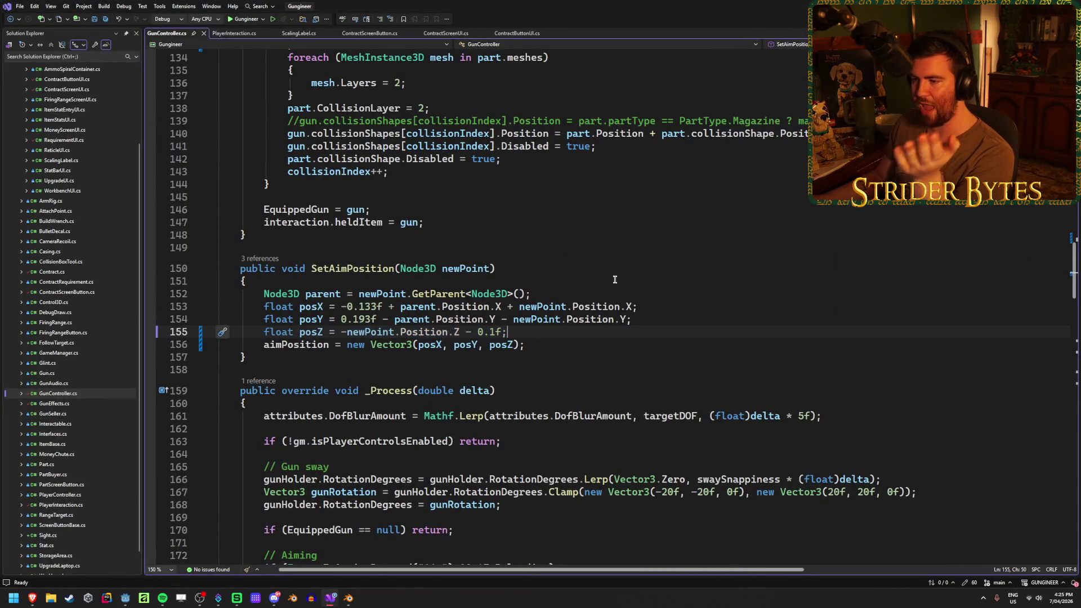
key("alt+Tab")
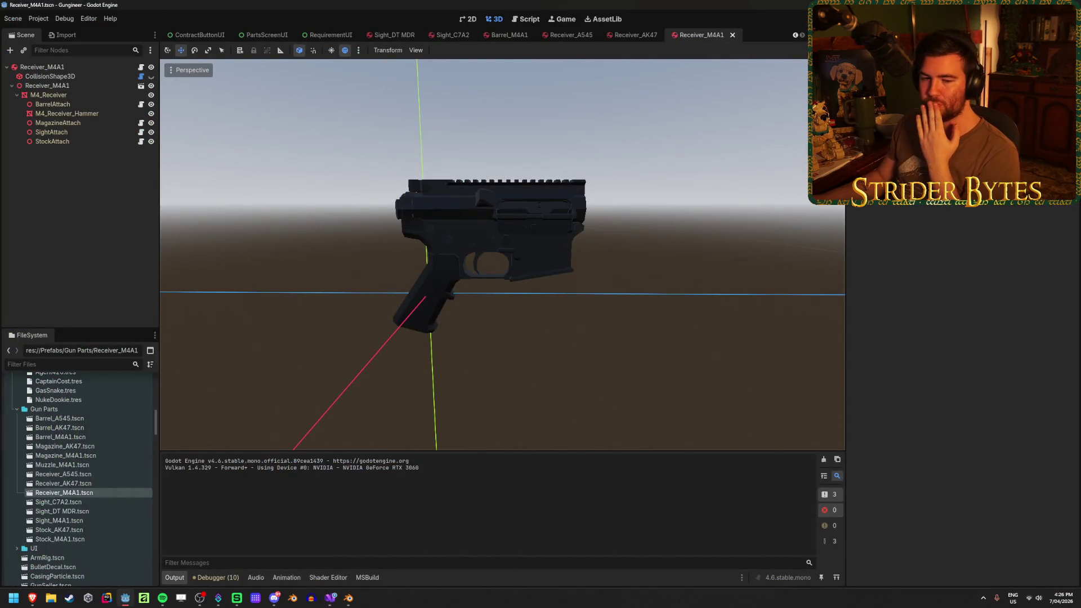
Step: Run the game, pick up the assembled M4 at the workbench, show the Remote tree, and drop the rifle
key("F5")
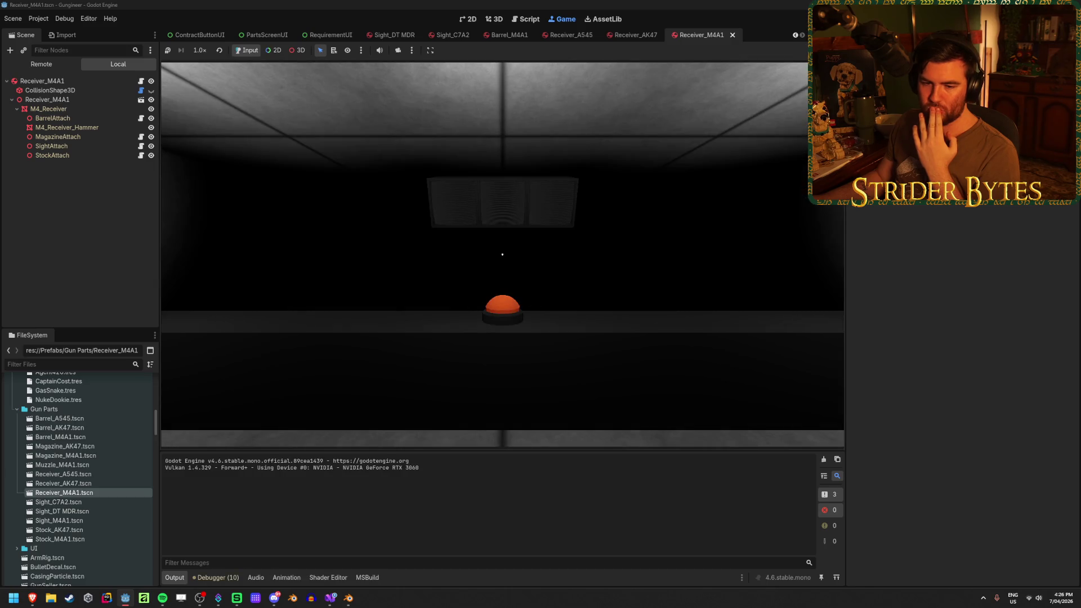
key("alt+Tab")
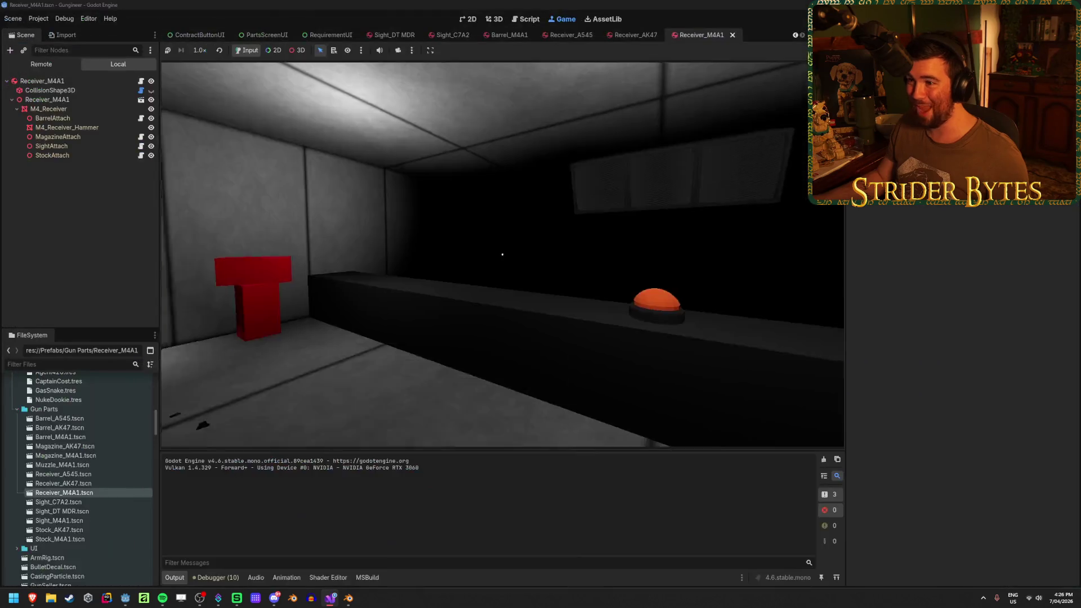
key("w")
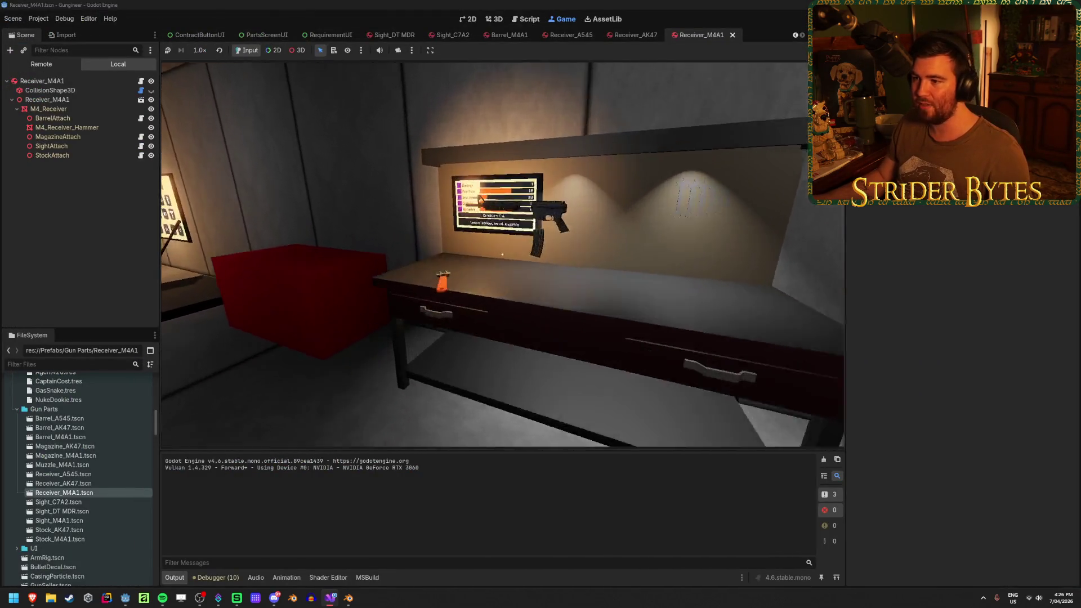
key("s")
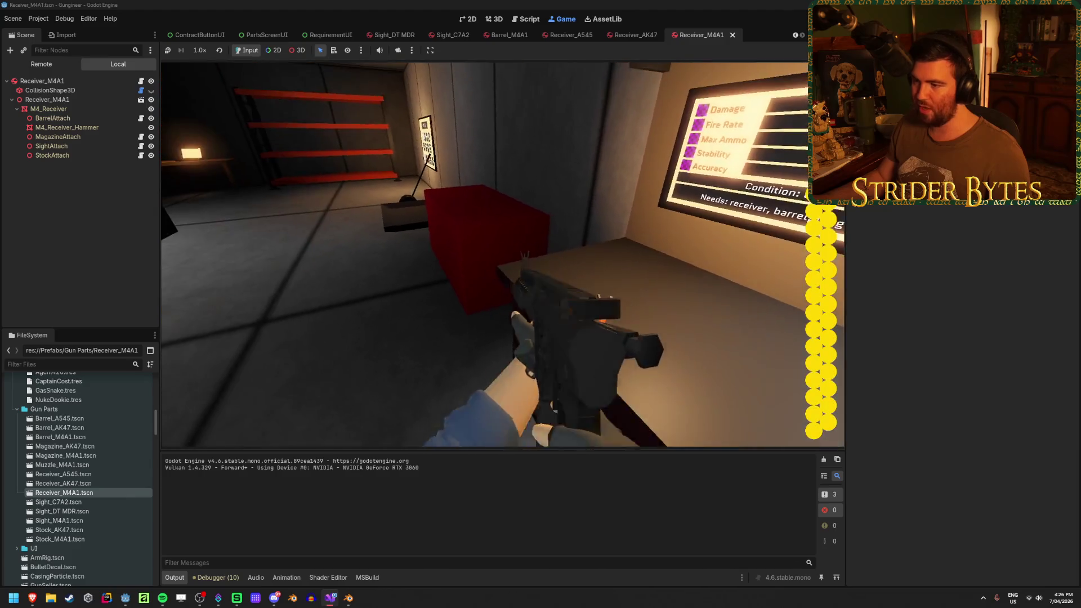
key("w")
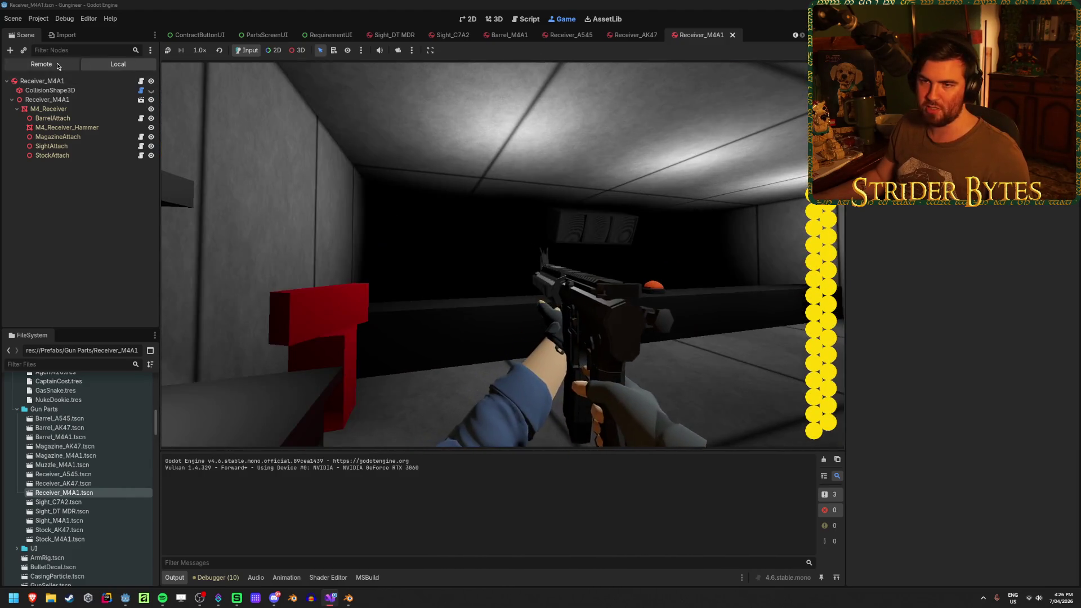
left_click(58, 67)
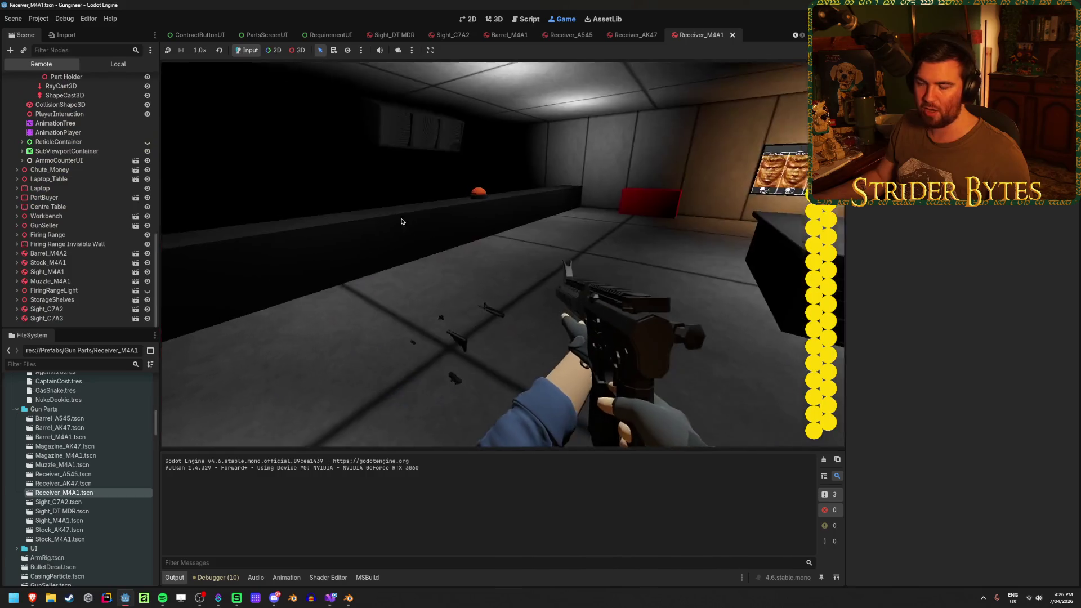
key("g")
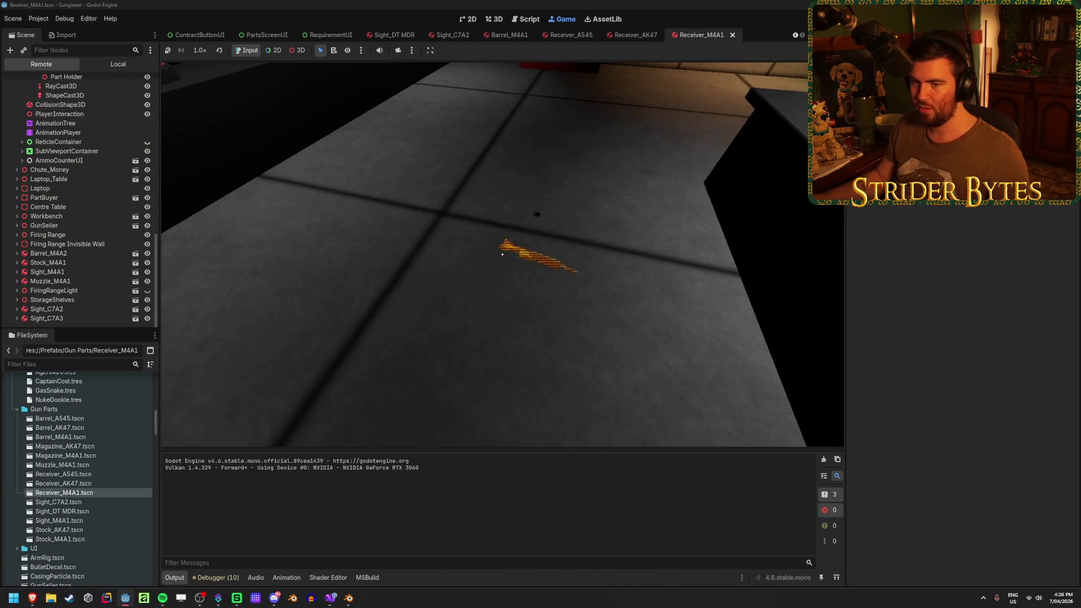
Step: In the Remote tree, set the dropped rifle's Barrel_M4A1 AimPoint Position z to -0.3
left_click(17, 318)
scroll(19, 304, "down", 2)
left_click(22, 309)
scroll(57, 307, "down", 1)
left_click(72, 312)
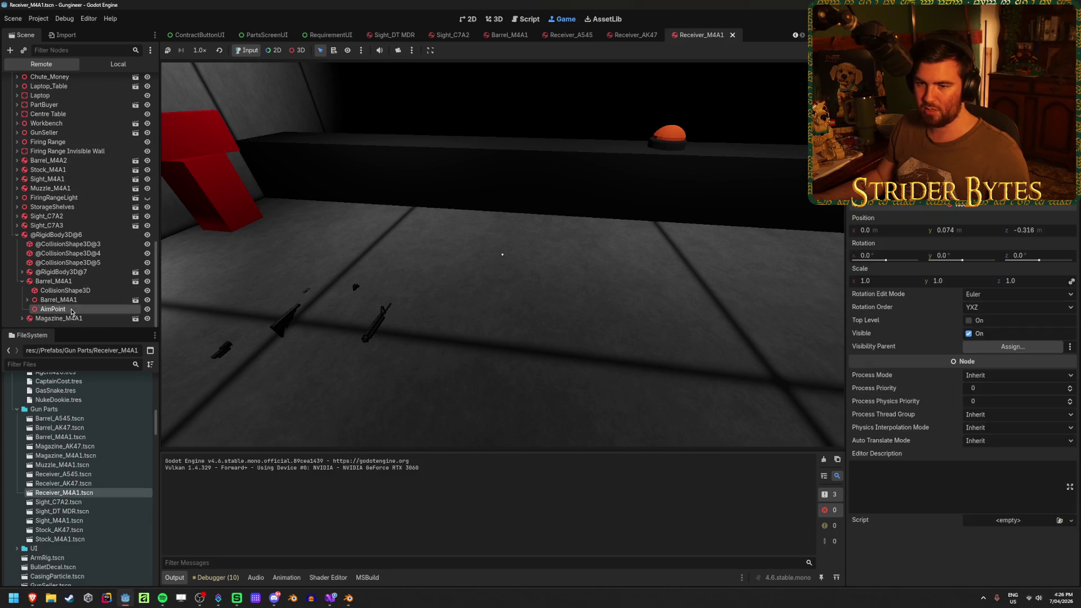
left_click(1037, 231)
type("-0.3")
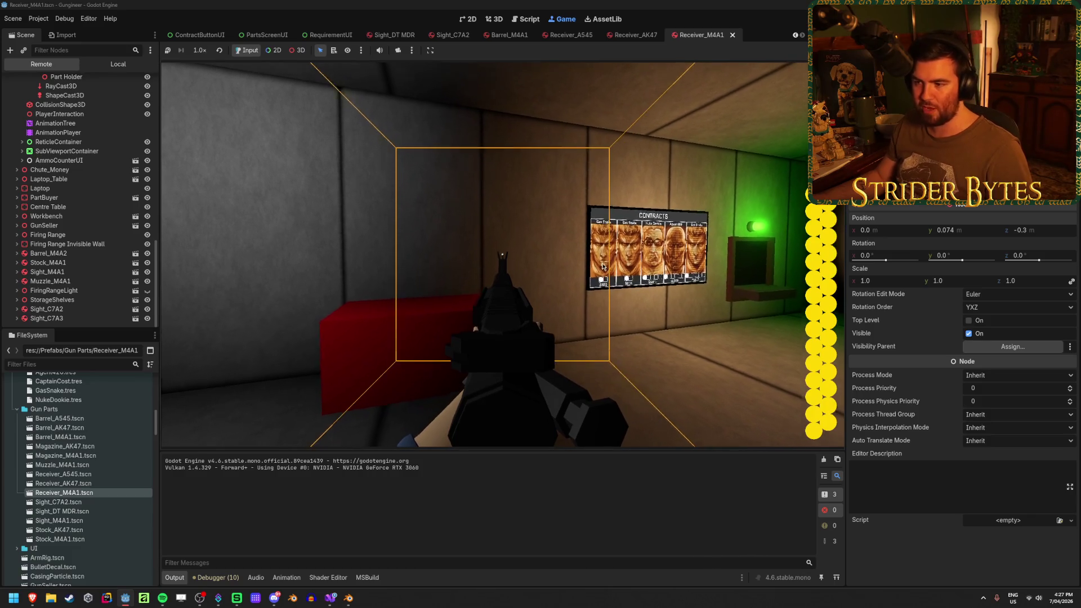
Step: Fire the M4 to test the aim, place and retake it at the workbench, then stop the game
left_click(602, 268)
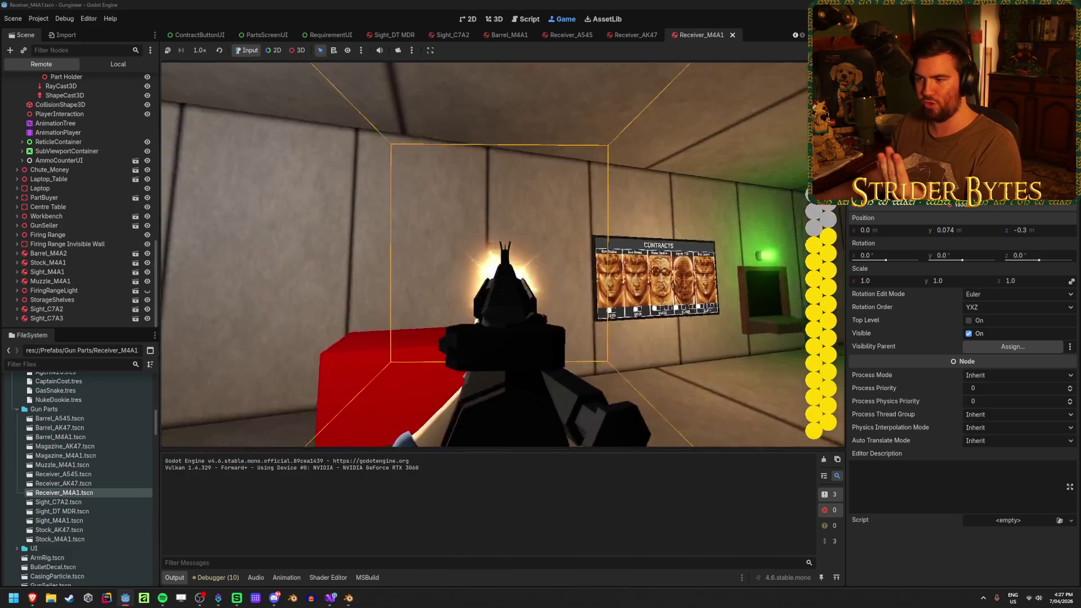
left_click(386, 228)
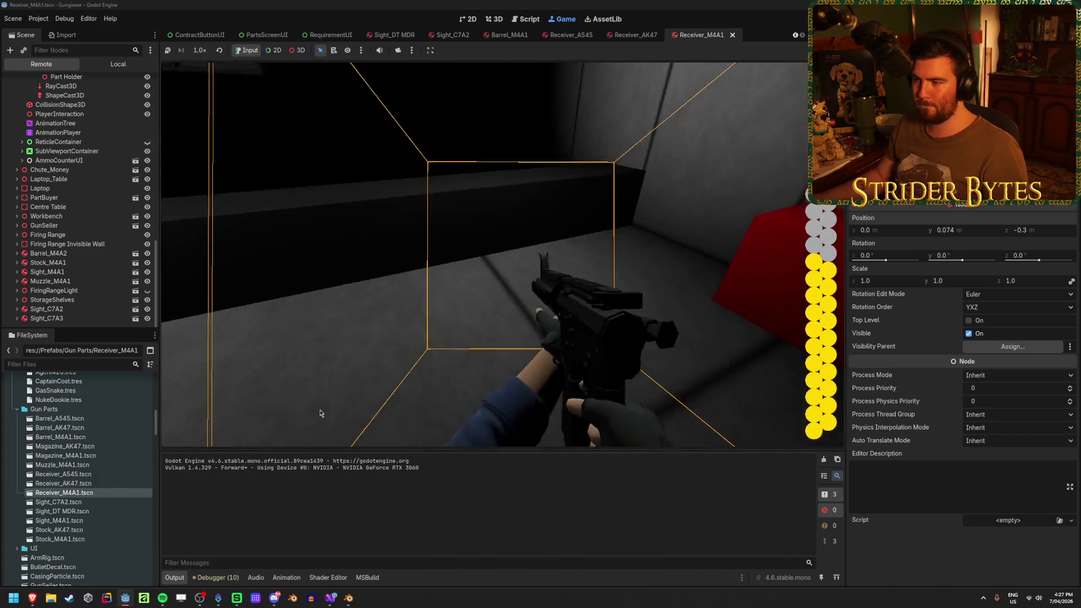
key("e")
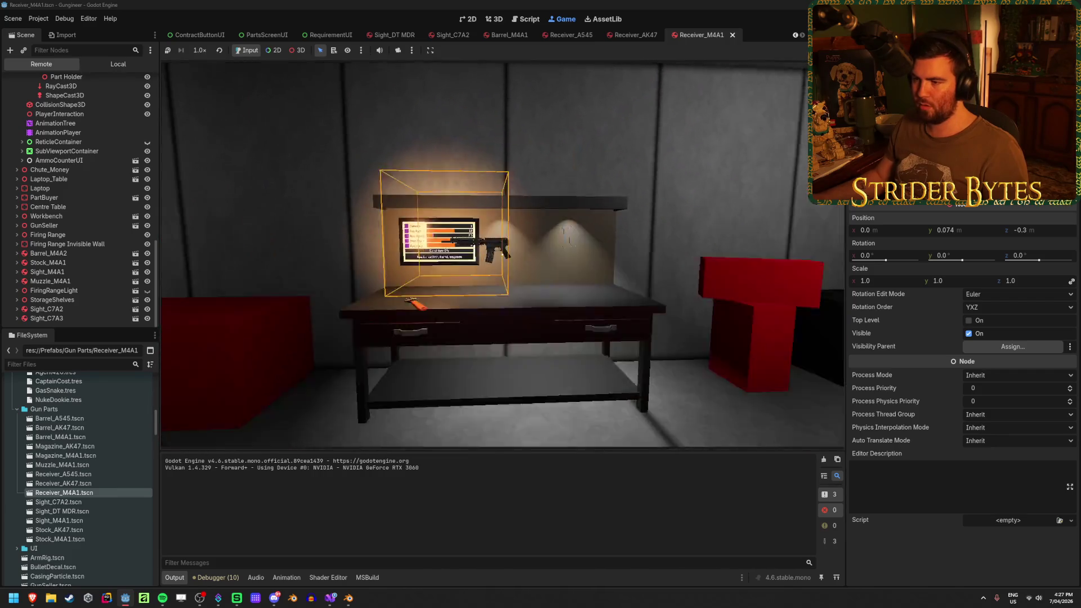
key("w")
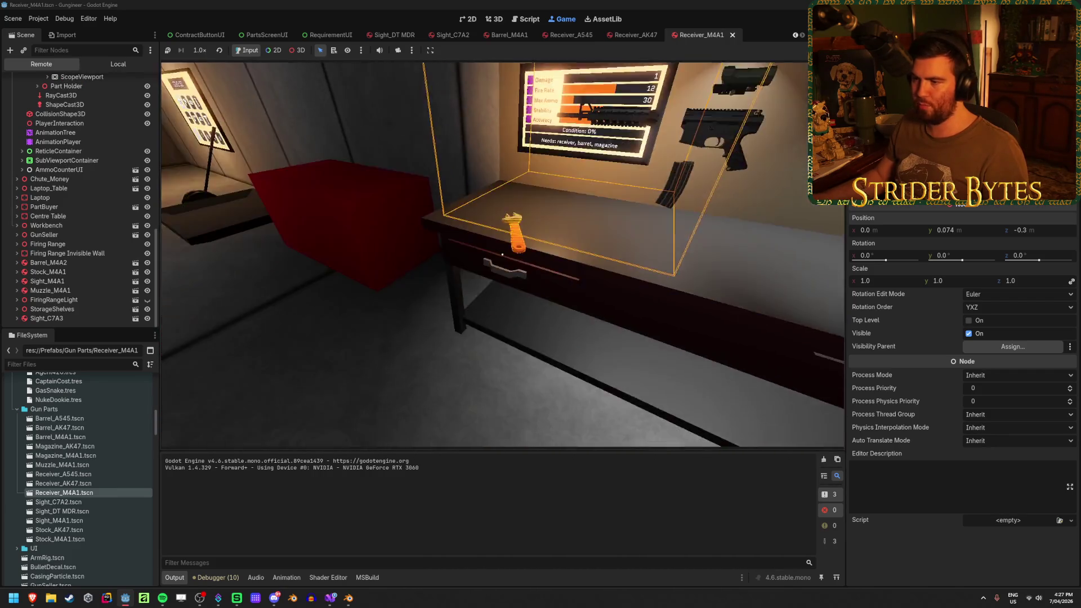
key("e")
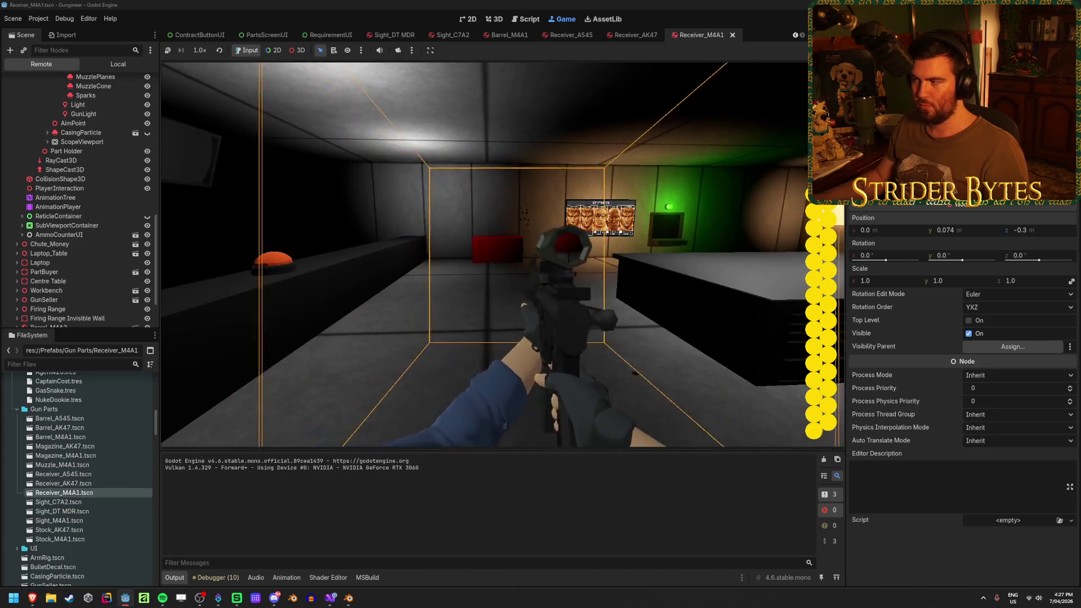
key("F8")
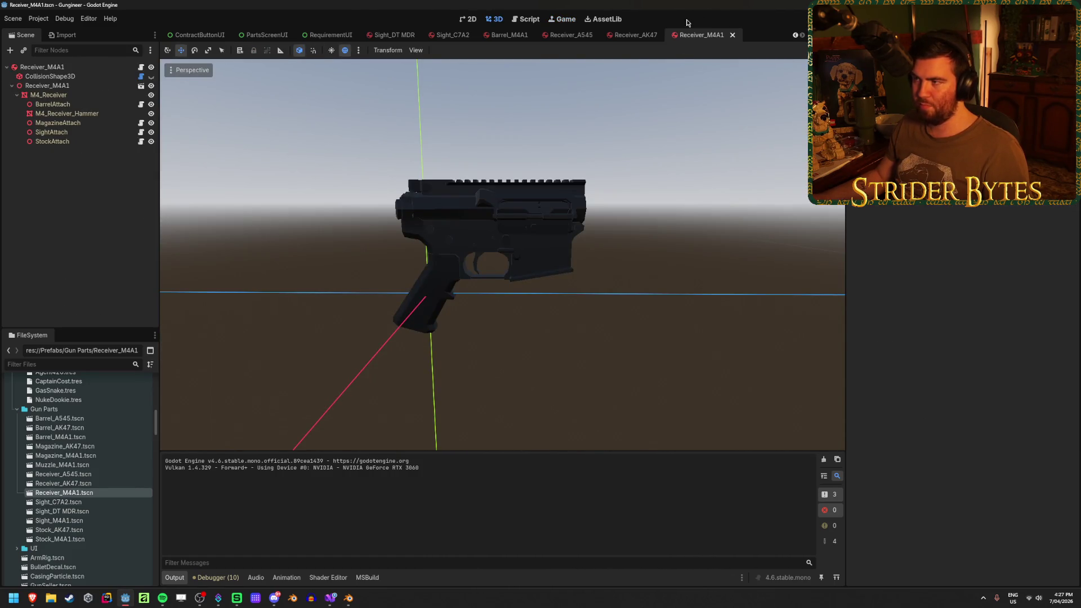
Step: View the AimPoint in Barrel_M4A1, then turn the Sight_C7A2 view so its lens faces forward
left_click(508, 35)
left_click_drag(624, 251, 664, 254)
scroll(671, 254, "up", 5)
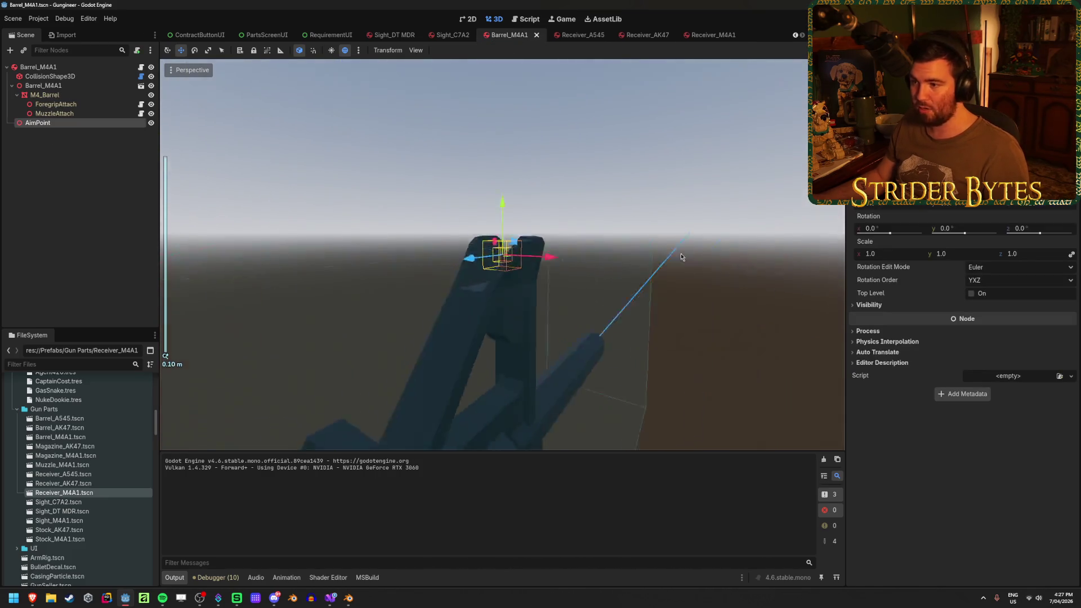
scroll(671, 258, "down", 5)
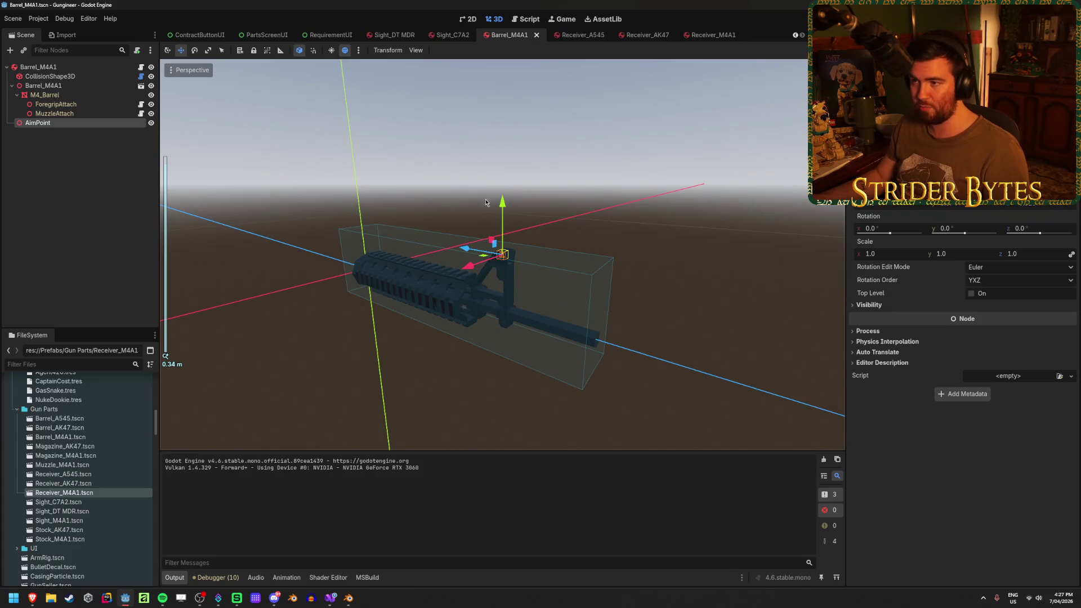
left_click(445, 35)
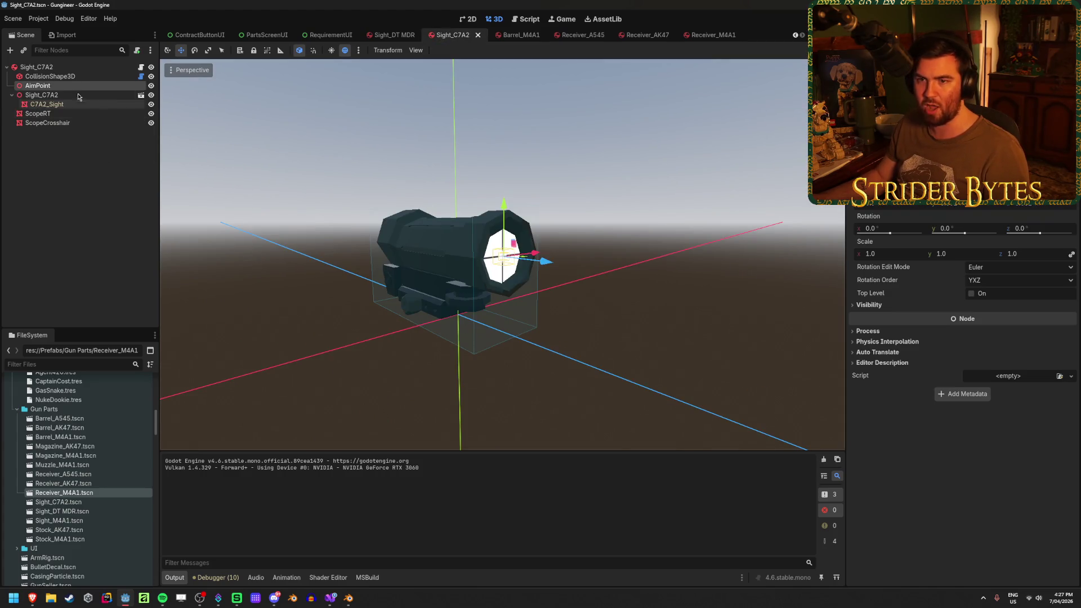
scroll(589, 232, "up", 4)
left_click_drag(589, 231, 534, 262)
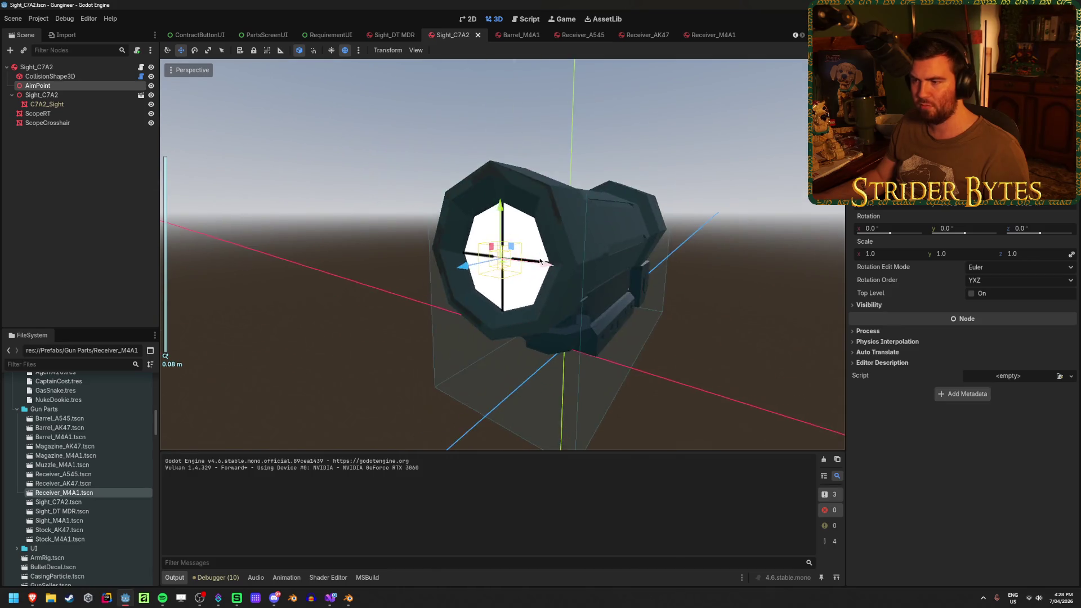
scroll(500, 246, "up", 3)
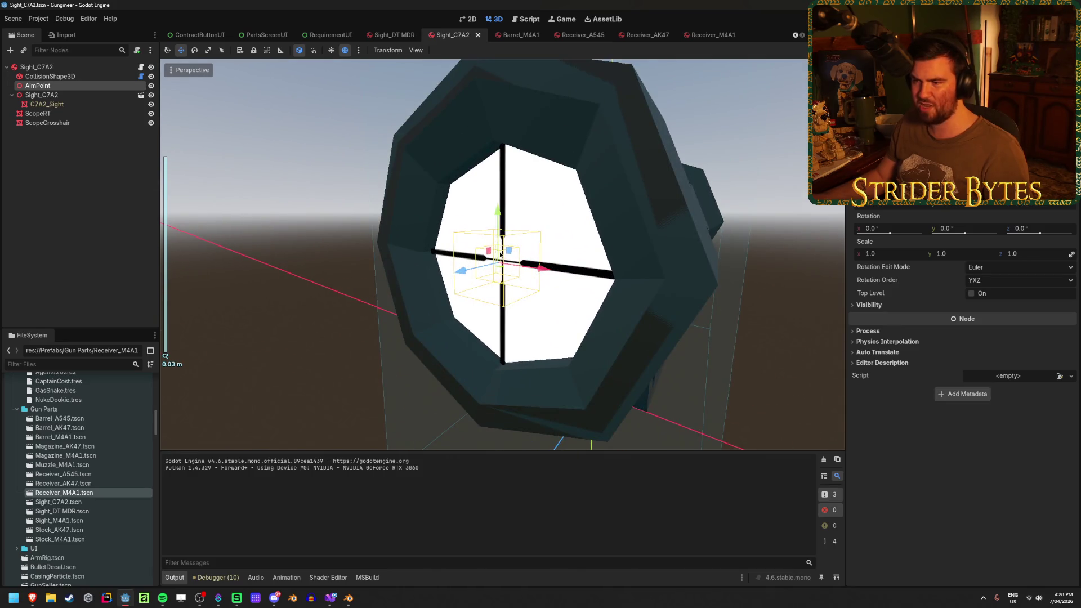
scroll(537, 257, "down", 3)
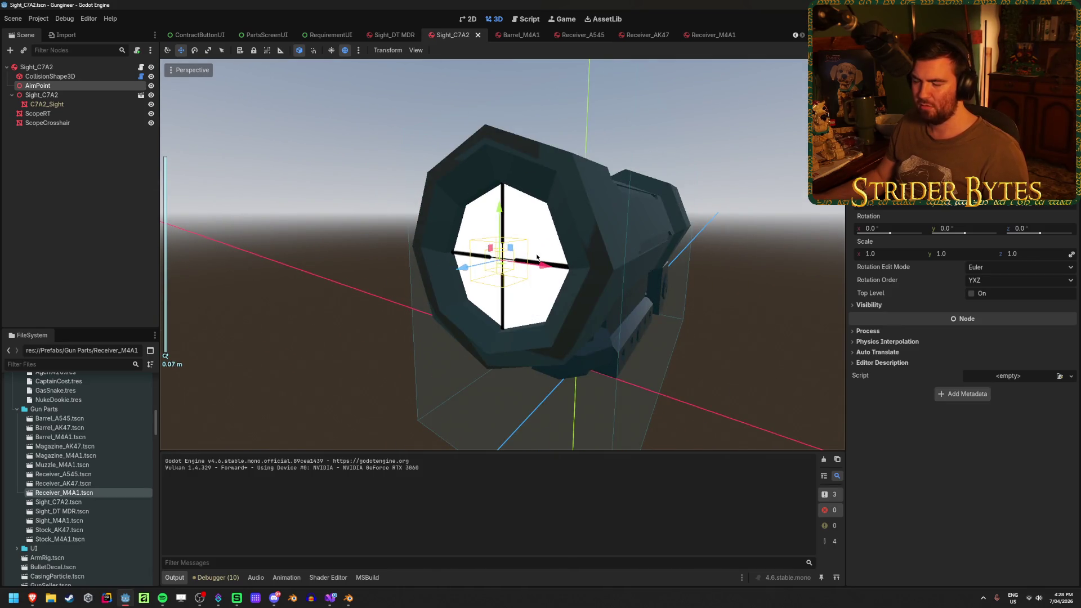
scroll(537, 257, "down", 2)
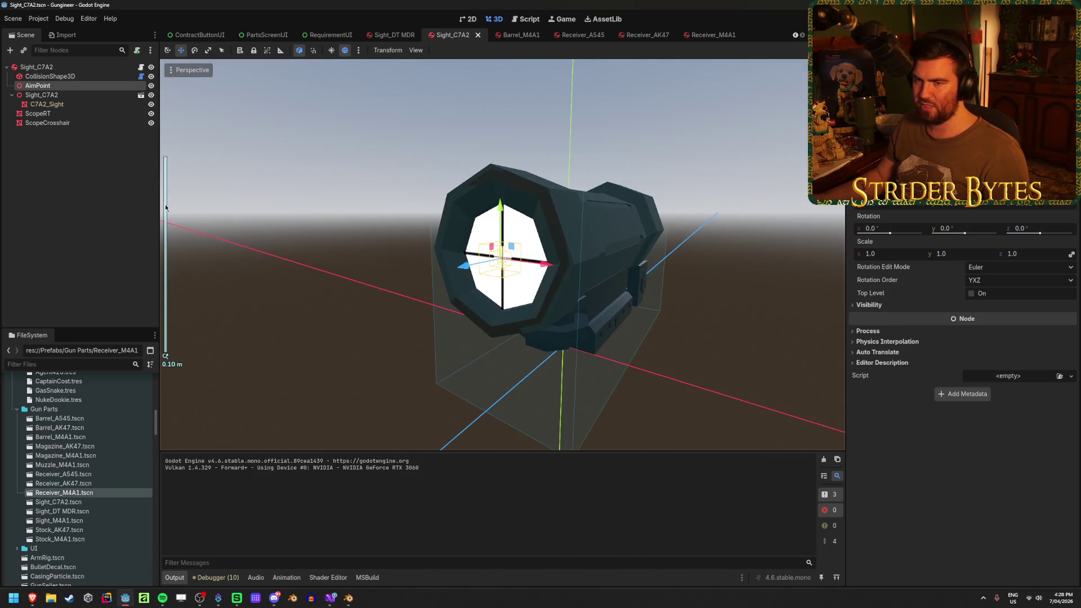
Step: Focus on the sight's AimPoint, try moving it back along Z, and undo the move
left_click(166, 207)
left_click(98, 87)
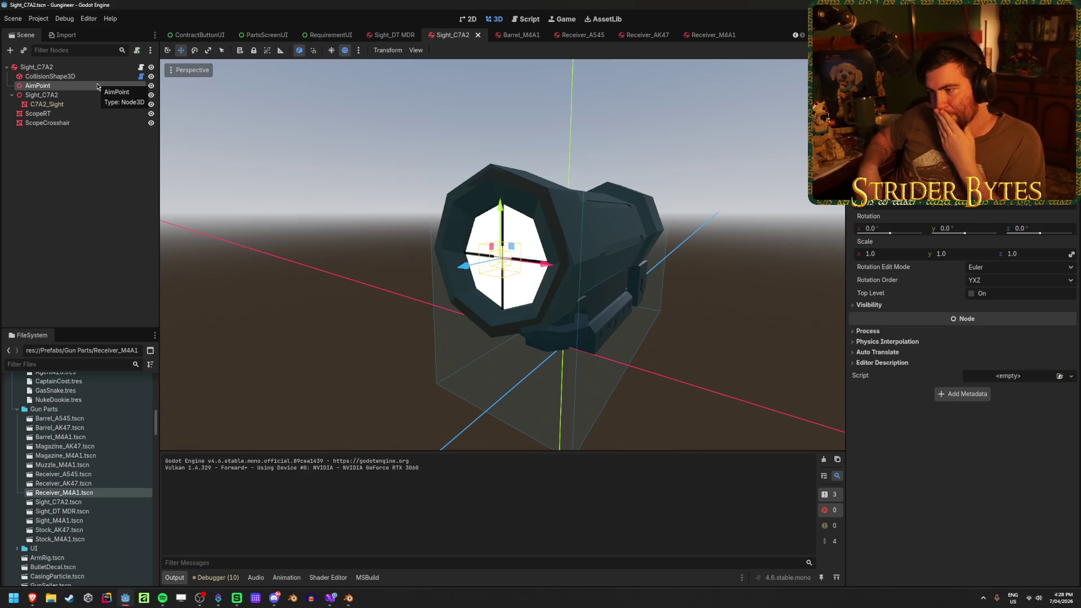
left_click(418, 294)
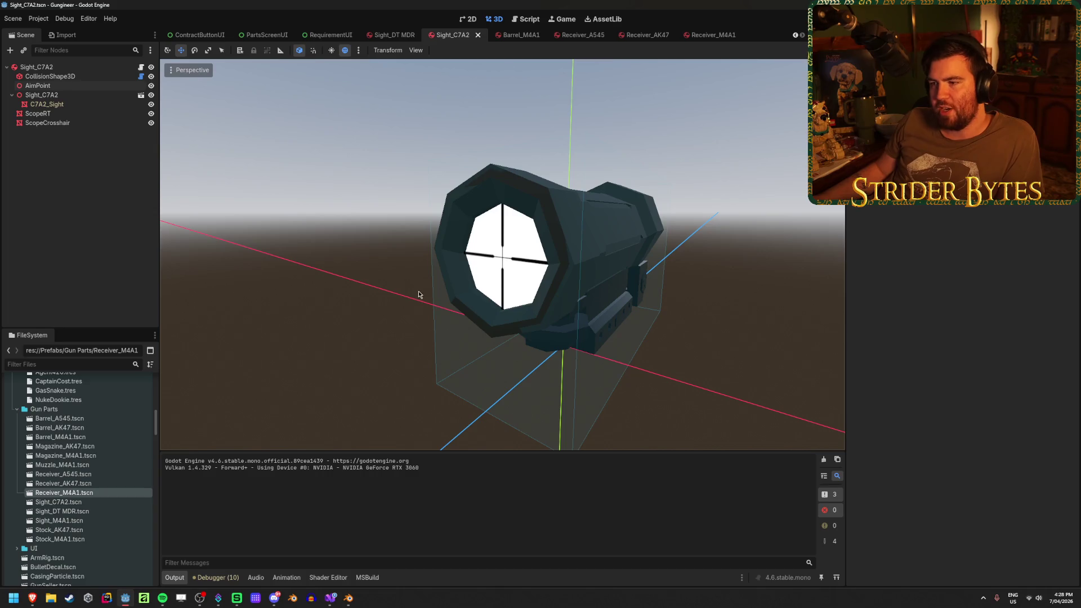
left_click(72, 89)
key("f")
scroll(430, 292, "up", 3)
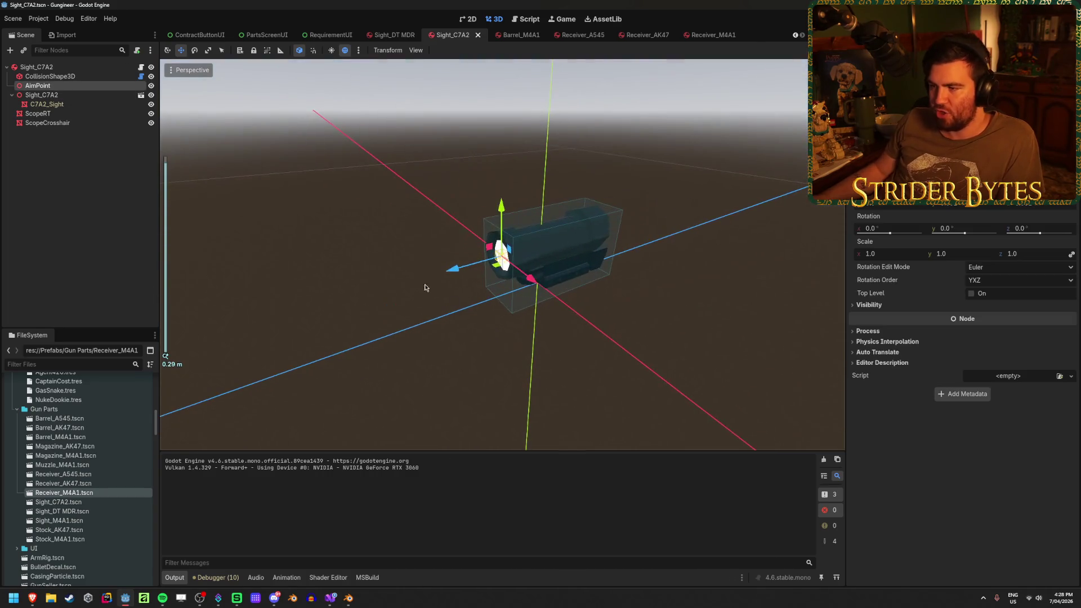
left_click_drag(456, 274, 179, 377)
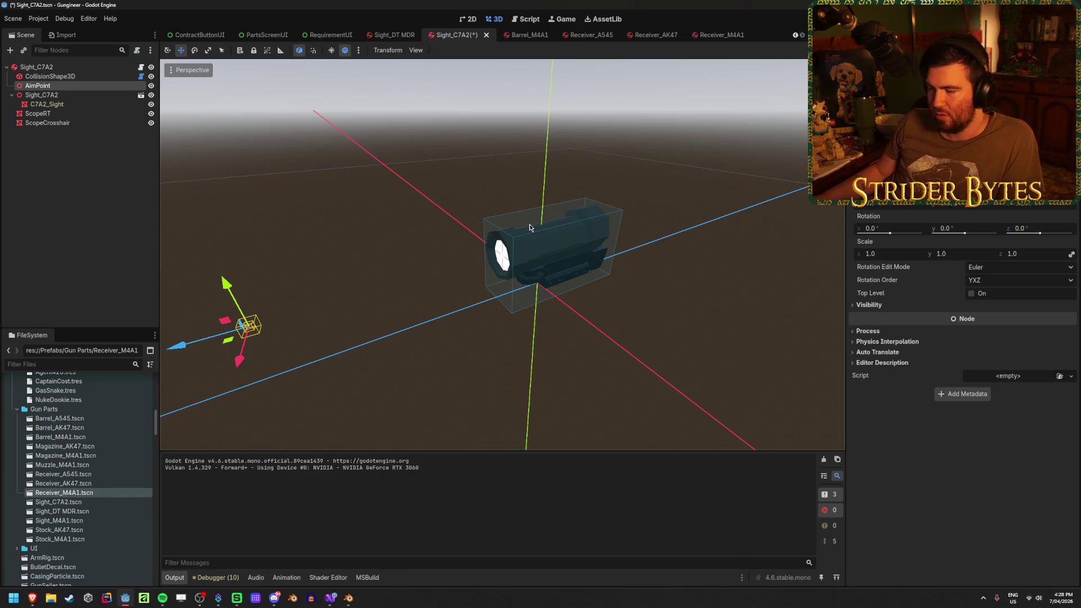
key("ctrl+z")
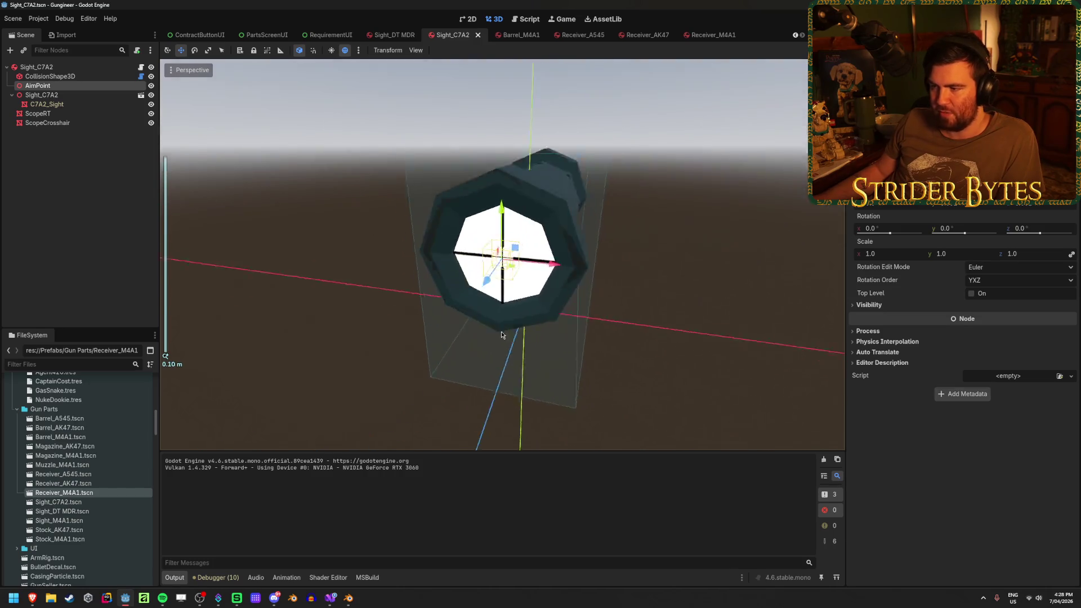
scroll(660, 225, "down", 2)
left_click_drag(660, 224, 539, 298)
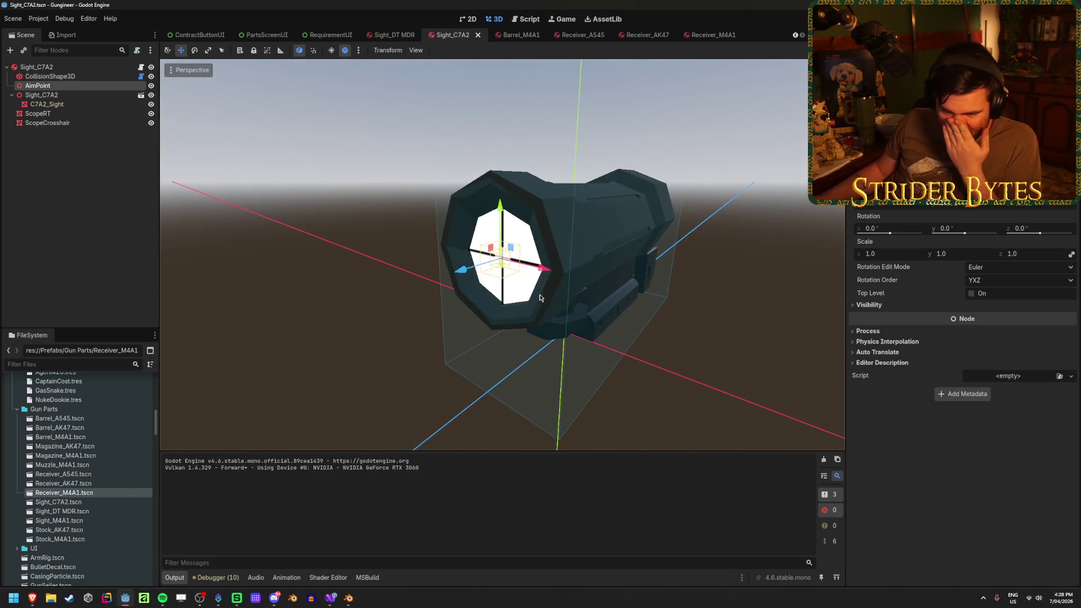
scroll(529, 293, "down", 3)
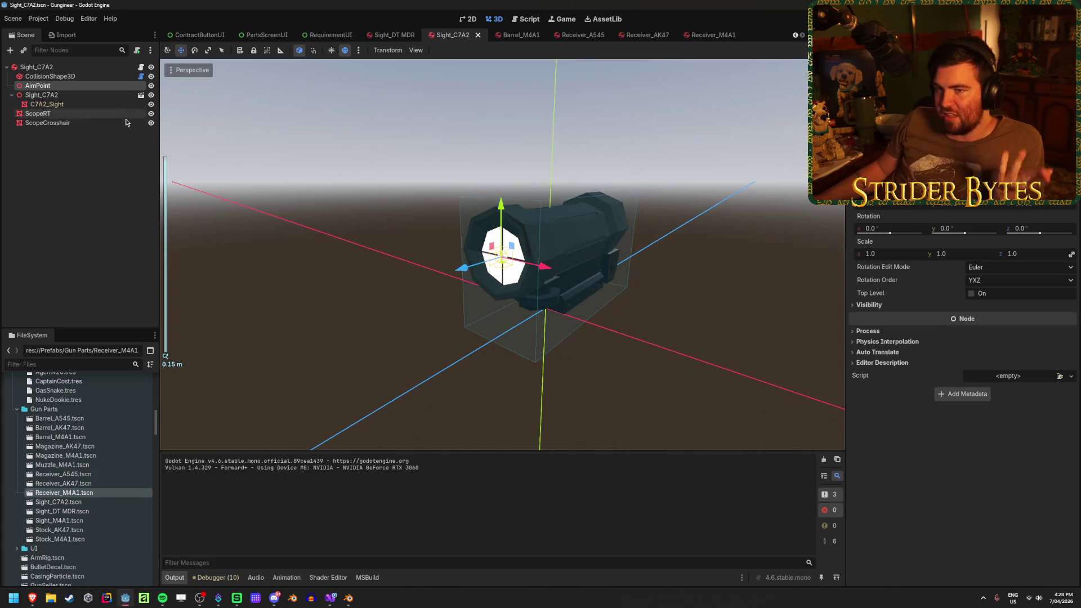
Step: Compare Barrel_M4A1 with Sight_C7A2, reselecting the sight's AimPoint
left_click(509, 36)
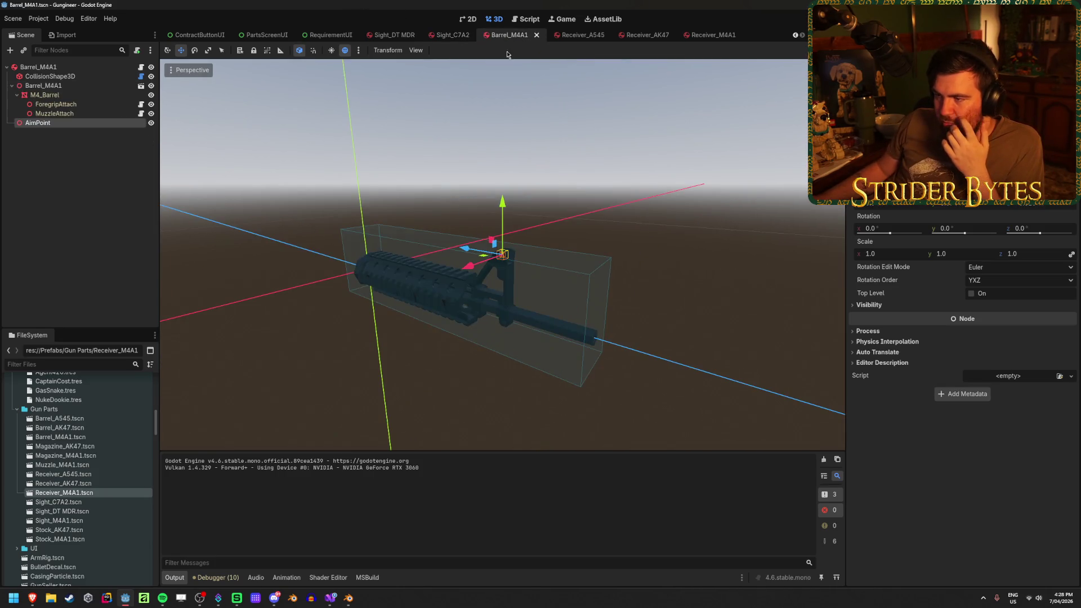
mouse_move(489, 258)
left_mouse_down()
mouse_move(701, 237)
mouse_move(705, 225)
mouse_move(608, 238)
left_mouse_up()
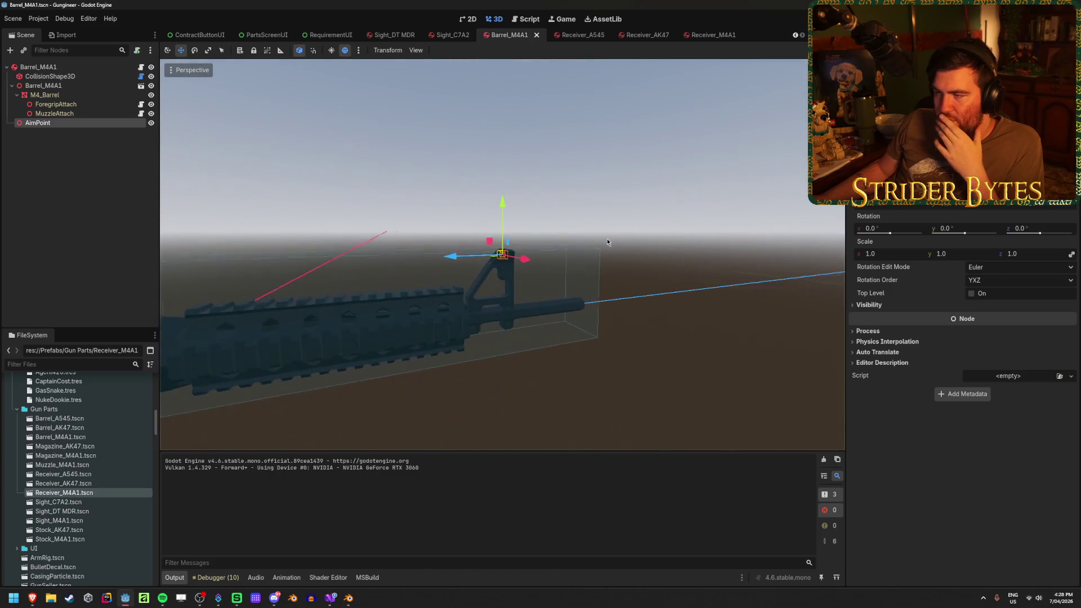
left_click(451, 35)
scroll(521, 306, "down", 2)
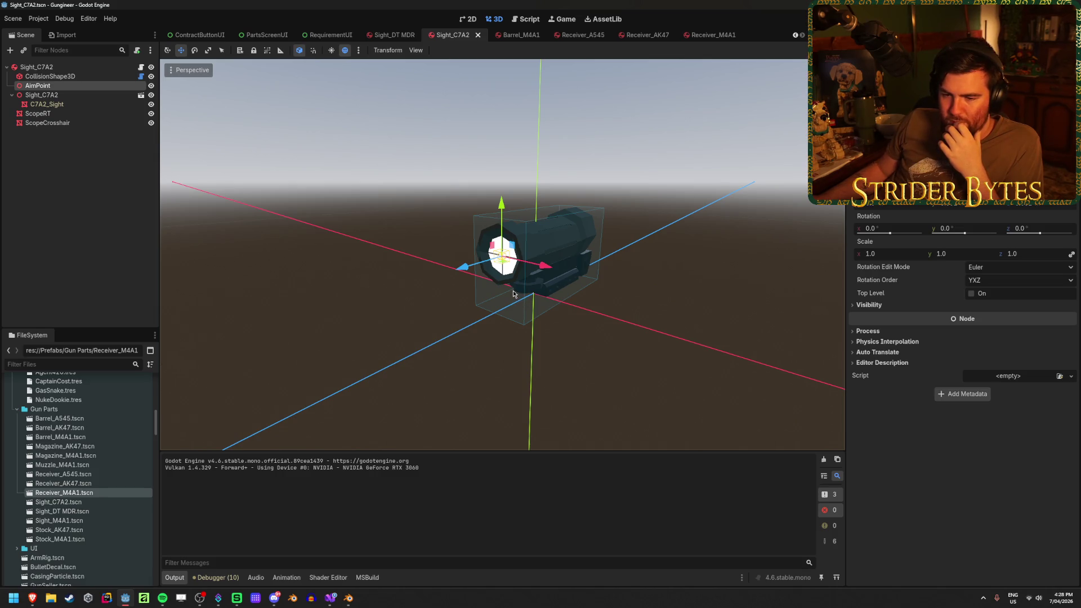
left_click(103, 209)
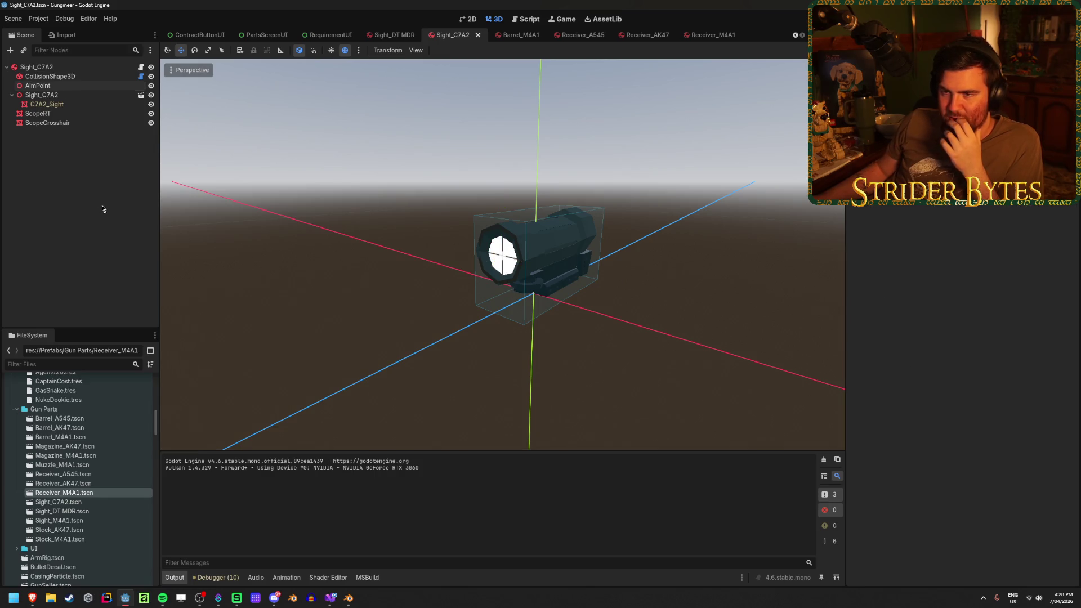
left_click(58, 86)
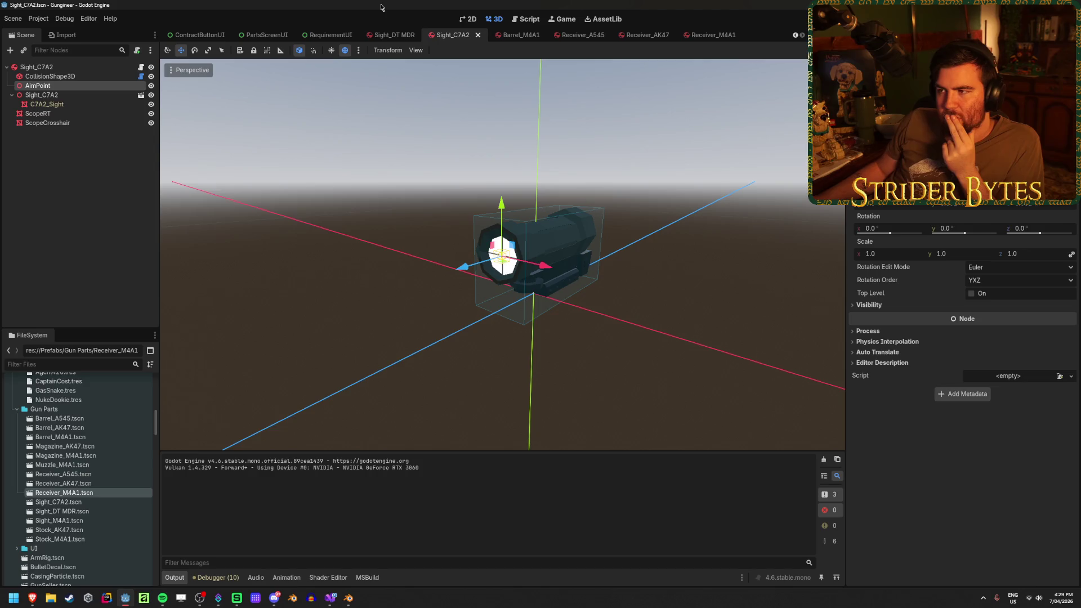
Step: In Barrel_M4A1, orbit and zoom along the barrel to the AimPoint on the front sight post
left_click(513, 39)
scroll(512, 276, "down", 4)
scroll(512, 276, "up", 8)
mouse_move(513, 276)
left_mouse_down()
mouse_move(593, 331)
mouse_move(278, 327)
mouse_move(614, 319)
mouse_move(444, 357)
mouse_move(504, 221)
left_mouse_up()
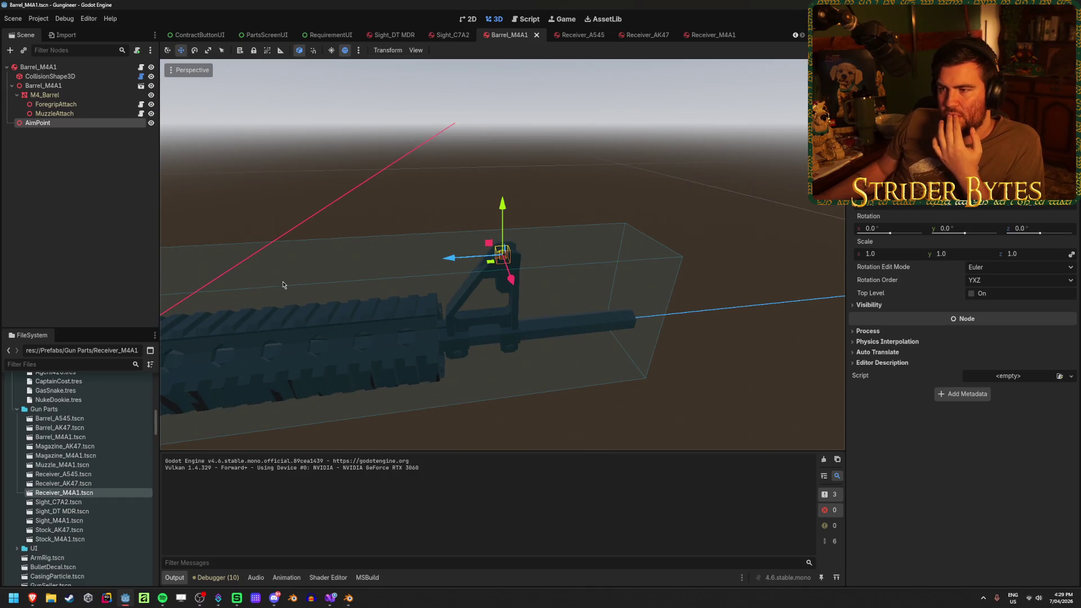
scroll(282, 283, "down", 5)
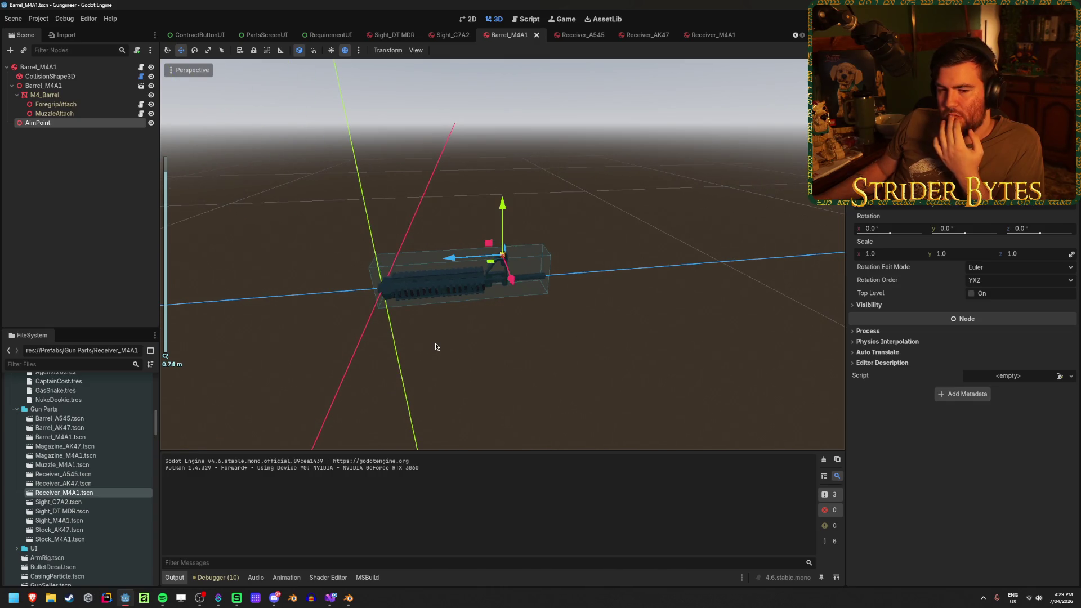
scroll(435, 347, "up", 5)
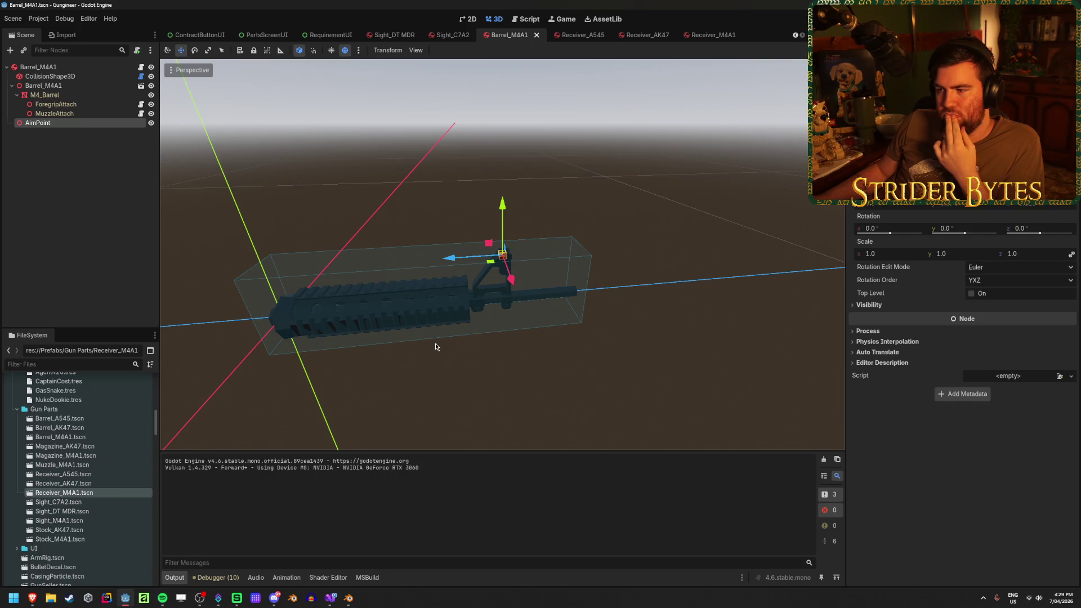
scroll(436, 347, "up", 6)
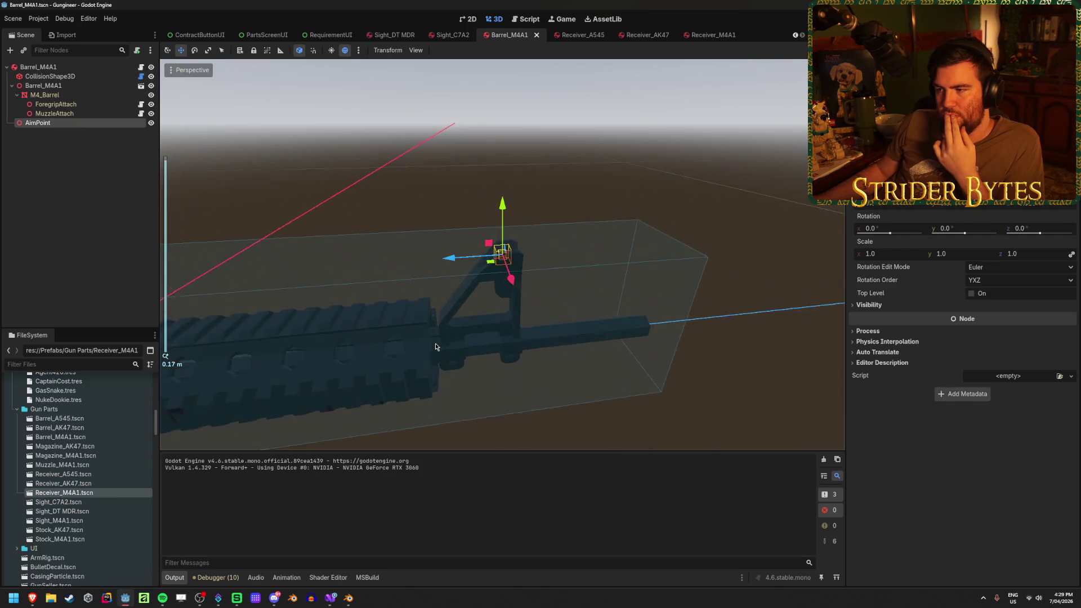
mouse_move(434, 343)
left_mouse_down()
mouse_move(521, 295)
mouse_move(557, 321)
mouse_move(582, 418)
mouse_move(465, 288)
mouse_move(531, 316)
mouse_move(397, 332)
left_mouse_up()
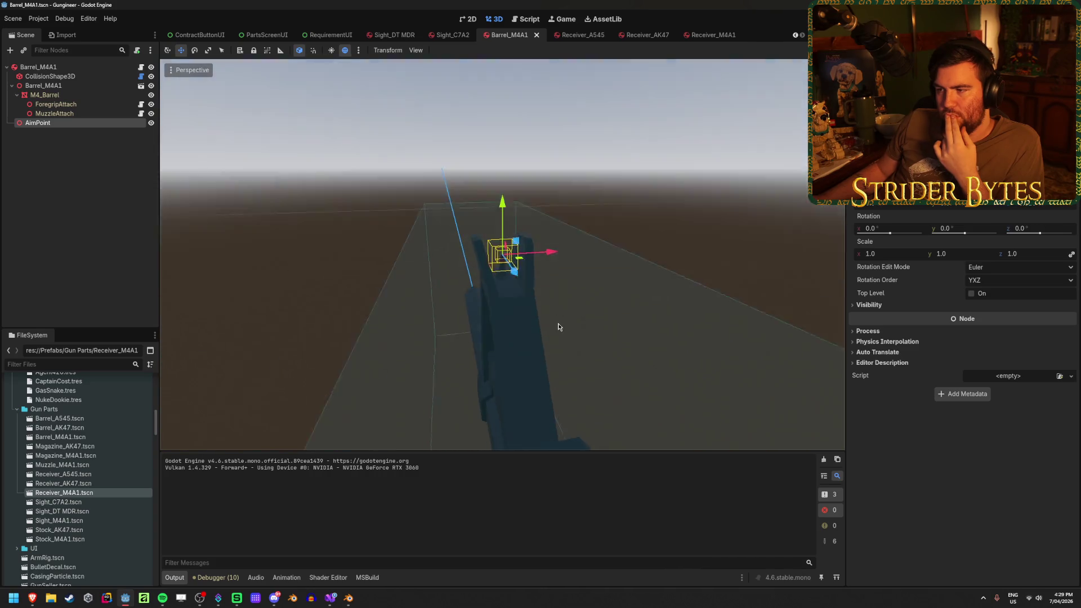
scroll(397, 332, "up", 10)
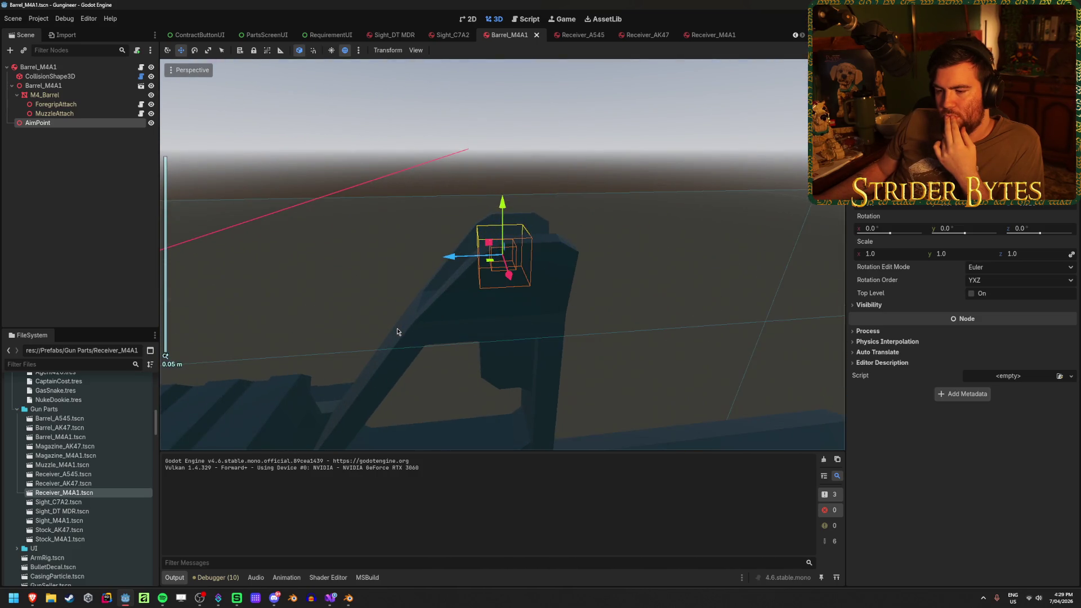
Step: Open GunController.cs in Visual Studio and highlight the aim position calculation lines
left_click(330, 598)
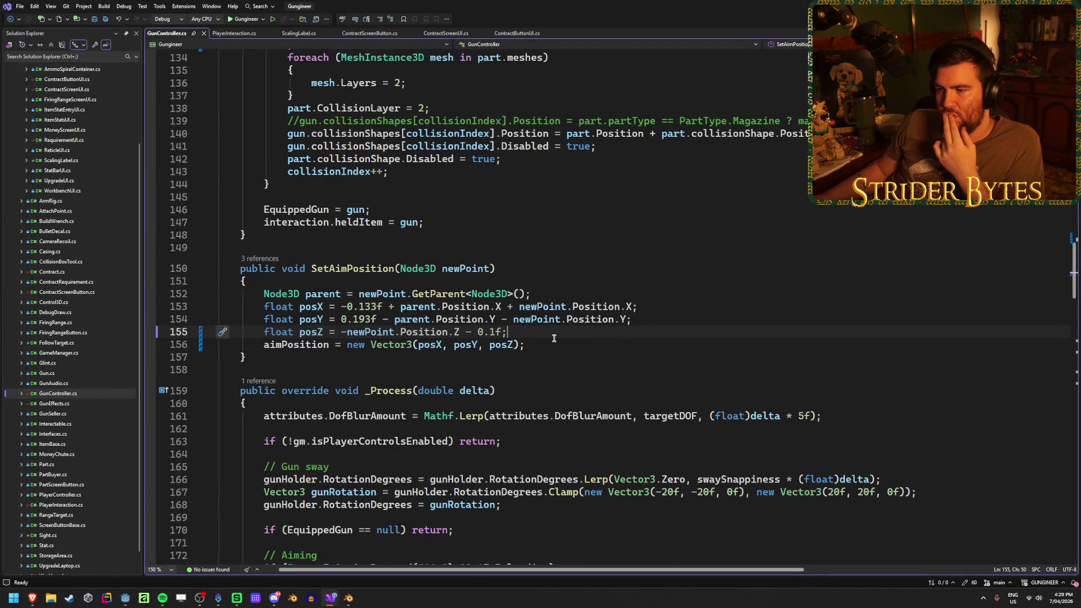
left_click_drag(656, 317, 240, 288)
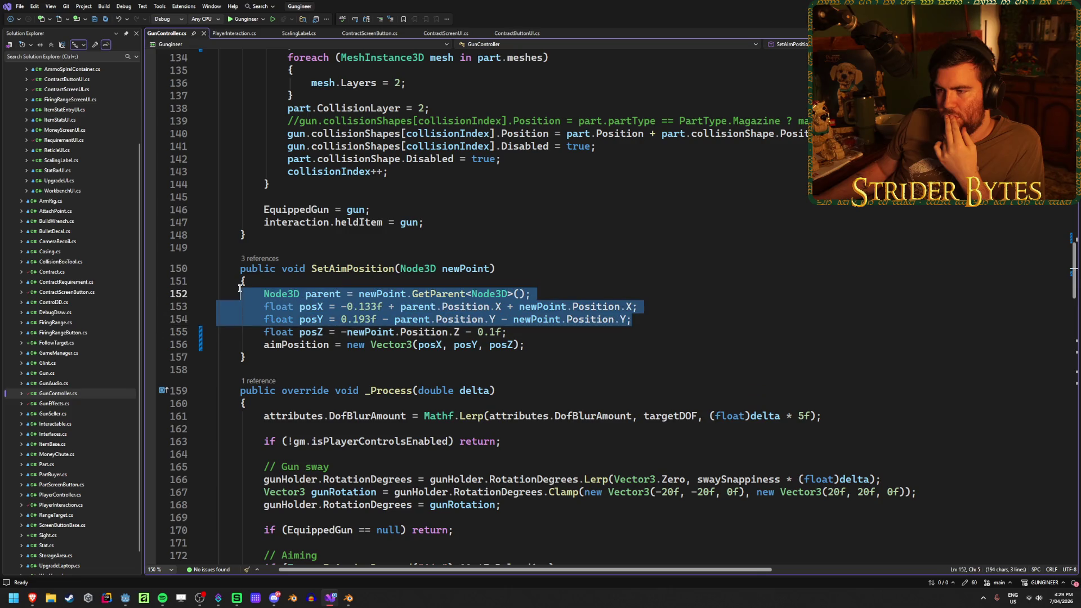
left_click(673, 308)
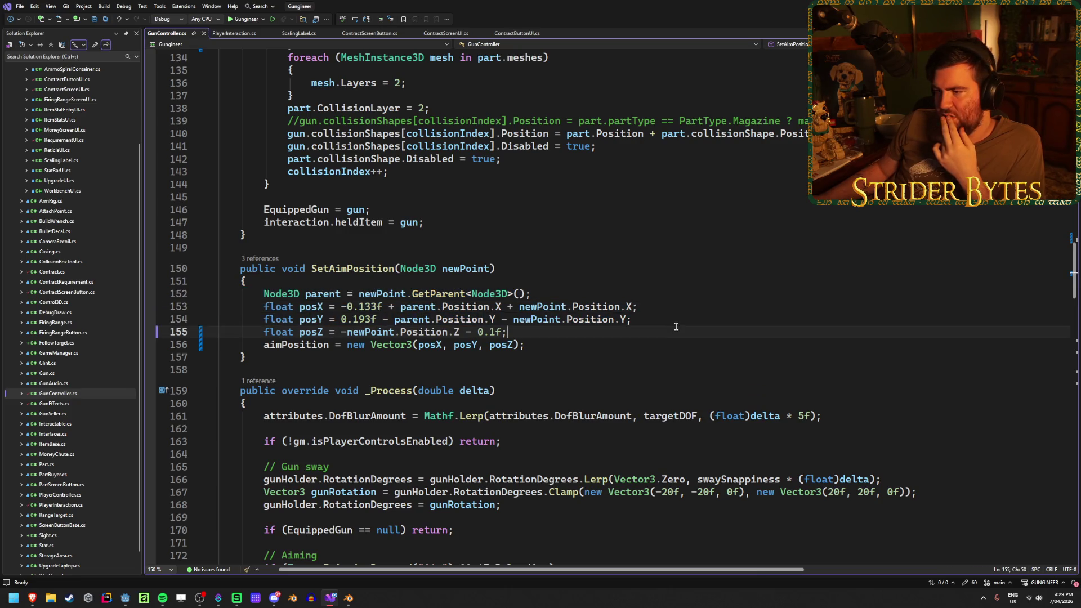
scroll(655, 348, "up", 7)
scroll(621, 340, "down", 5)
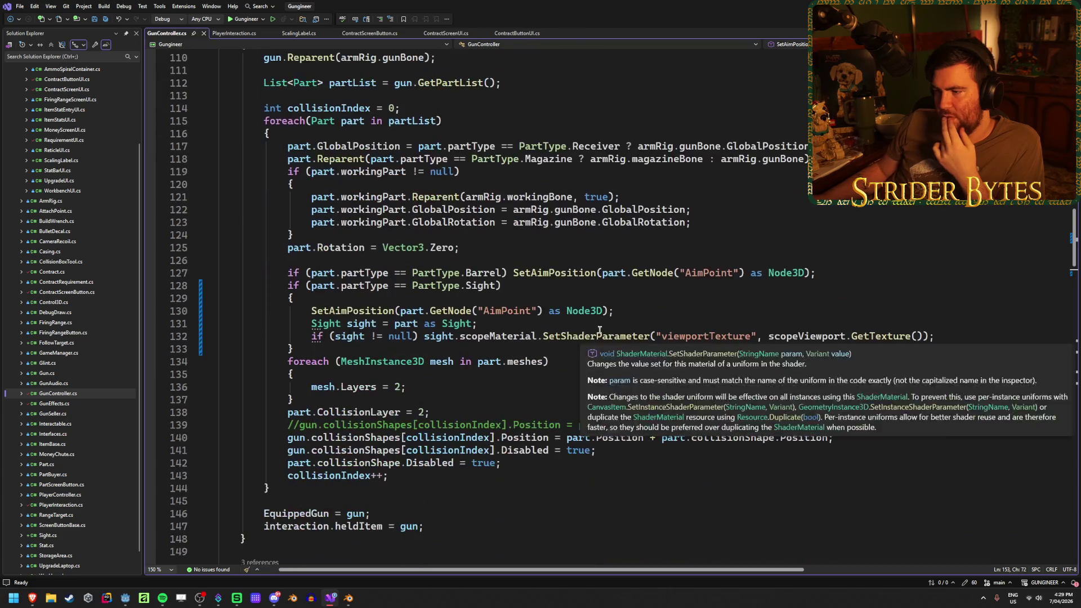
Step: Highlight the AimPoint node lookup on line 127 and review lines 127–128
left_click_drag(816, 272, 555, 267)
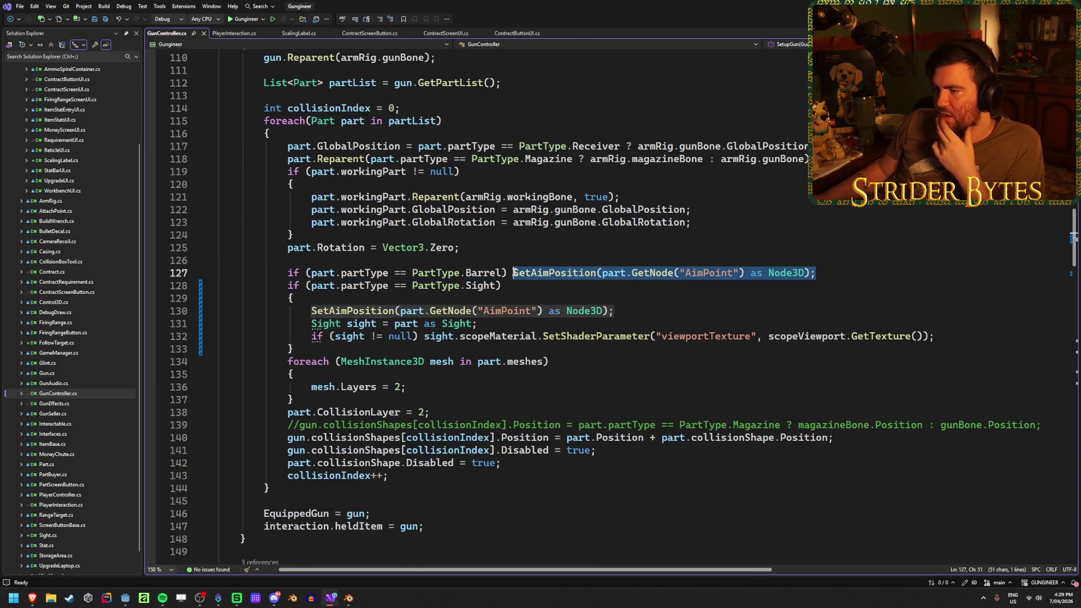
left_click(654, 273)
left_click_drag(806, 273, 605, 275)
left_click(838, 275)
key("Down")
left_click(842, 274)
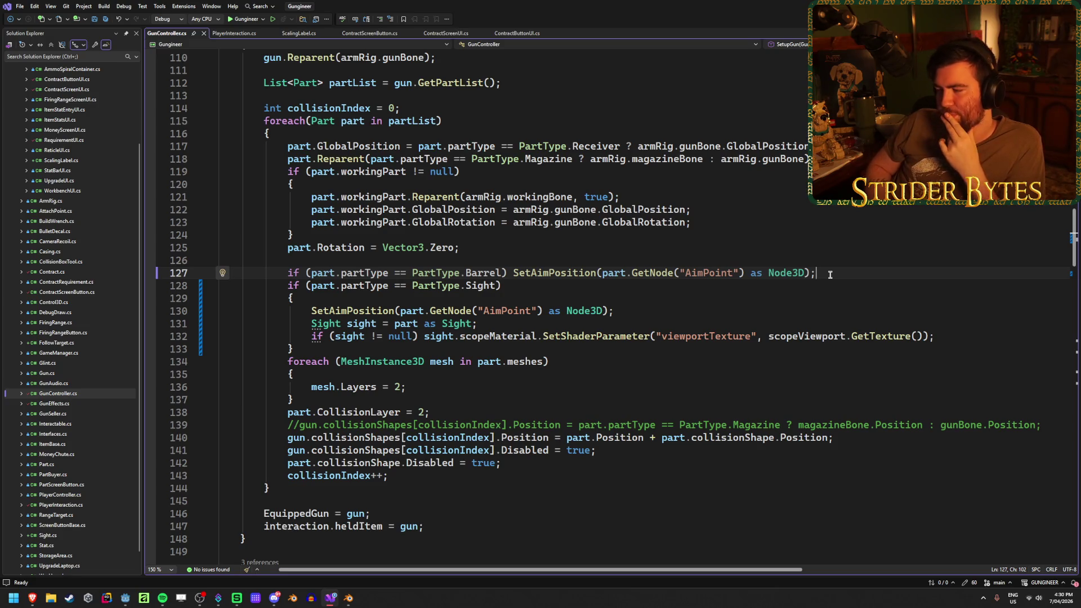
Step: Try shifting the Barrel_M4A1 AimPoint along X, then undo it and centre the view on it
left_click(125, 600)
scroll(539, 288, "down", 5)
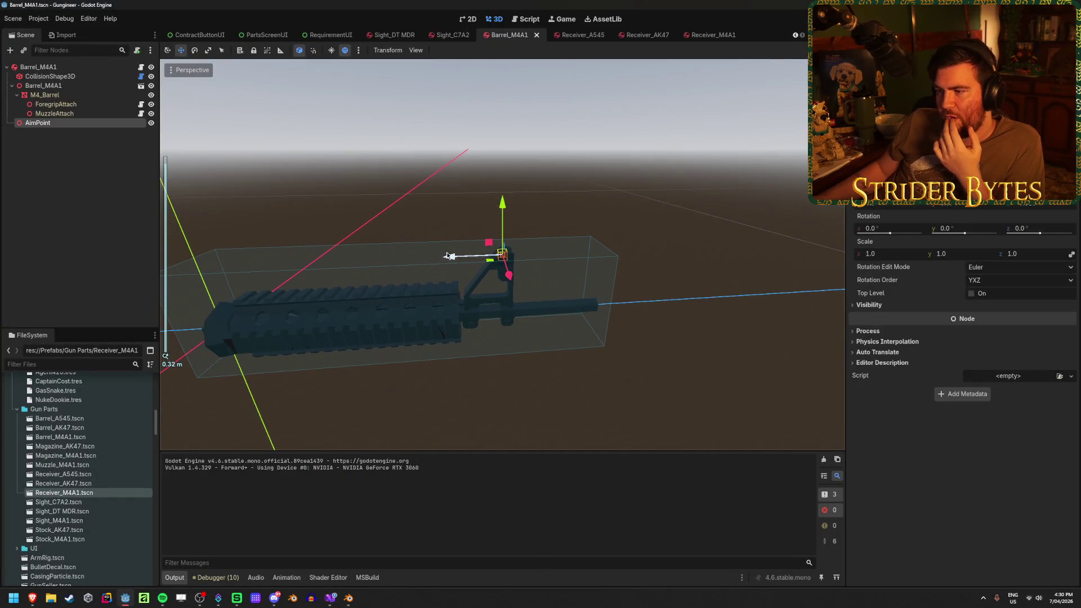
mouse_move(461, 259)
left_mouse_down()
mouse_move(350, 264)
mouse_move(163, 248)
left_mouse_up()
scroll(372, 260, "down", 5)
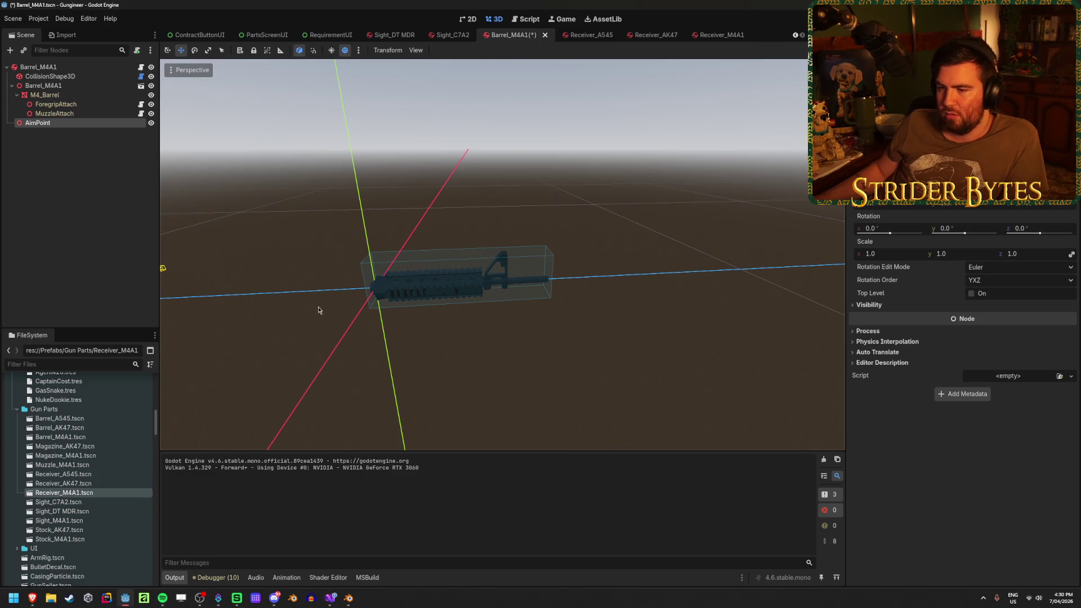
left_click_drag(382, 320, 375, 324)
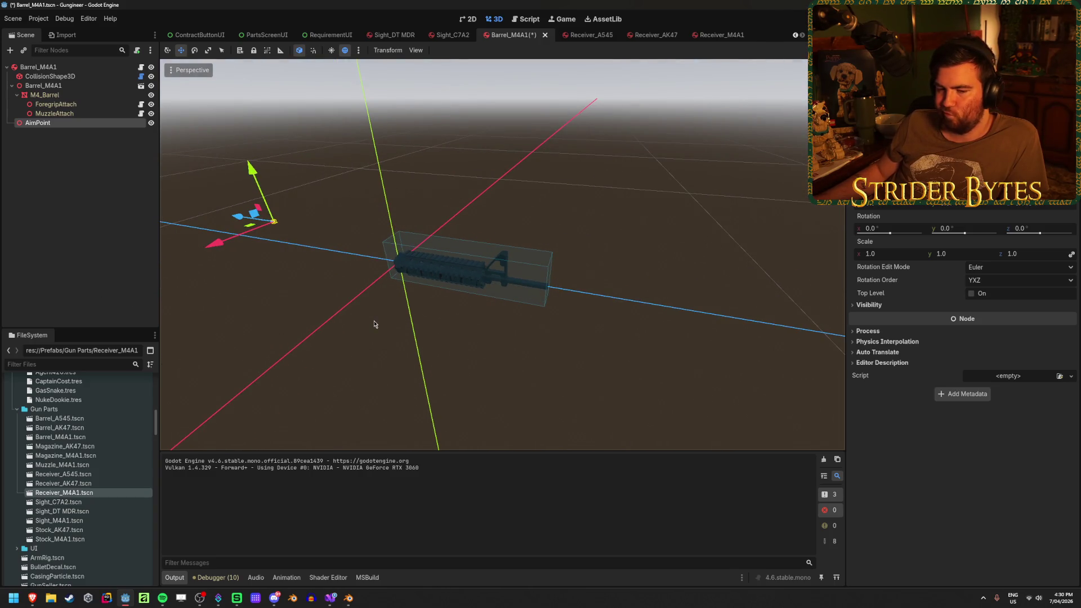
key("ctrl+z")
key("ctrl+z")
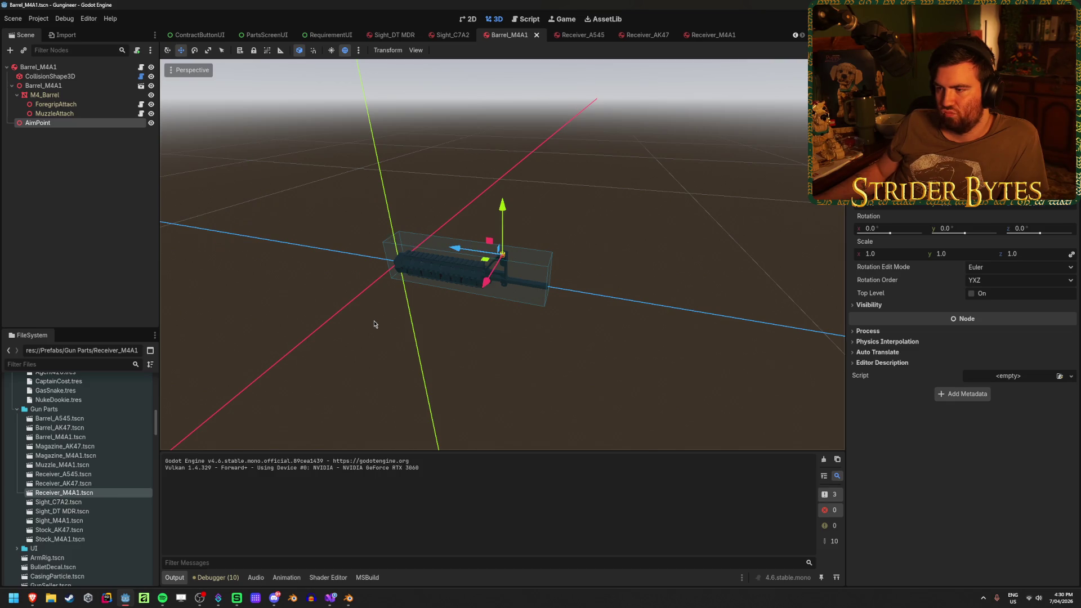
key("f")
mouse_move(322, 363)
left_mouse_down()
mouse_move(482, 330)
mouse_move(449, 332)
left_mouse_up()
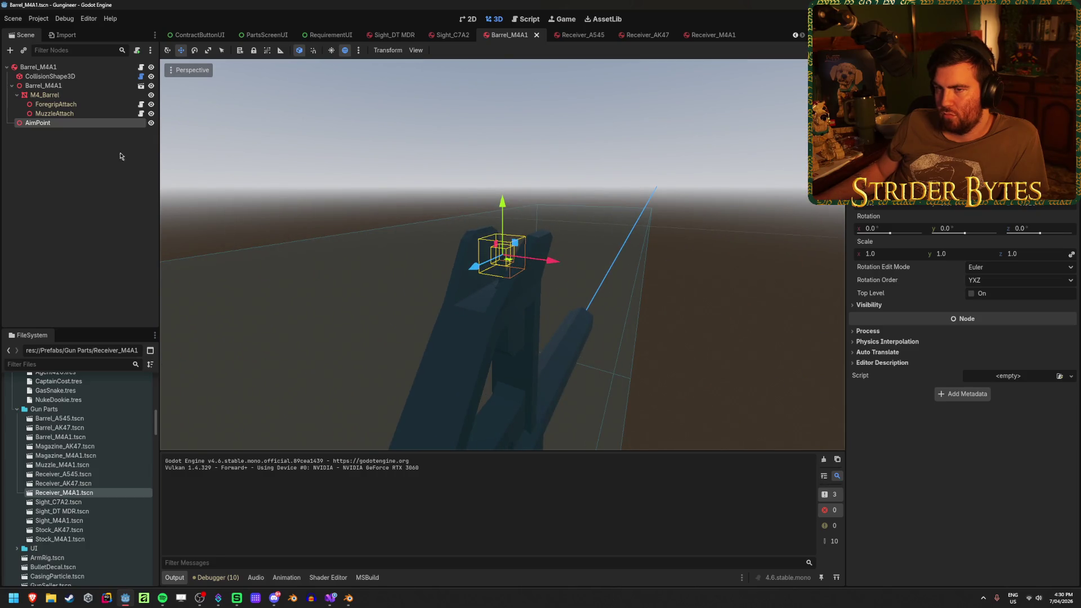
scroll(537, 223, "up", 4)
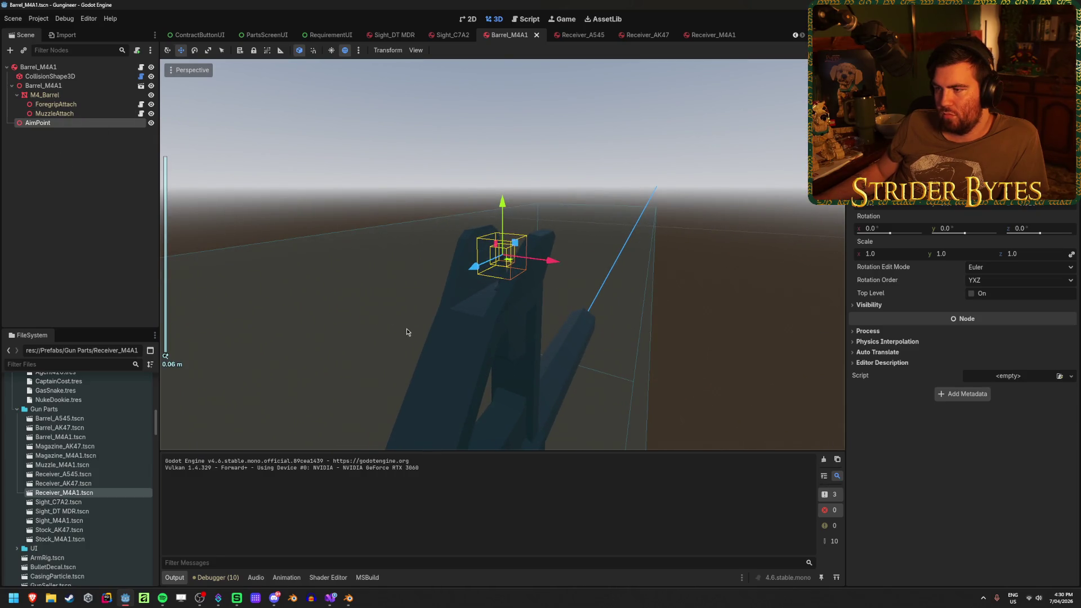
Step: Test-move the AimPoint along its Z axis, undo it, and compare it against the root's collision box
left_click(87, 66)
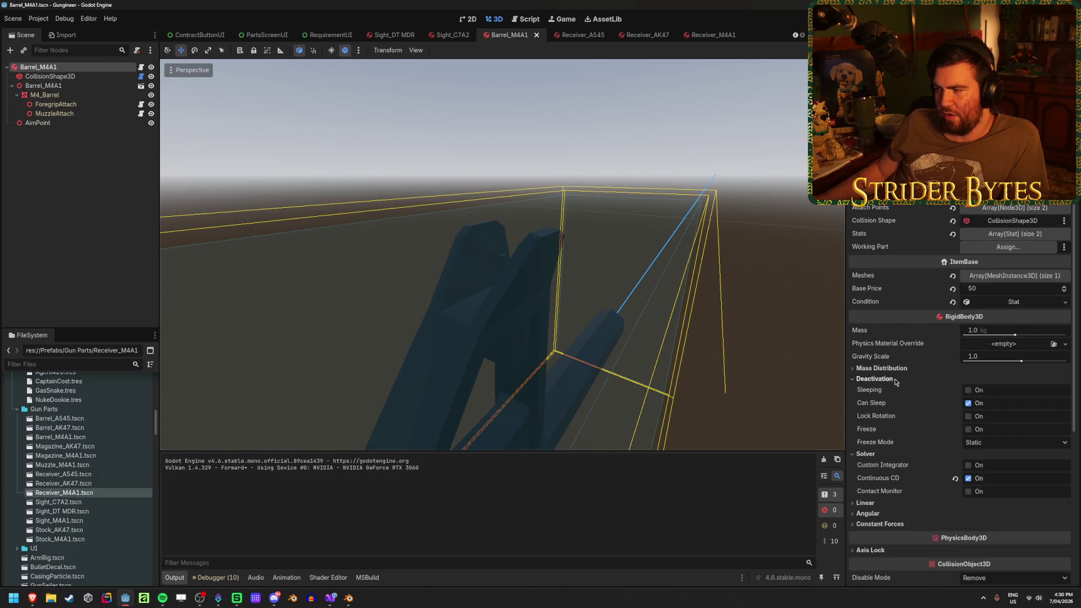
scroll(499, 326, "down", 3)
left_click(38, 123)
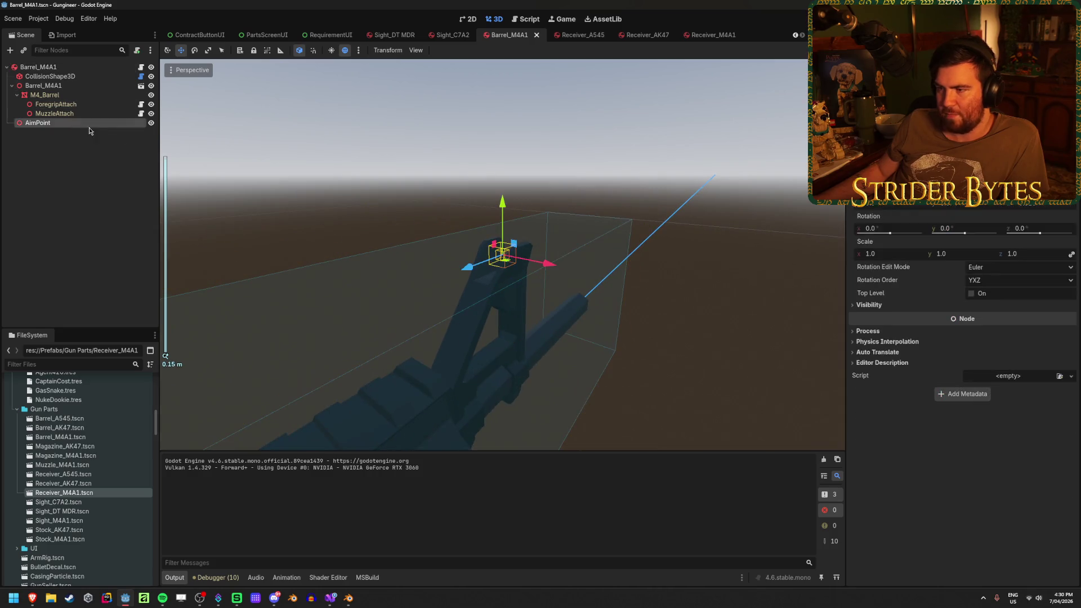
mouse_move(457, 273)
left_mouse_down()
mouse_move(233, 363)
mouse_move(312, 360)
left_mouse_up()
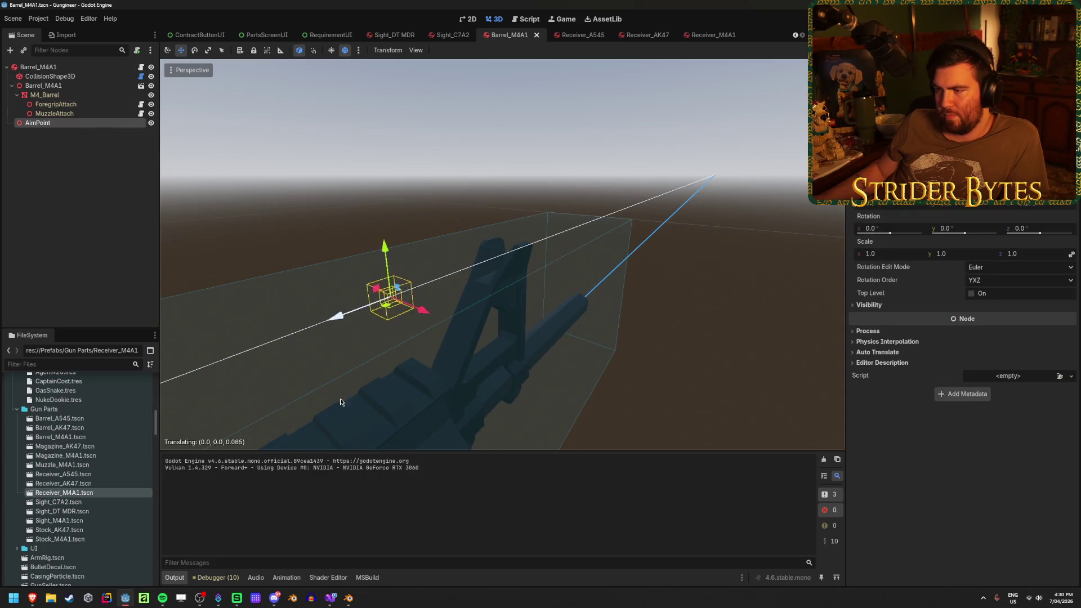
key("ctrl+z")
left_click(38, 67)
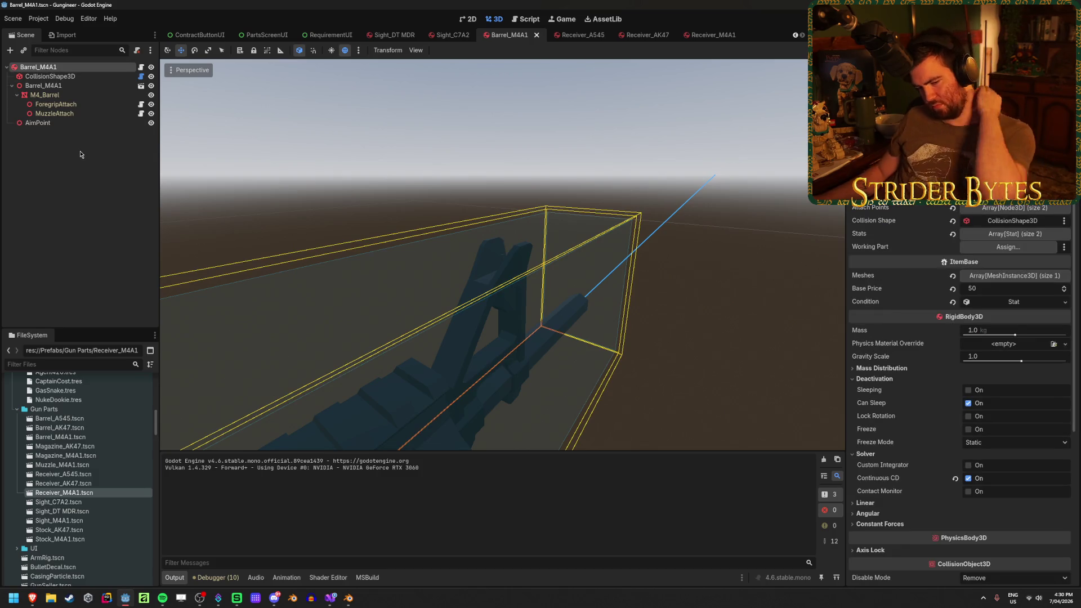
left_click(89, 124)
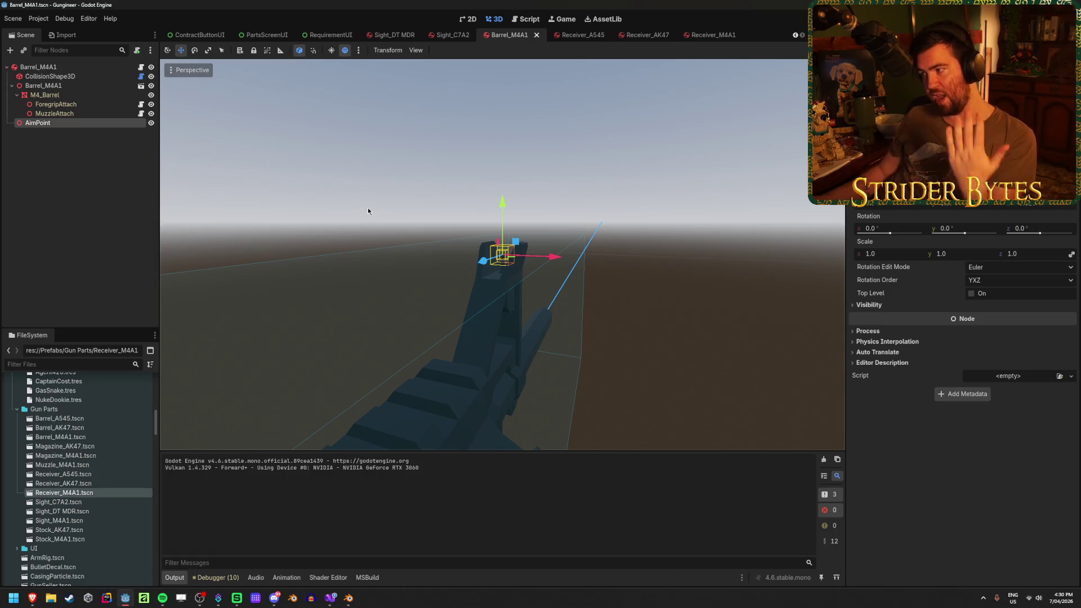
left_click(44, 68)
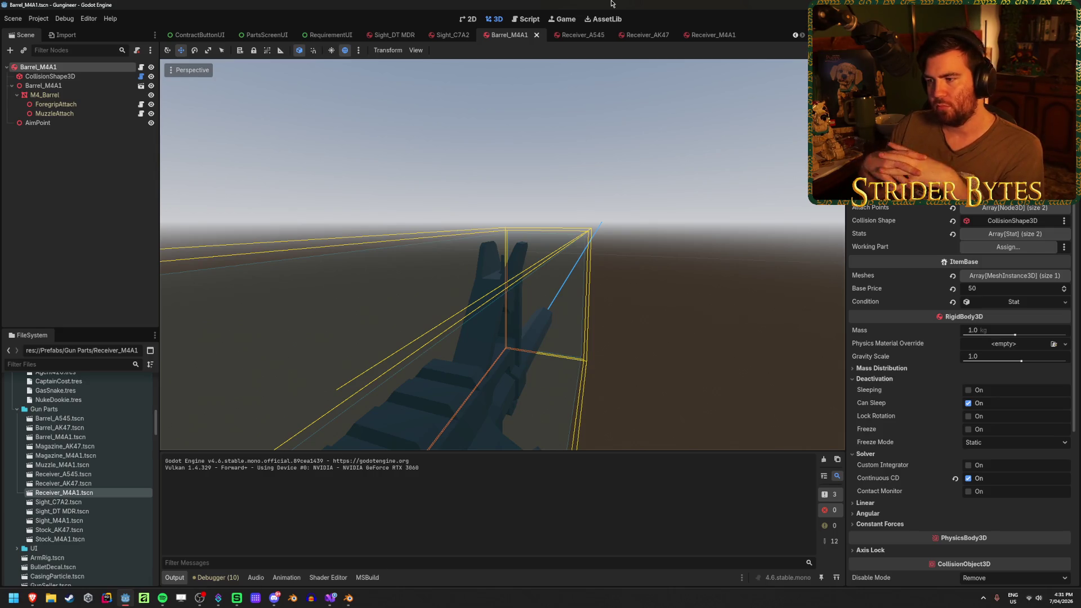
Step: View the AimPoint from side angles, trial-shift it along the barrel's length, and undo again
double_click(85, 124)
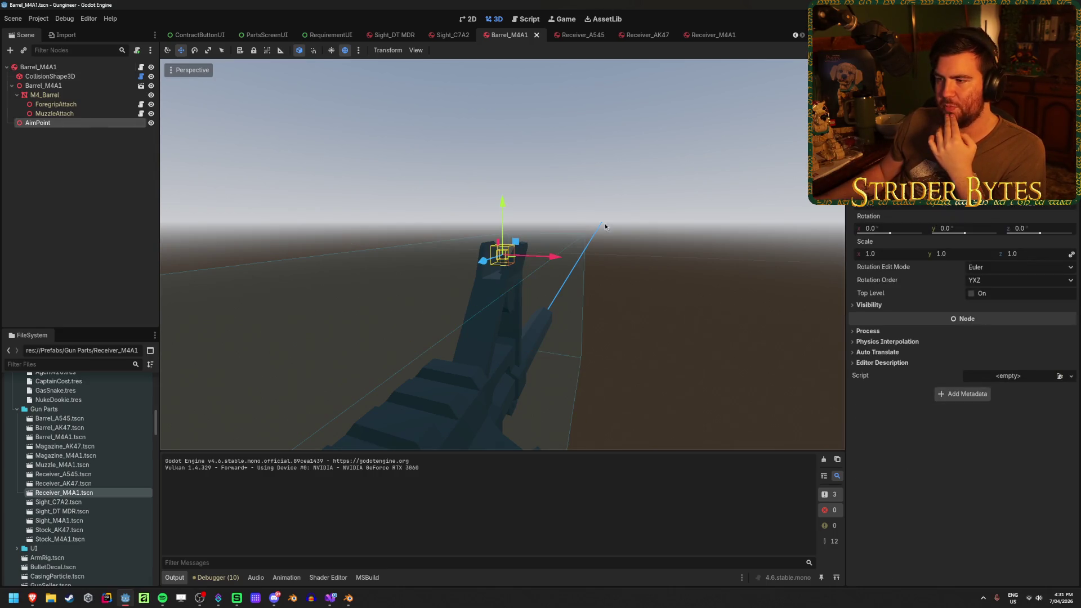
scroll(583, 215, "up", 5)
mouse_move(473, 301)
left_mouse_down()
mouse_move(439, 355)
mouse_move(227, 252)
mouse_move(296, 229)
mouse_move(238, 215)
mouse_move(321, 238)
left_mouse_up()
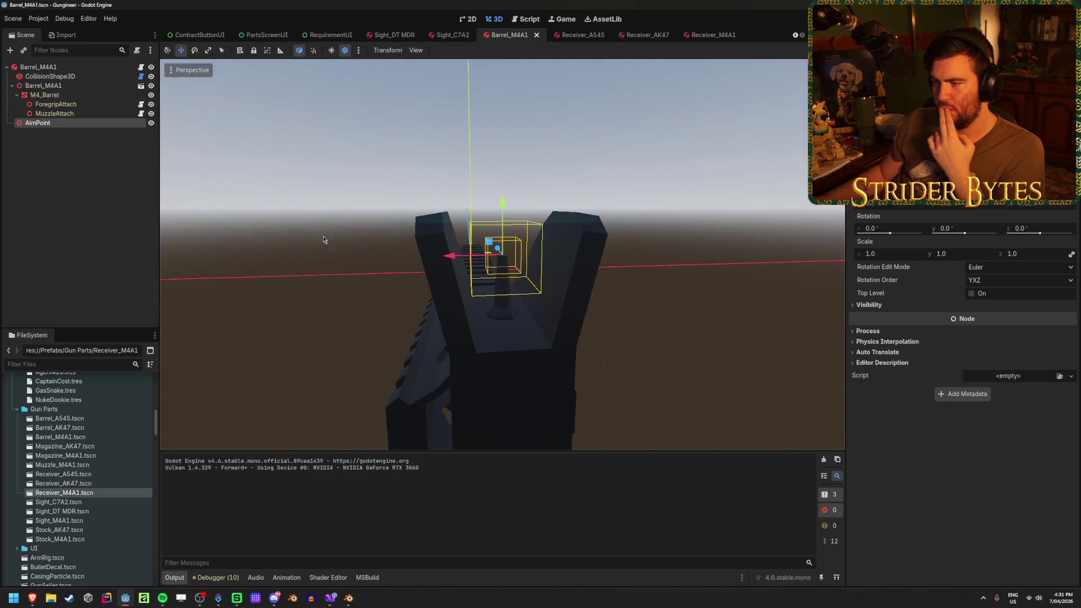
scroll(409, 253, "up", 2)
scroll(538, 312, "down", 2)
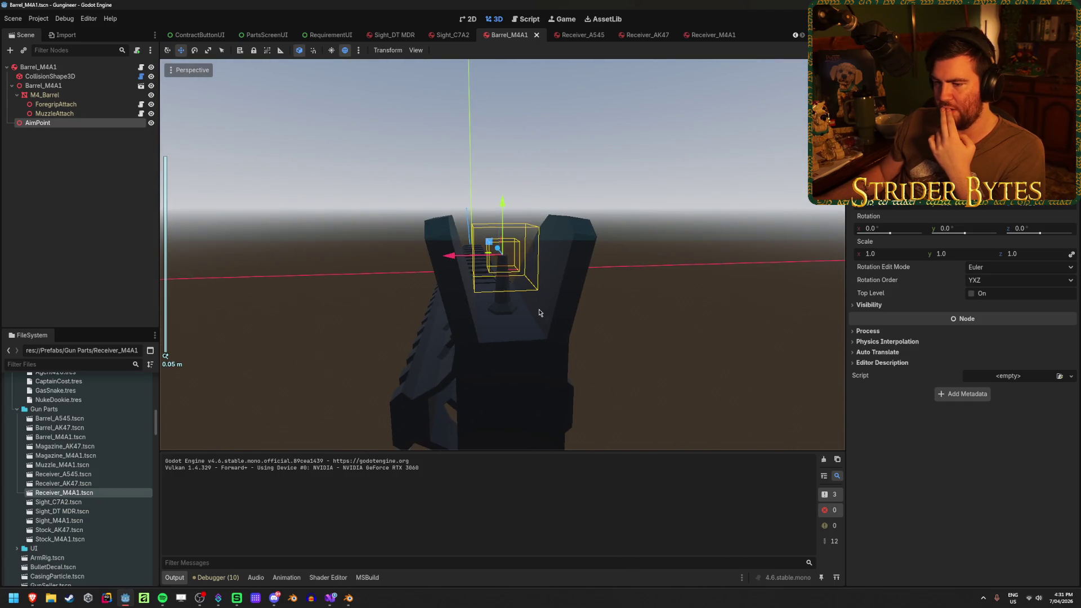
mouse_move(539, 312)
left_mouse_down()
mouse_move(467, 343)
mouse_move(436, 253)
mouse_move(434, 183)
mouse_move(254, 193)
mouse_move(464, 272)
left_mouse_up()
scroll(464, 272, "down", 5)
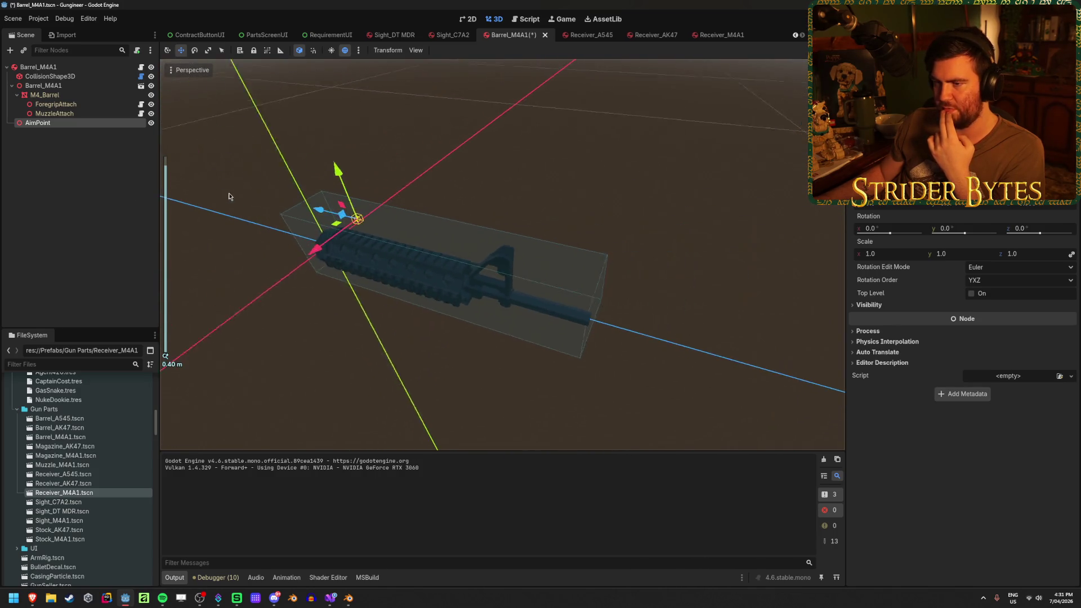
left_click_drag(349, 225, 206, 235)
key("ctrl+z")
key("ctrl+z")
key("ctrl+z")
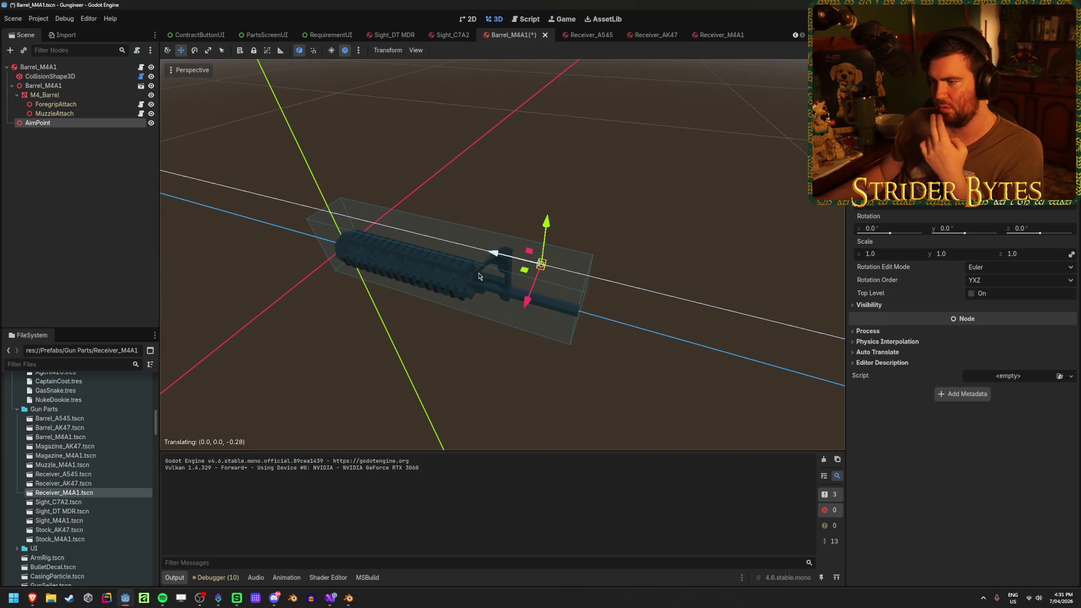
Step: Look down the bare barrel from behind with nothing selected, then bring up Sight_C7A2
scroll(563, 311, "up", 5)
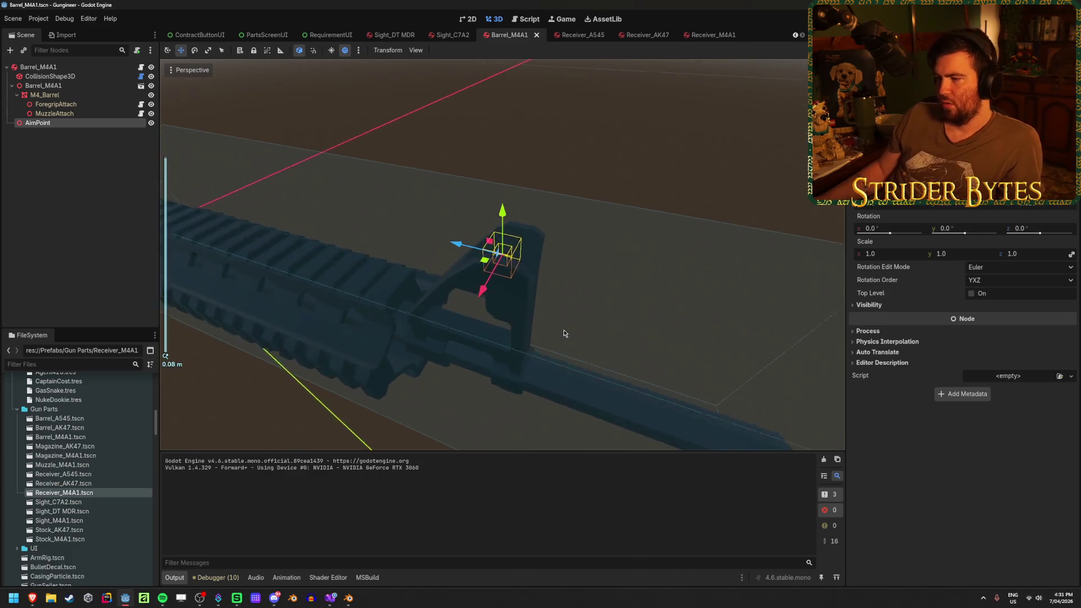
mouse_move(563, 329)
left_mouse_down()
mouse_move(572, 189)
mouse_move(647, 228)
mouse_move(574, 236)
left_mouse_up()
left_click(104, 194)
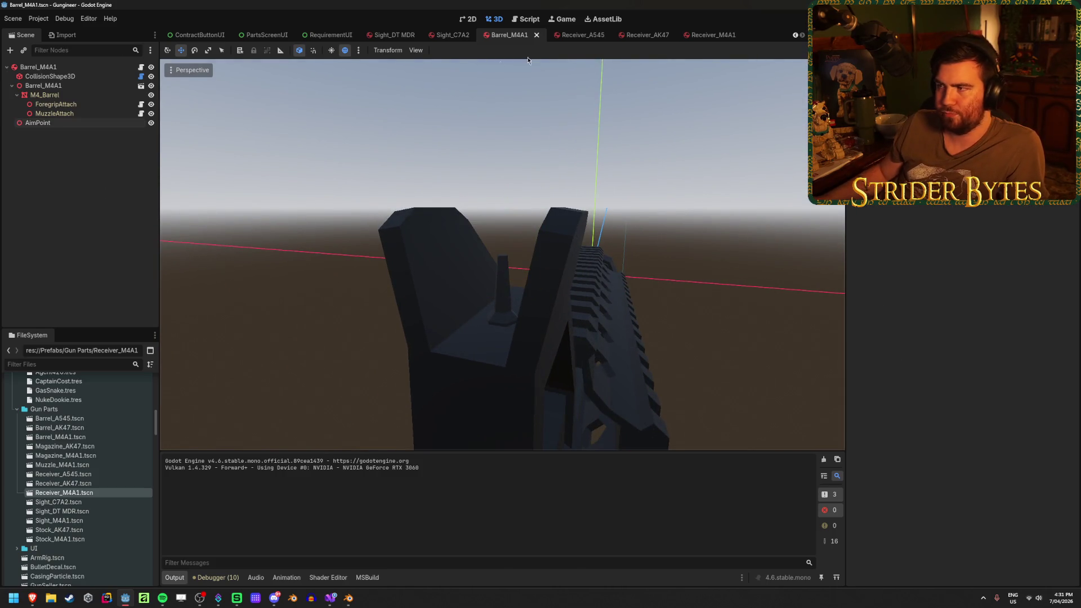
left_click(454, 40)
Step: Raise the Sight_C7A2 AimPoint onto the crosshair centre in front view and save the sight scene
scroll(392, 206, "up", 8)
left_click_drag(392, 207, 536, 250)
scroll(543, 270, "up", 2)
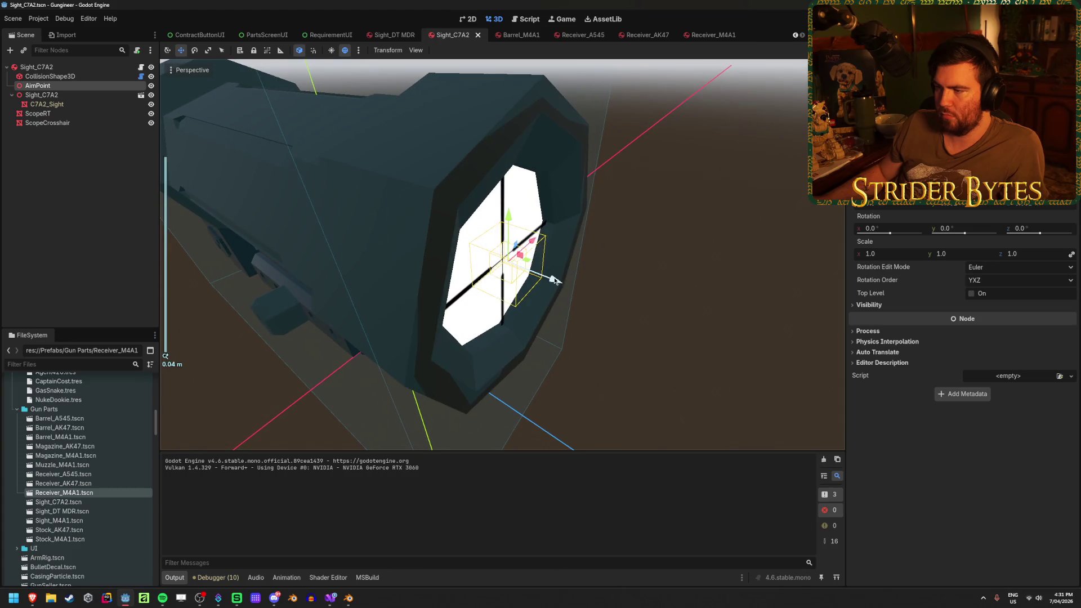
left_click_drag(682, 311, 555, 243)
key("KP_1")
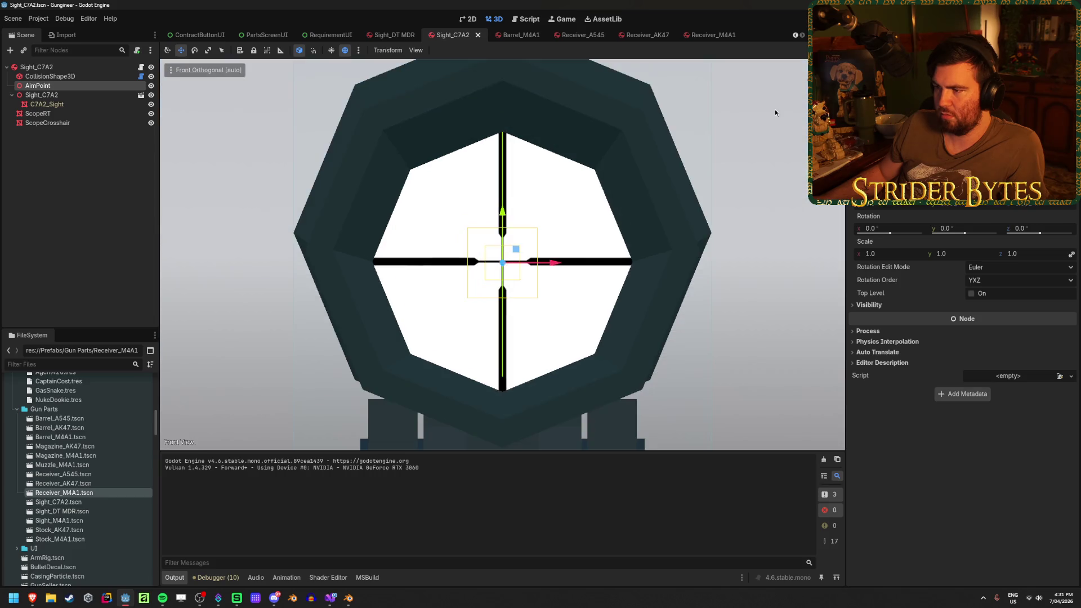
left_click_drag(506, 217, 506, 215)
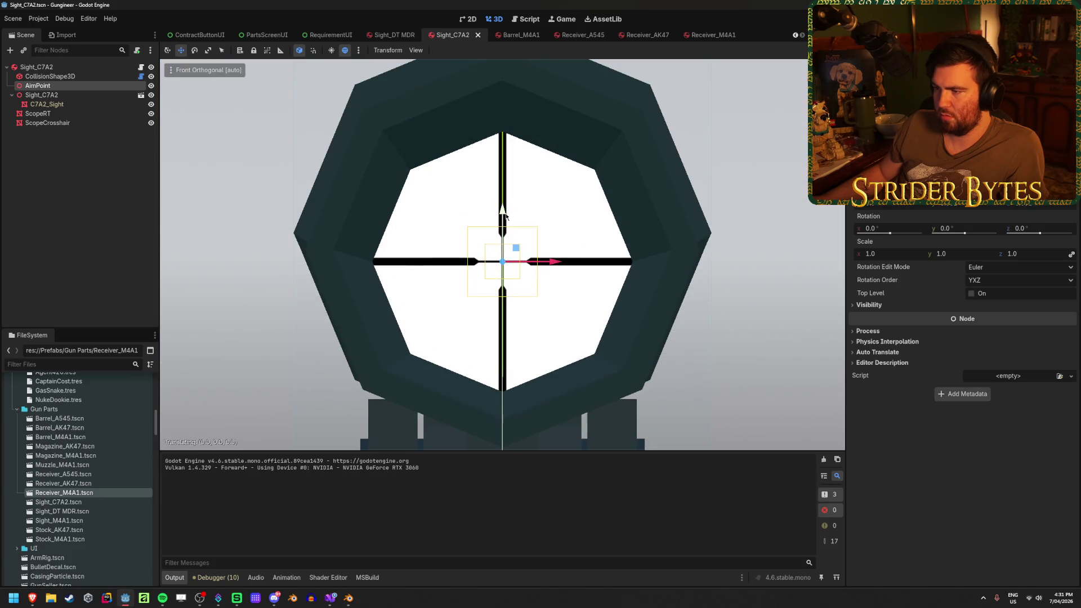
left_click_drag(610, 230, 557, 236)
key("ctrl+s")
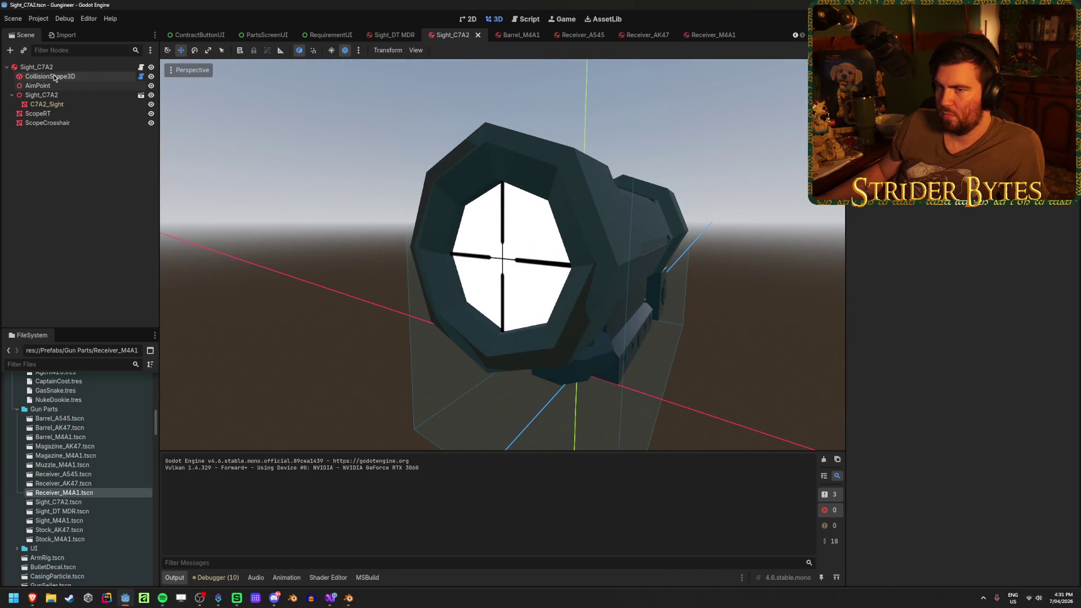
Step: Deselect everything and bring up the Receiver_AK47 scene to look around the receiver
left_click(59, 67)
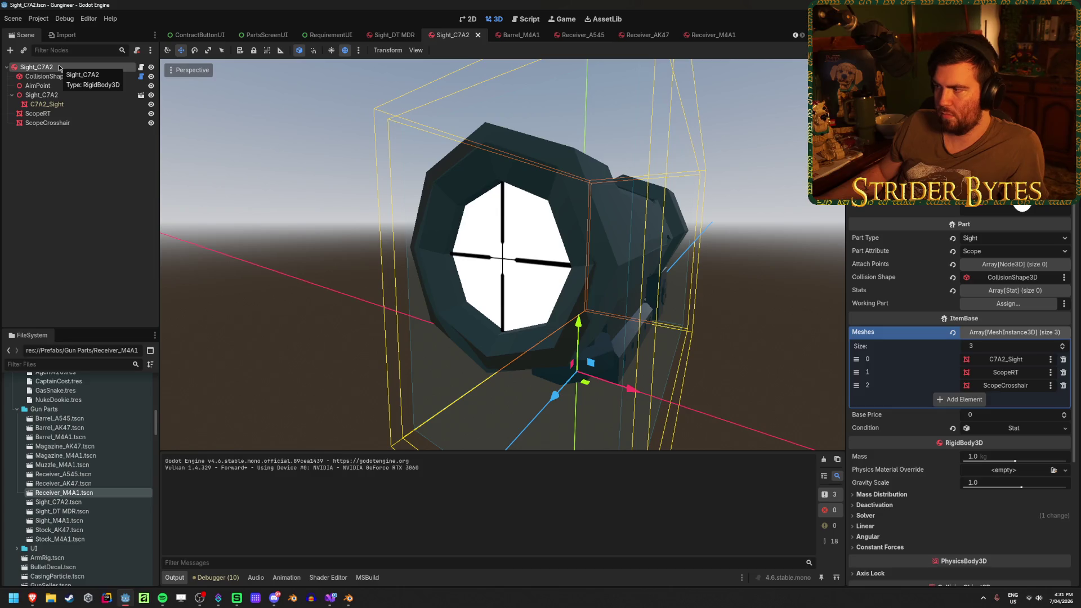
left_click(83, 193)
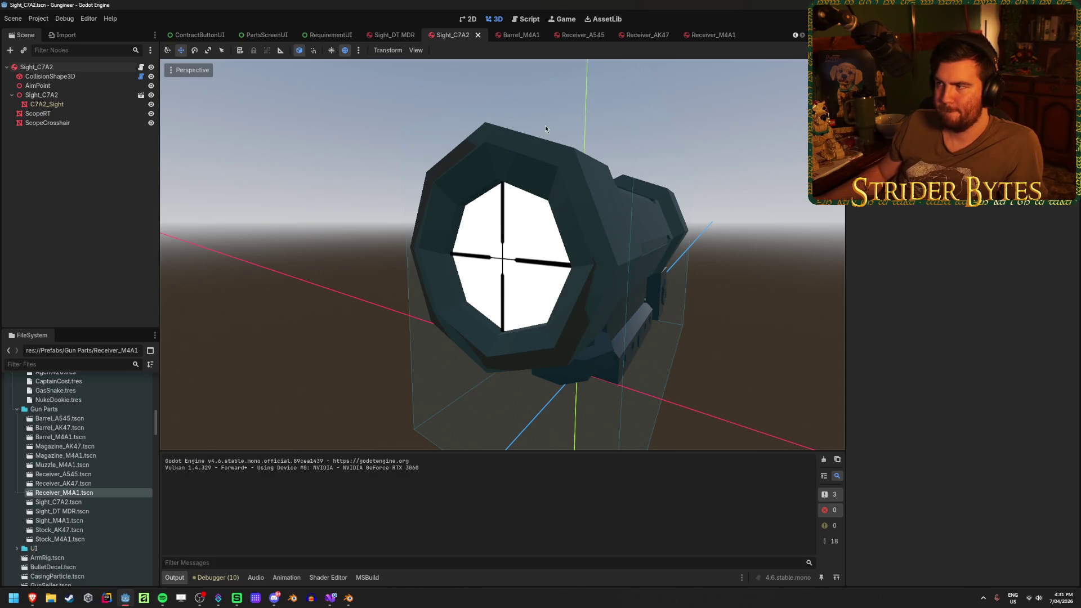
left_click(641, 34)
left_click(99, 158)
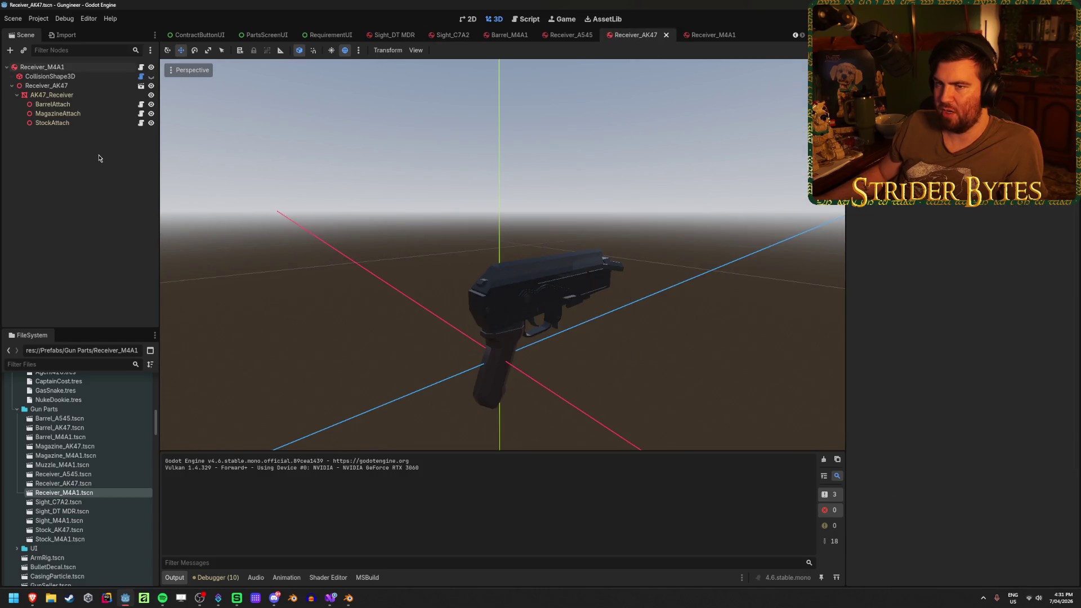
left_click_drag(586, 210, 472, 225)
scroll(490, 225, "up", 3)
scroll(471, 225, "down", 4)
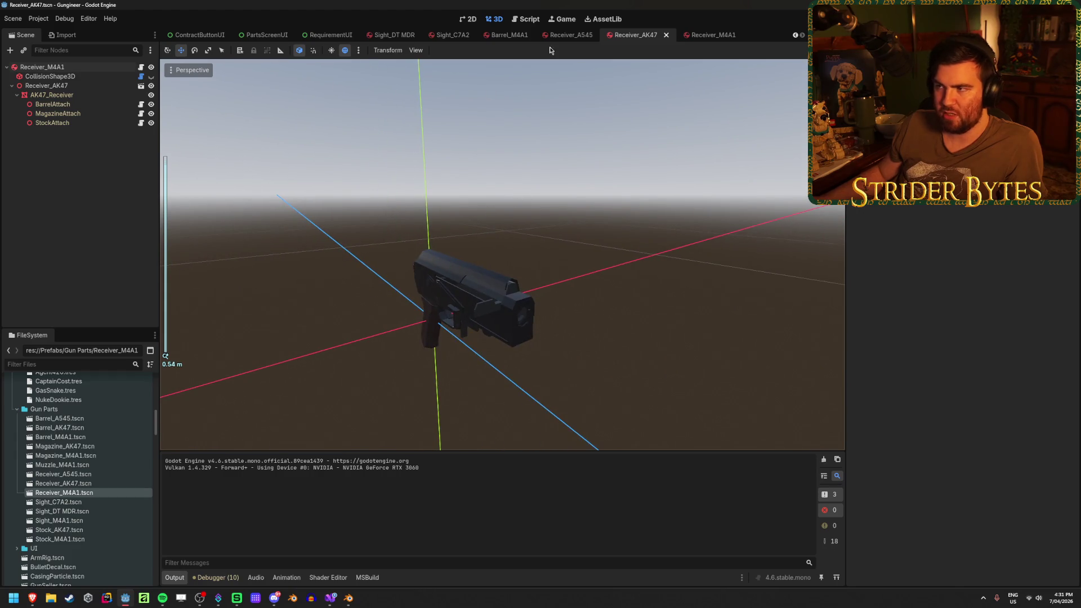
mouse_move(495, 38)
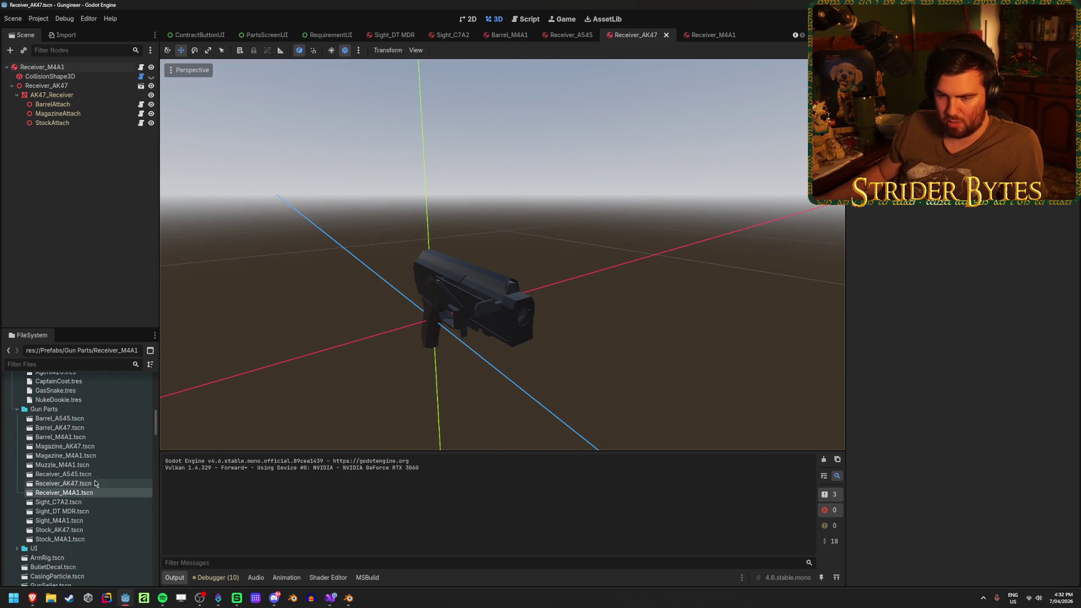
Step: Open Barrel_AK47.tscn and drag its AimPoint from the muzzle back to the barrel's rear end
double_click(82, 428)
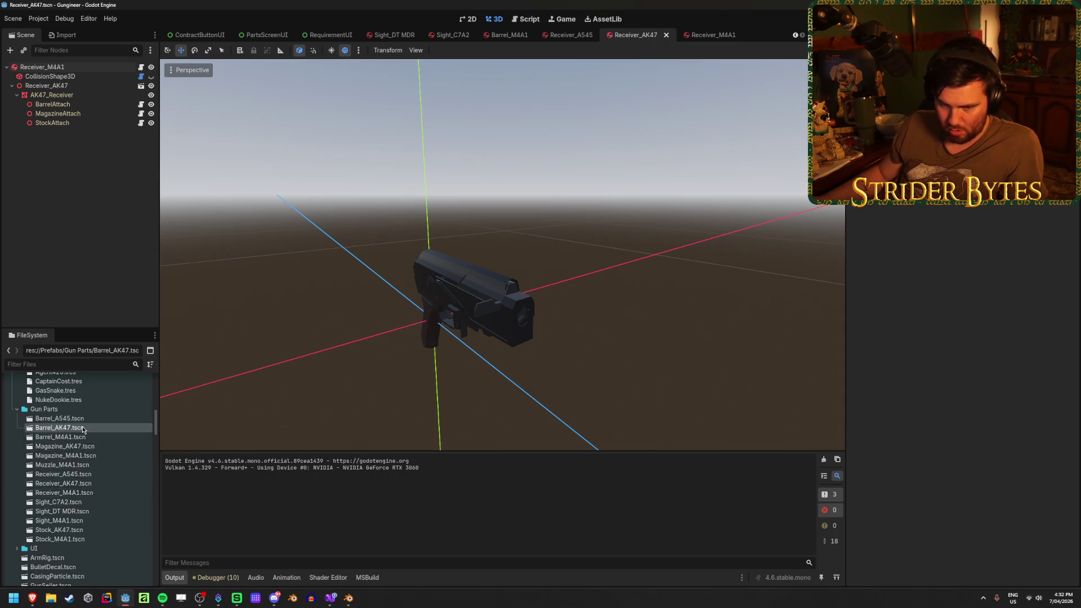
mouse_move(475, 384)
left_mouse_down()
mouse_move(417, 367)
mouse_move(355, 383)
left_mouse_up()
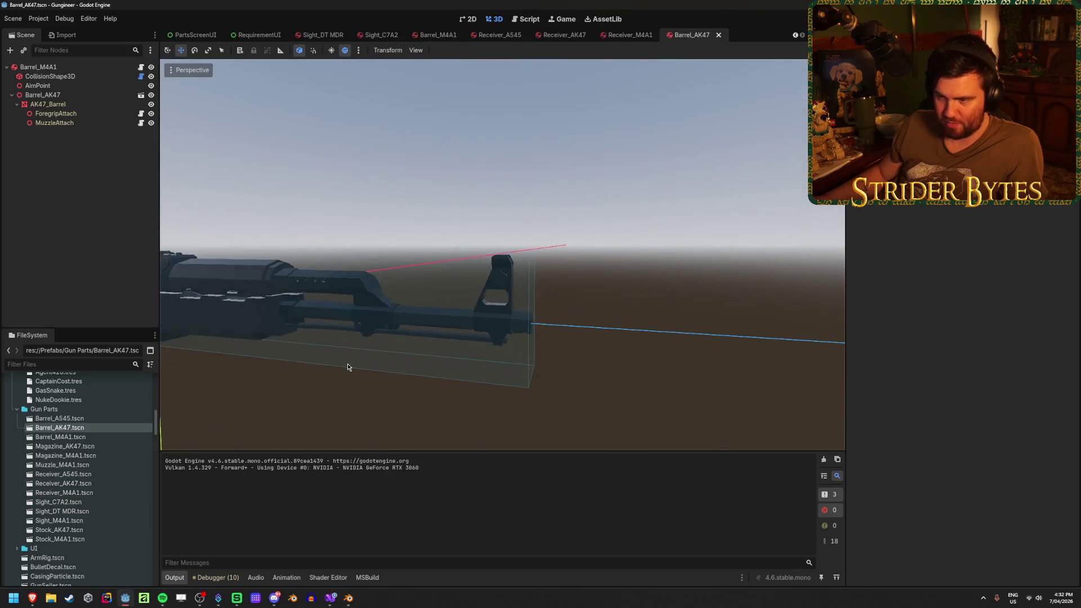
scroll(332, 371, "down", 2)
mouse_move(305, 358)
left_mouse_down()
mouse_move(557, 352)
mouse_move(360, 355)
left_mouse_up()
scroll(484, 355, "up", 3)
left_click(39, 86)
scroll(635, 313, "down", 2)
mouse_move(743, 237)
left_mouse_down()
mouse_move(231, 275)
mouse_move(344, 324)
mouse_move(458, 323)
left_mouse_up()
scroll(572, 355, "up", 3)
Step: Fine-tune the AimPoint onto the barrel's rear tip from the Numpad 3 right orthogonal view
mouse_move(572, 354)
left_mouse_down()
mouse_move(460, 290)
mouse_move(451, 297)
left_mouse_up()
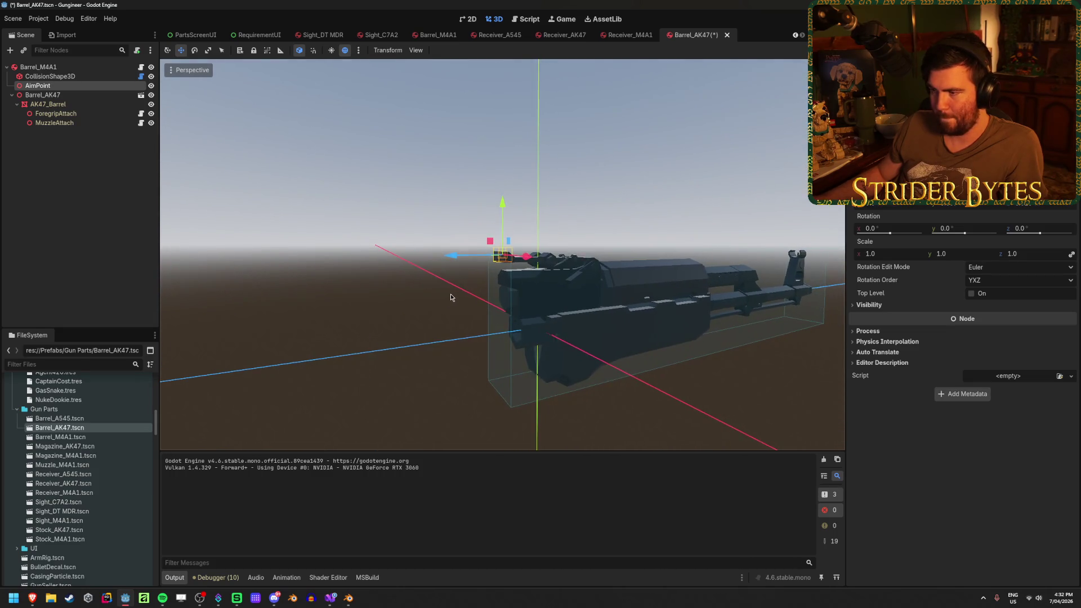
left_click_drag(703, 308, 684, 311)
key("KP_3")
scroll(489, 263, "down", 4)
scroll(297, 278, "up", 3)
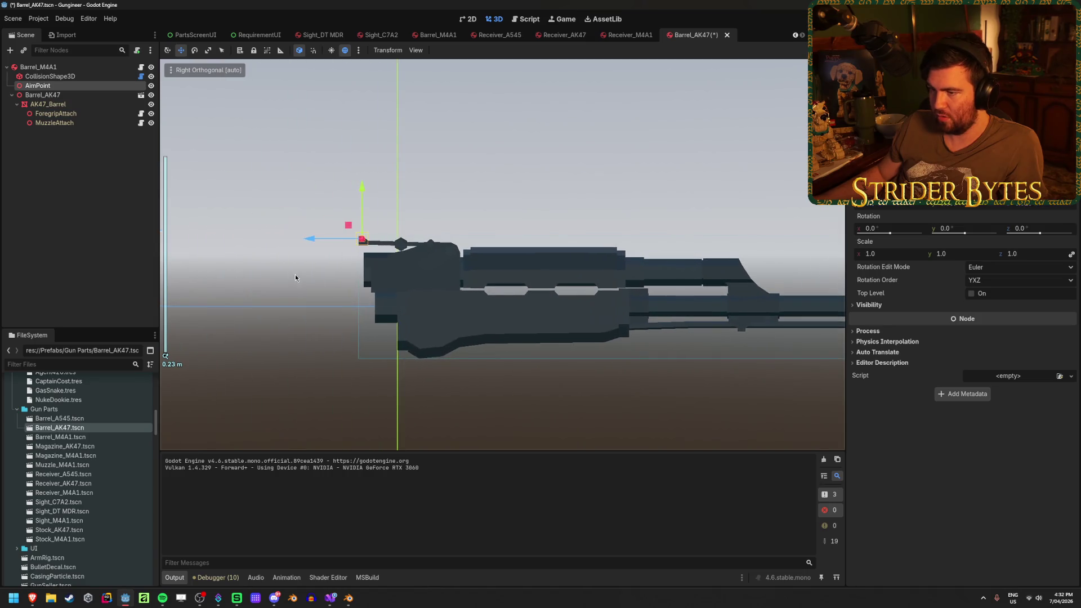
left_click_drag(296, 277, 307, 276)
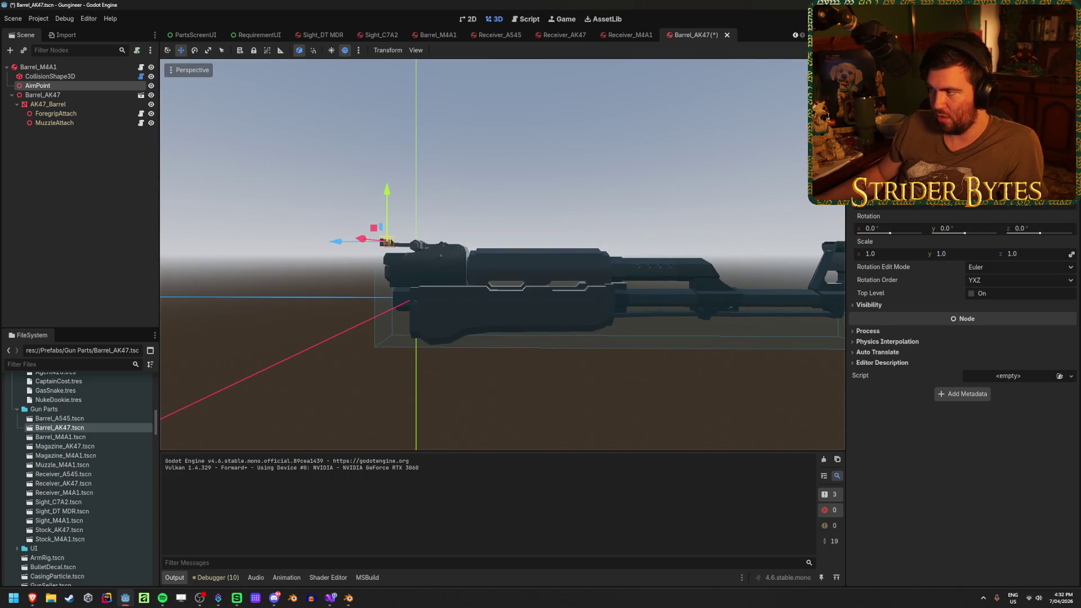
key("KP_3")
scroll(559, 231, "down", 2)
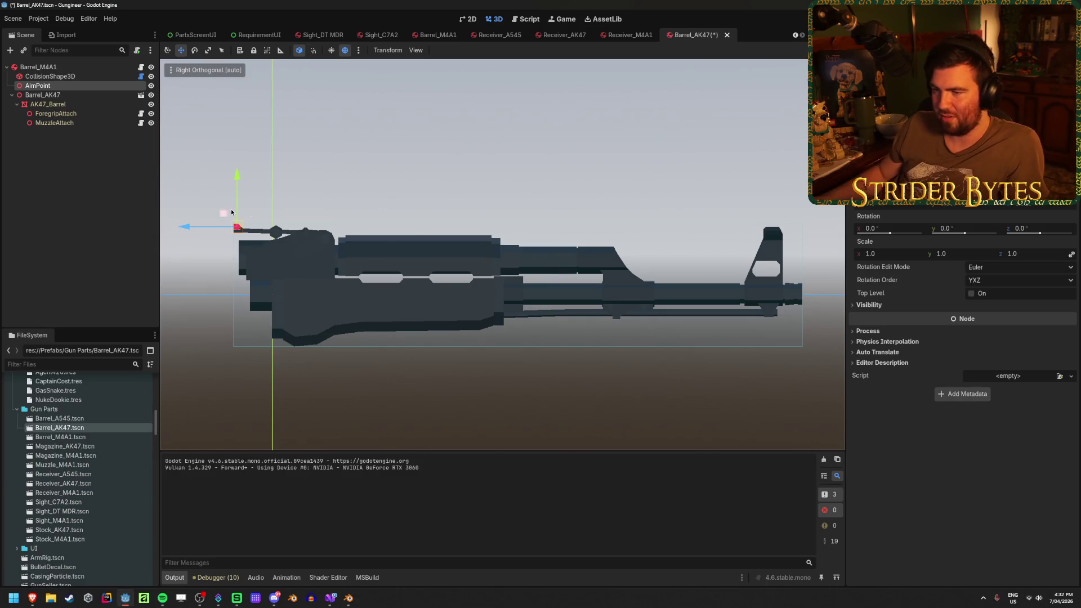
mouse_move(186, 228)
left_mouse_down()
mouse_move(722, 263)
mouse_move(173, 278)
mouse_move(412, 321)
left_mouse_up()
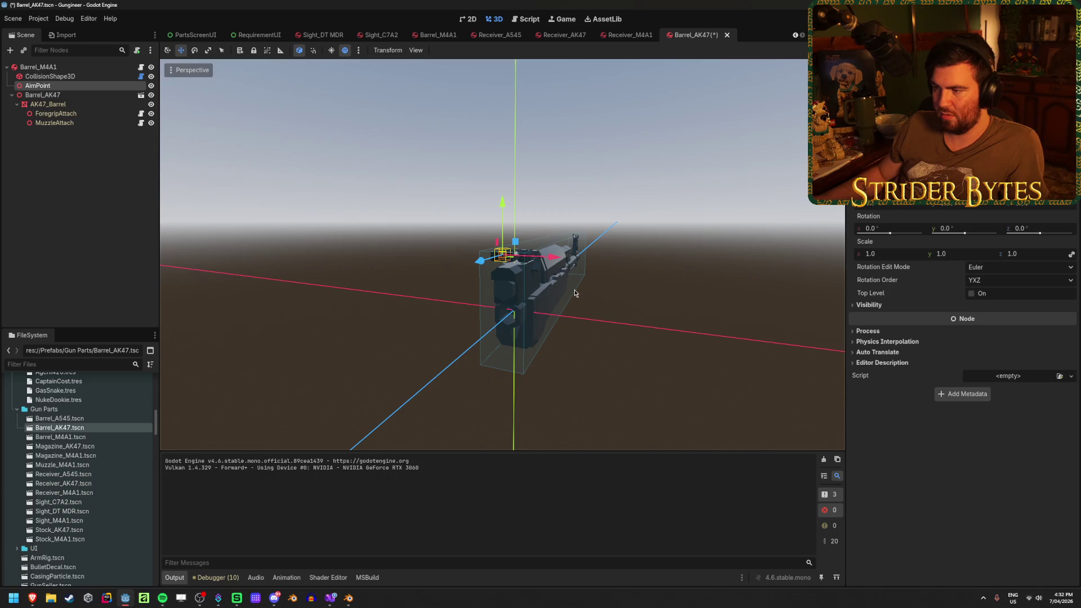
scroll(528, 283, "up", 3)
Step: Set the viewport's View Z-Near to 0.0001 and save the barrel scene
left_click(416, 50)
left_click(463, 178)
left_click(518, 305)
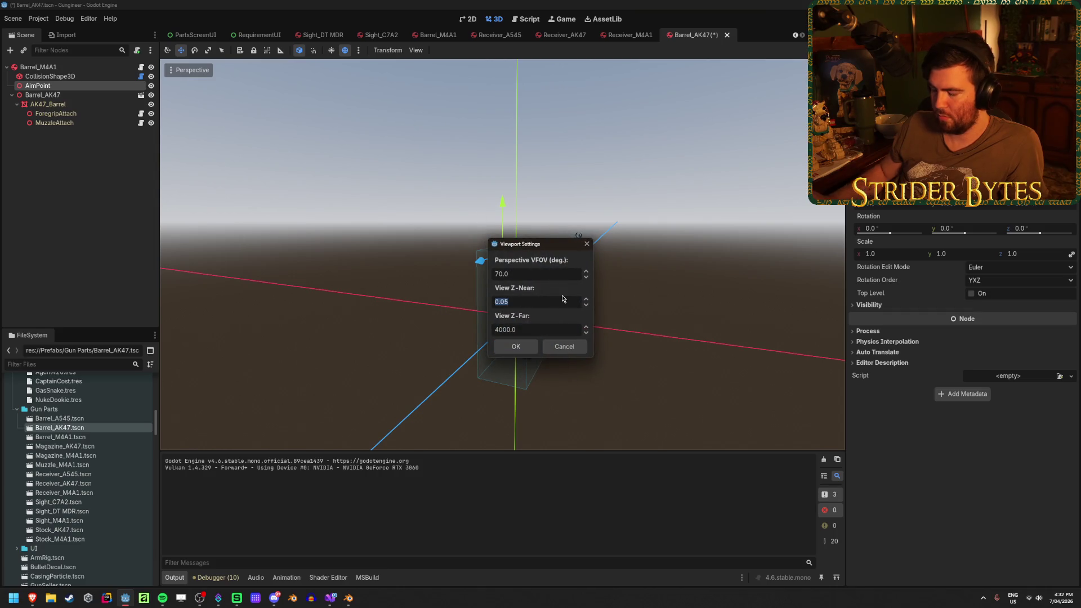
left_click(515, 346)
scroll(518, 289, "up", 3)
mouse_move(518, 288)
left_mouse_down()
mouse_move(602, 262)
mouse_move(668, 279)
mouse_move(643, 289)
mouse_move(484, 231)
mouse_move(504, 191)
left_mouse_up()
key("ctrl+s")
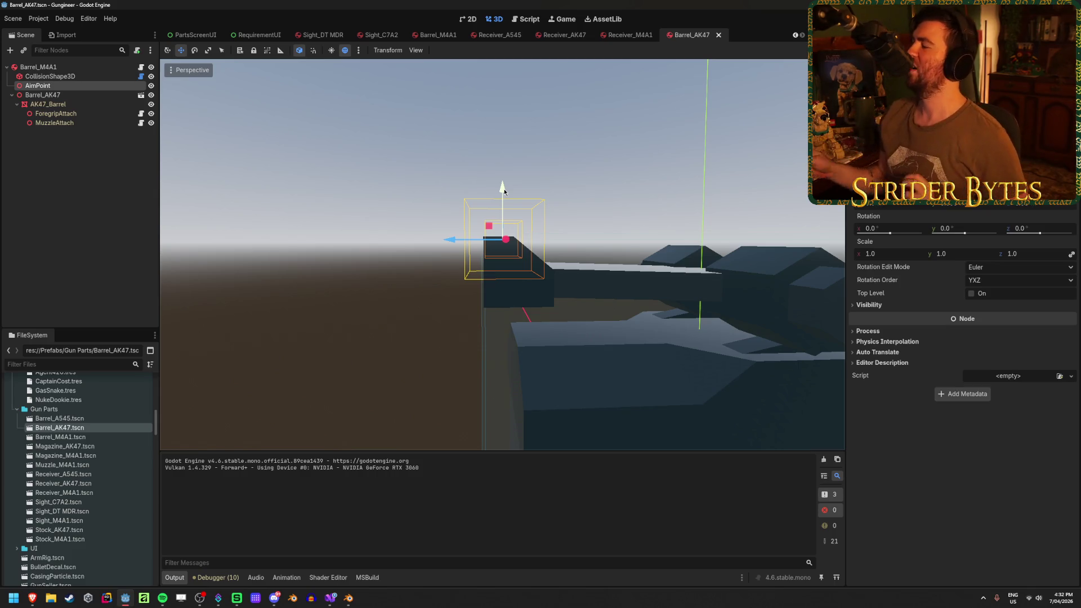
Step: Lower the AK47 barrel's AimPoint onto the rear sight and build and run the game
mouse_move(364, 134)
left_mouse_down()
mouse_move(482, 177)
mouse_move(404, 183)
left_mouse_up()
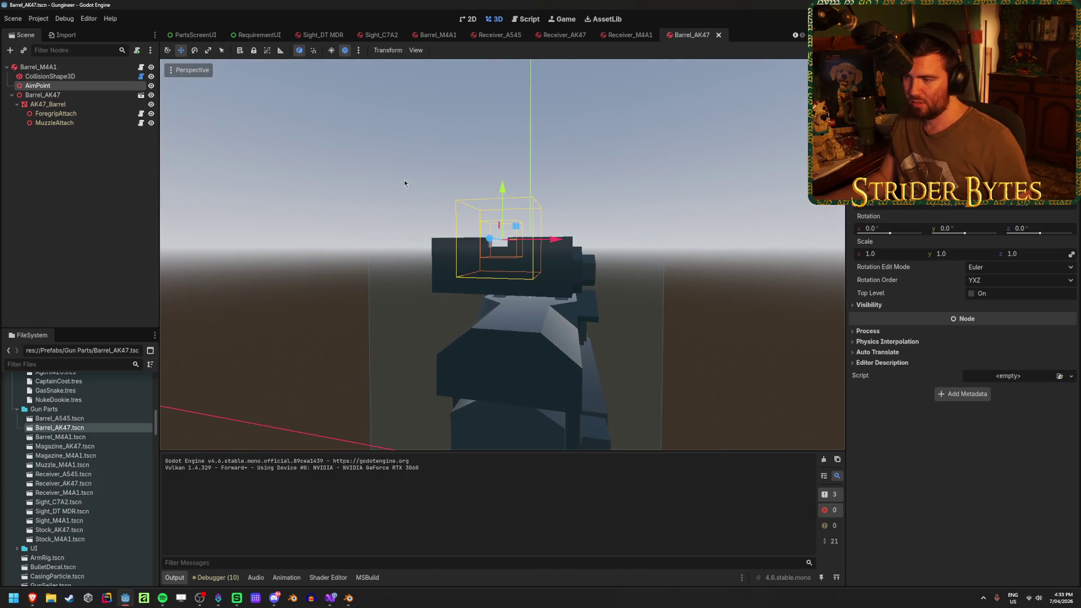
left_click_drag(508, 192, 506, 185)
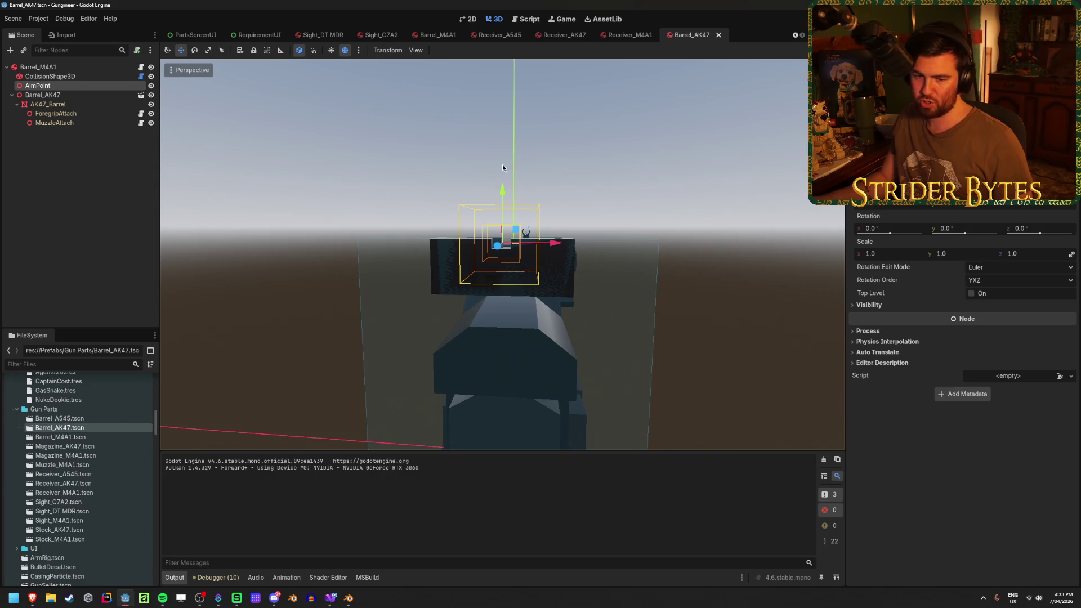
left_click_drag(585, 212, 558, 211)
key("F5")
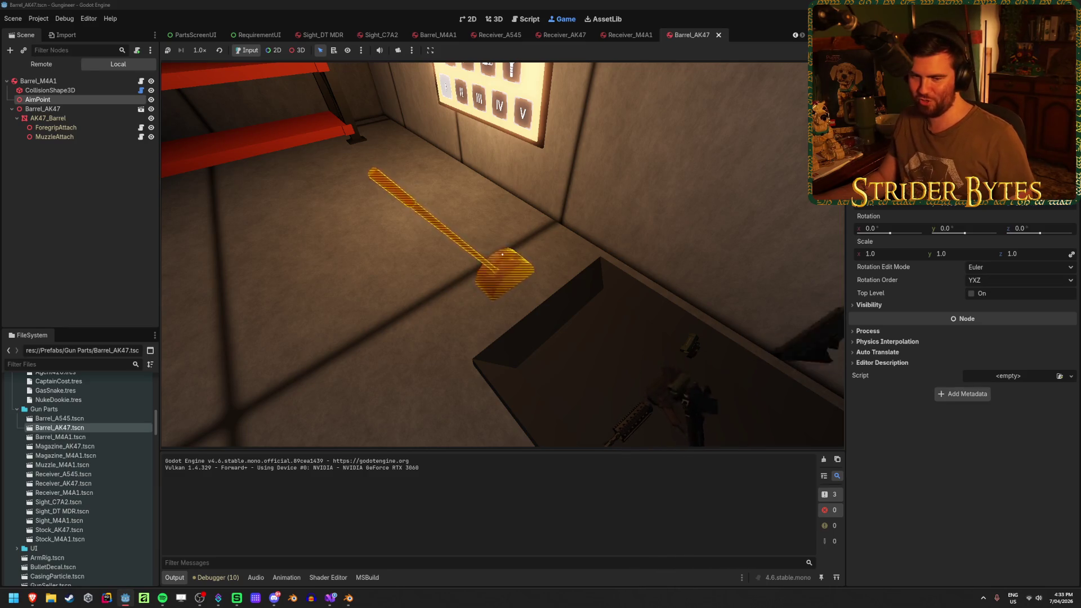
Step: In-game, pick up the barrel and receiver, drop and retake the AK47, then view the Remote scene tree
left_click(502, 255)
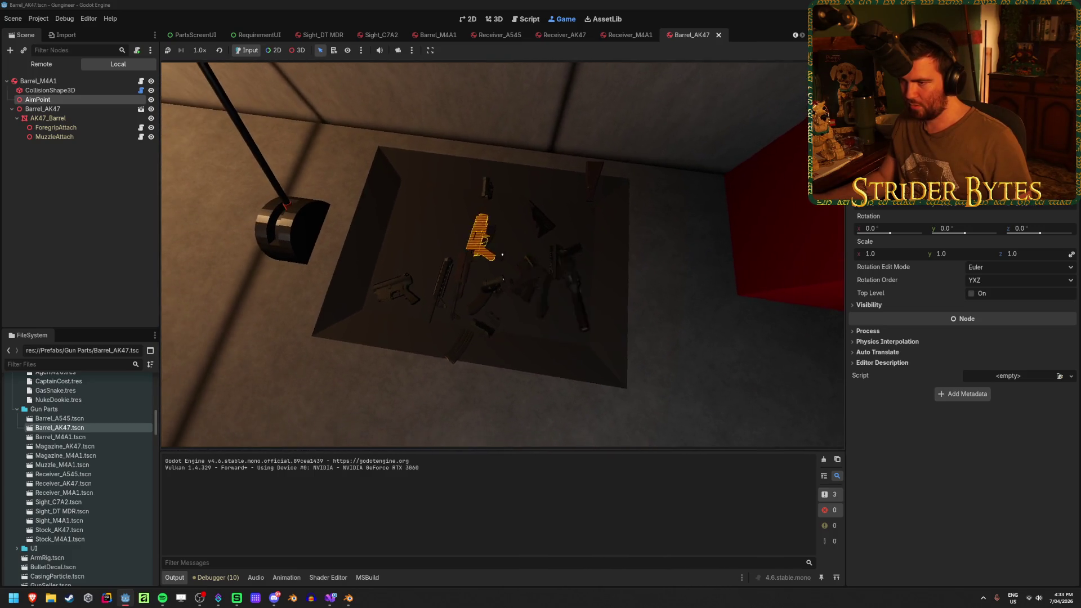
left_click(502, 254)
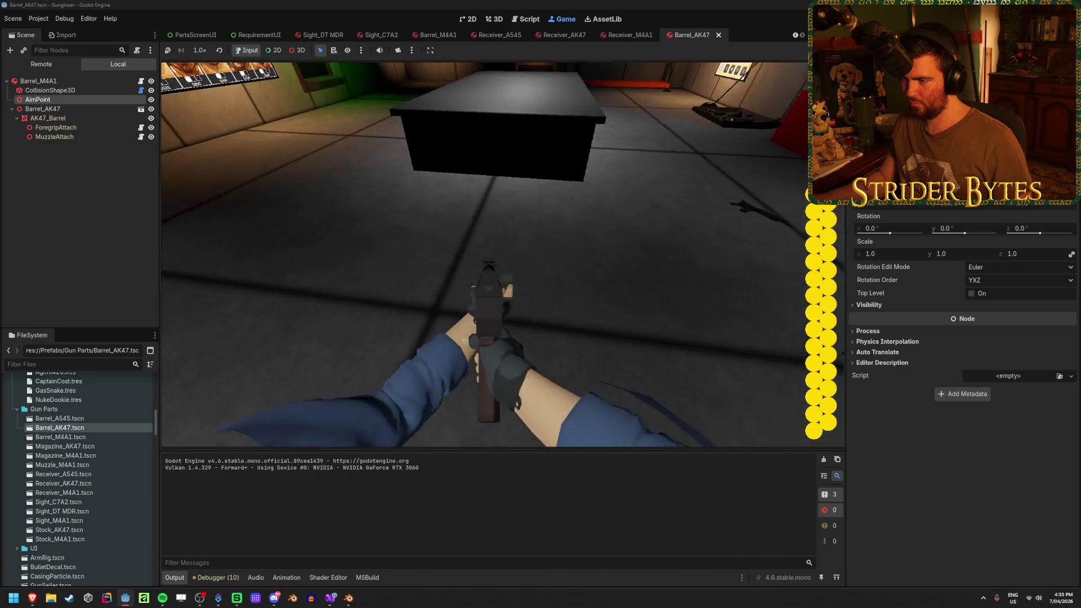
left_click(503, 254)
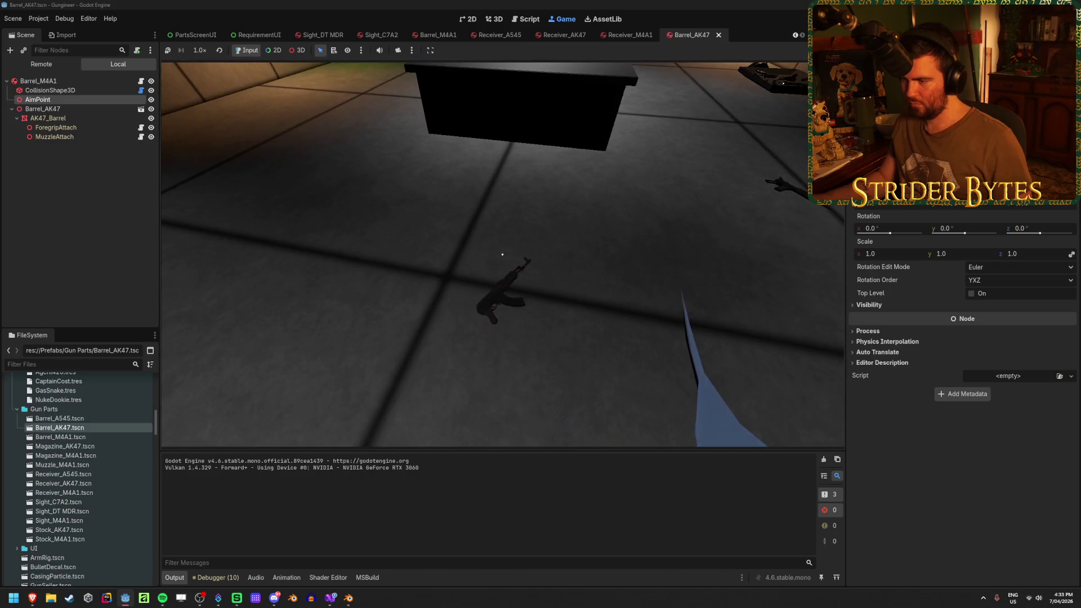
left_click(502, 254)
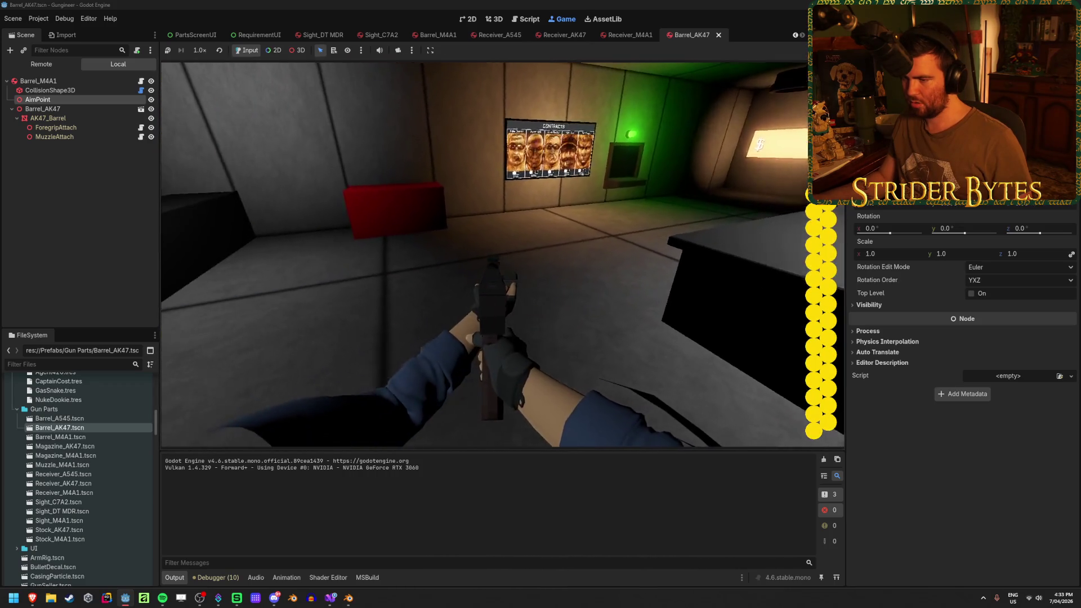
key("q")
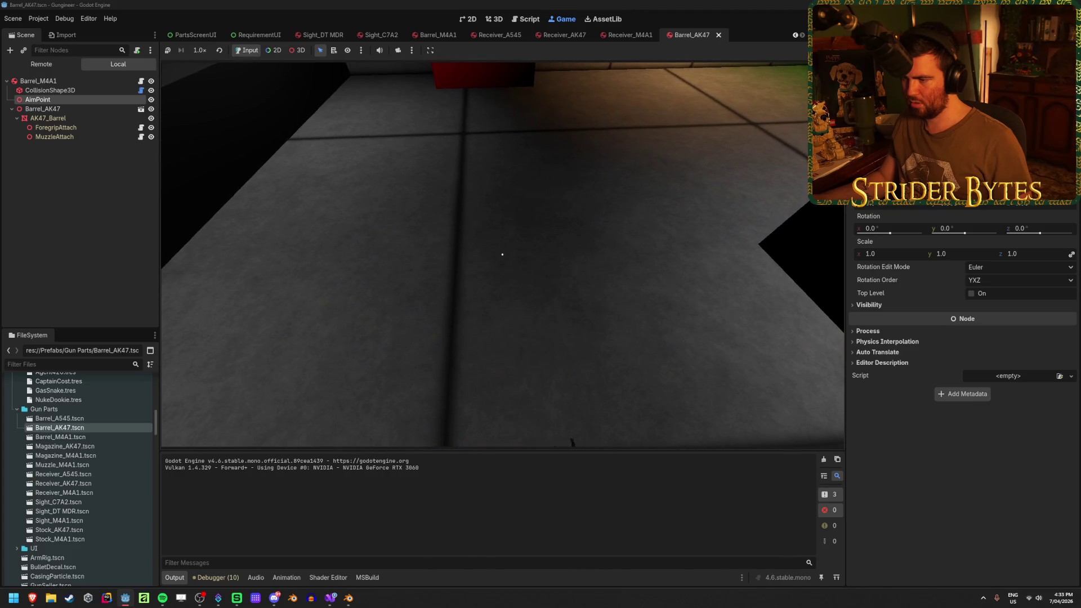
left_click(41, 64)
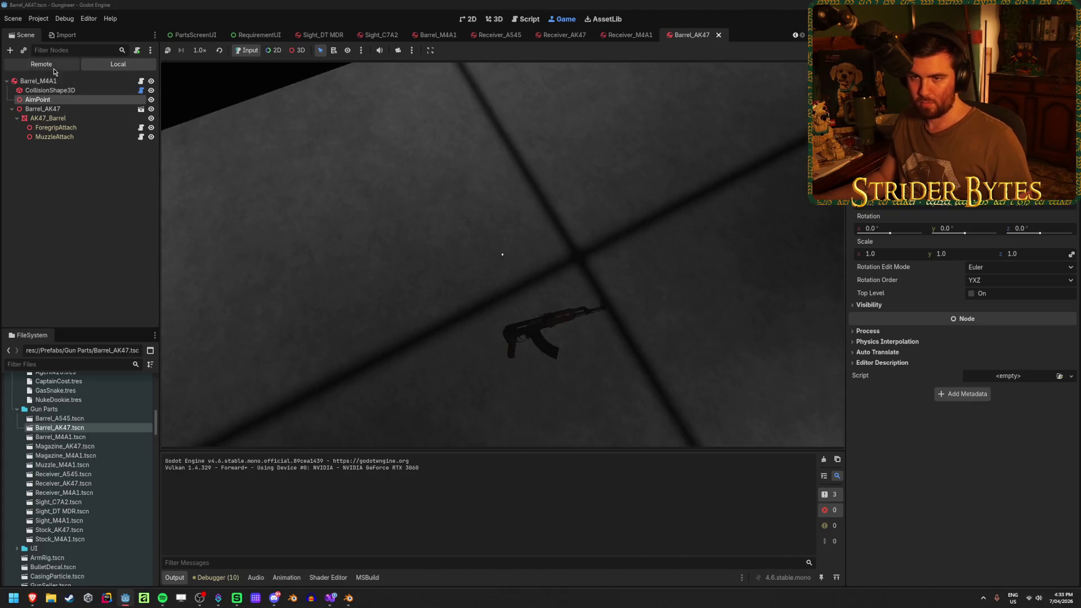
Step: Find the live AK47 barrel's AimPoint in the Remote tree and slide its z to -0.61
scroll(47, 313, "down", 3)
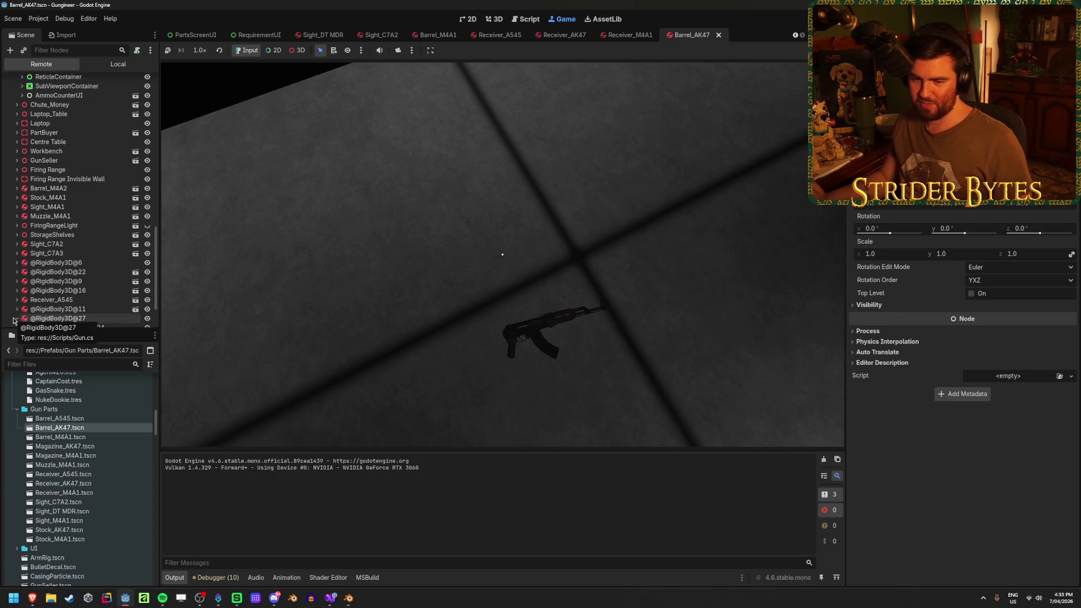
scroll(102, 291, "down", 2)
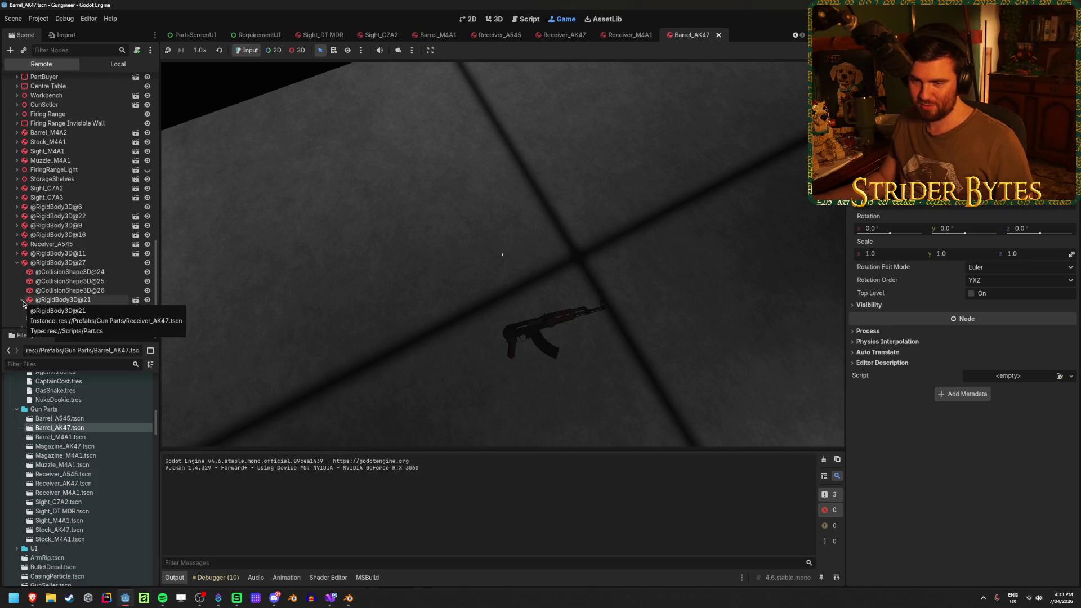
scroll(23, 310, "down", 1)
scroll(87, 308, "down", 1)
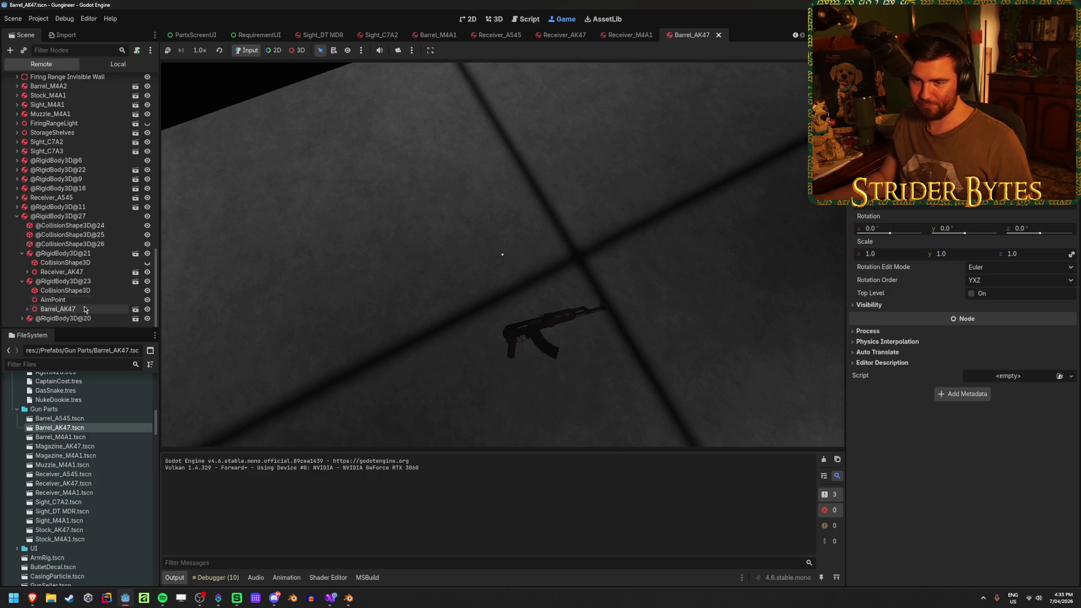
scroll(48, 293, "down", 1)
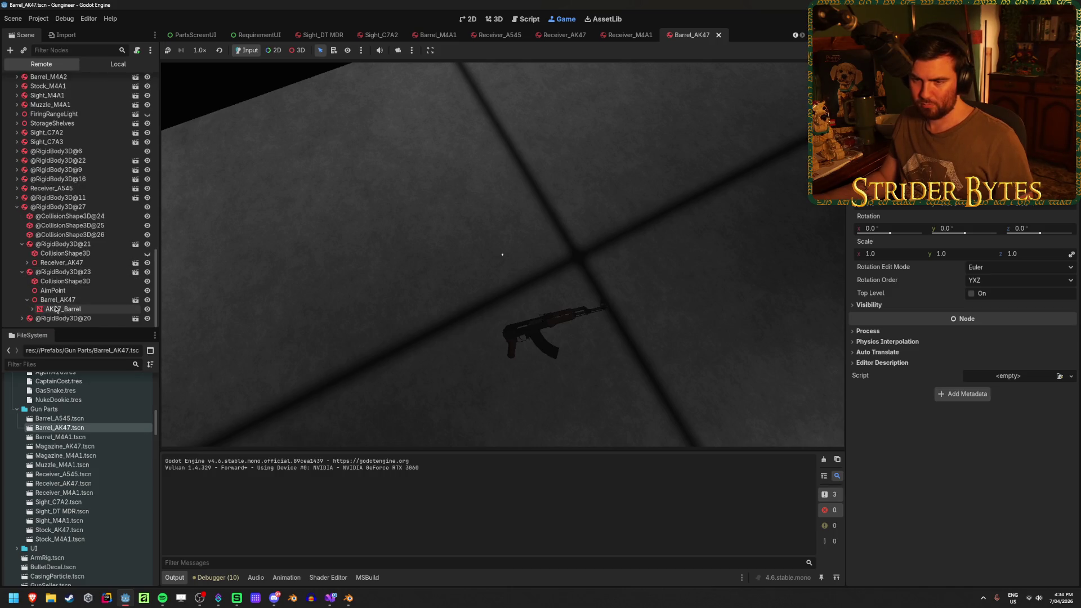
scroll(34, 310, "down", 1)
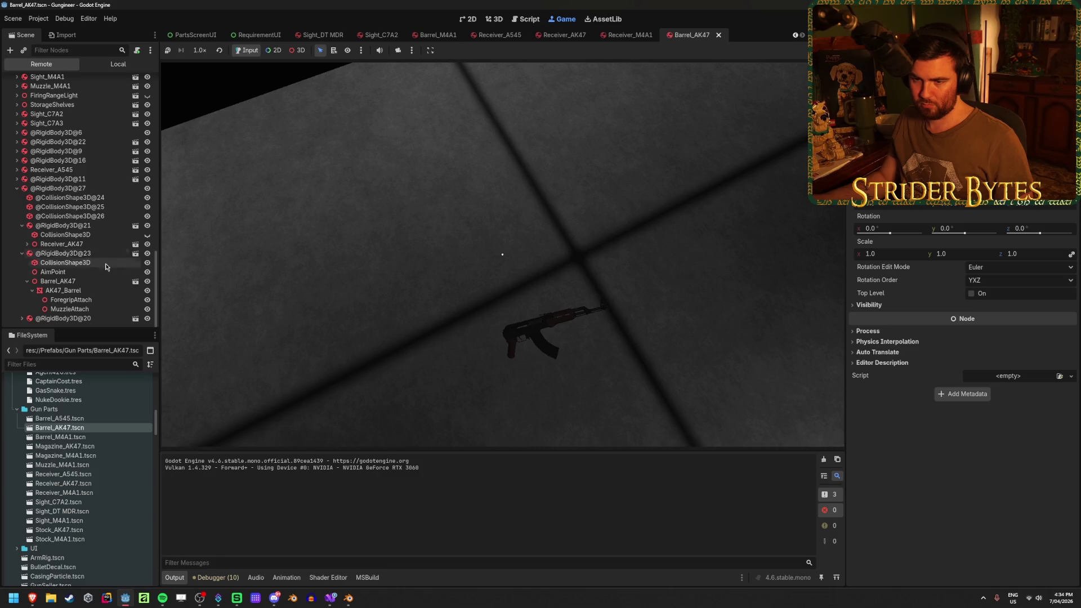
left_click(64, 274)
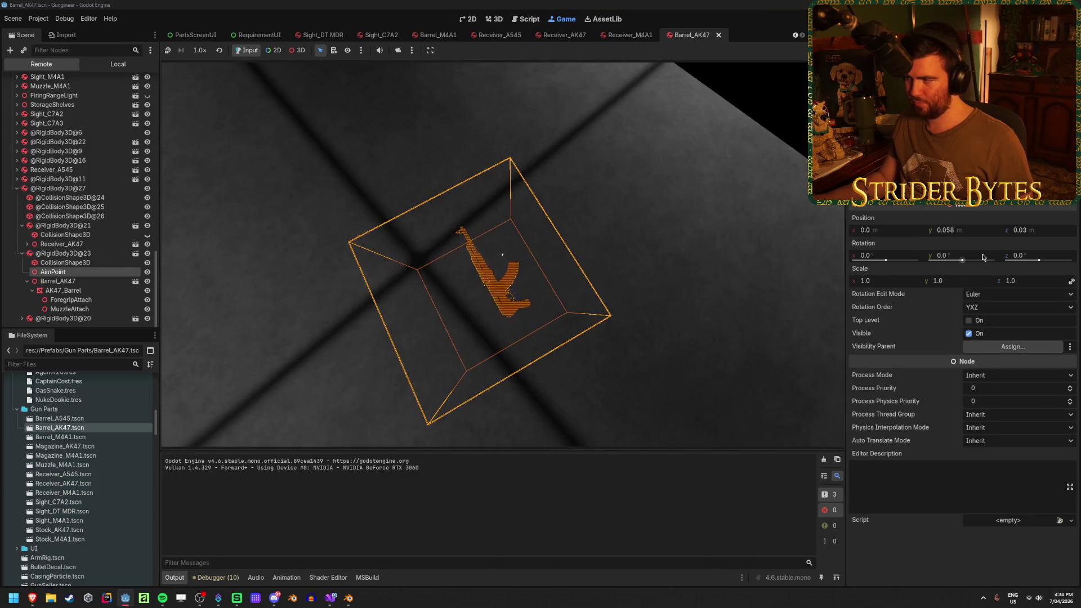
left_click_drag(1033, 235, 1033, 234)
type("-0.61")
Step: Set the live AimPoint to z -0.4 and y 0.1, repeatedly dropping and picking up the AK47 to test
left_click(707, 236)
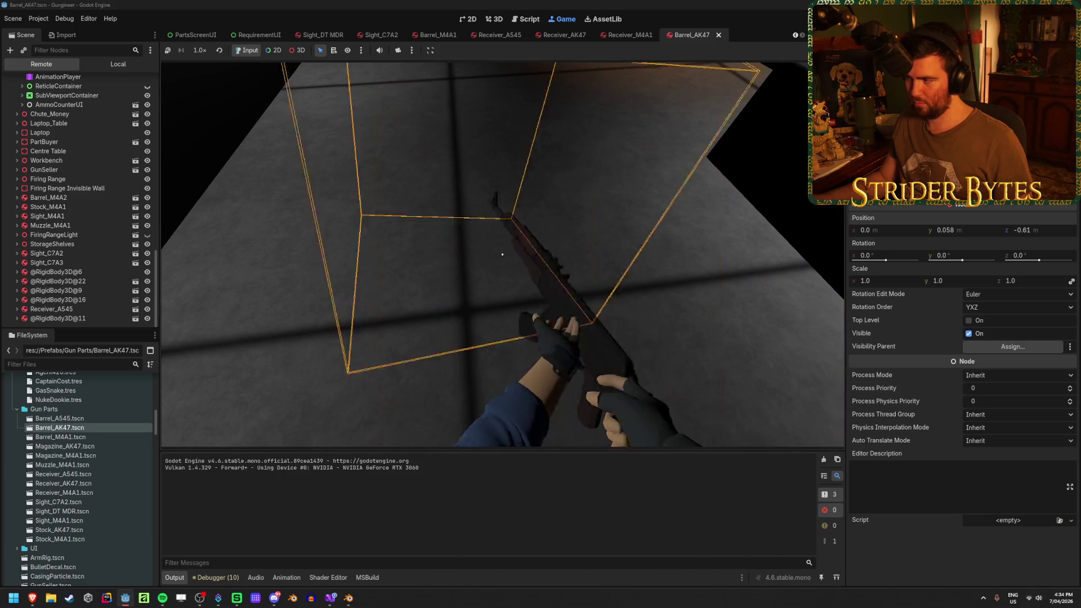
key("q")
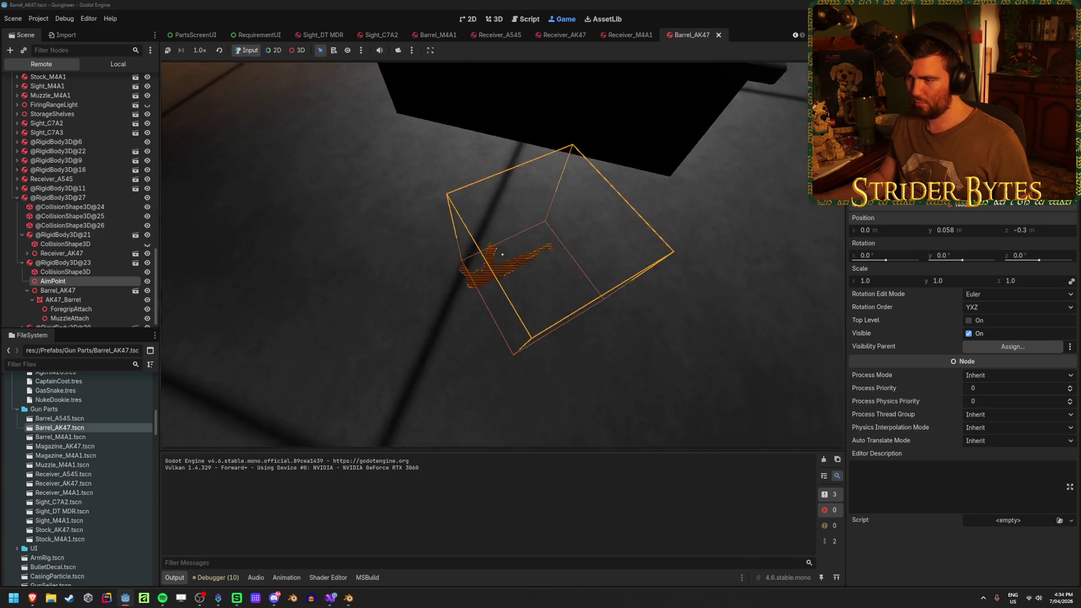
key("e")
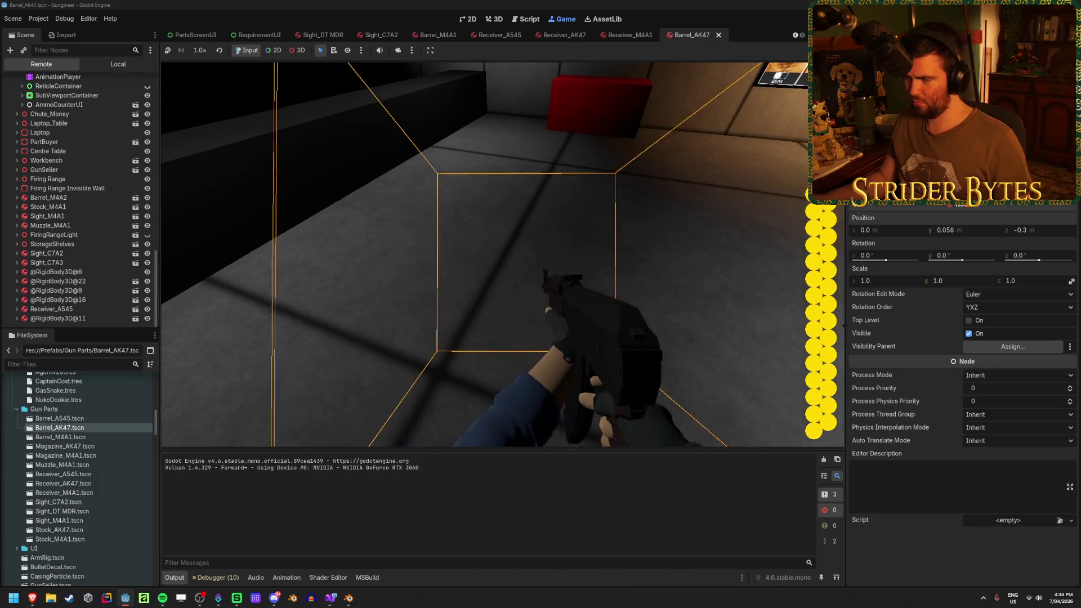
key("q")
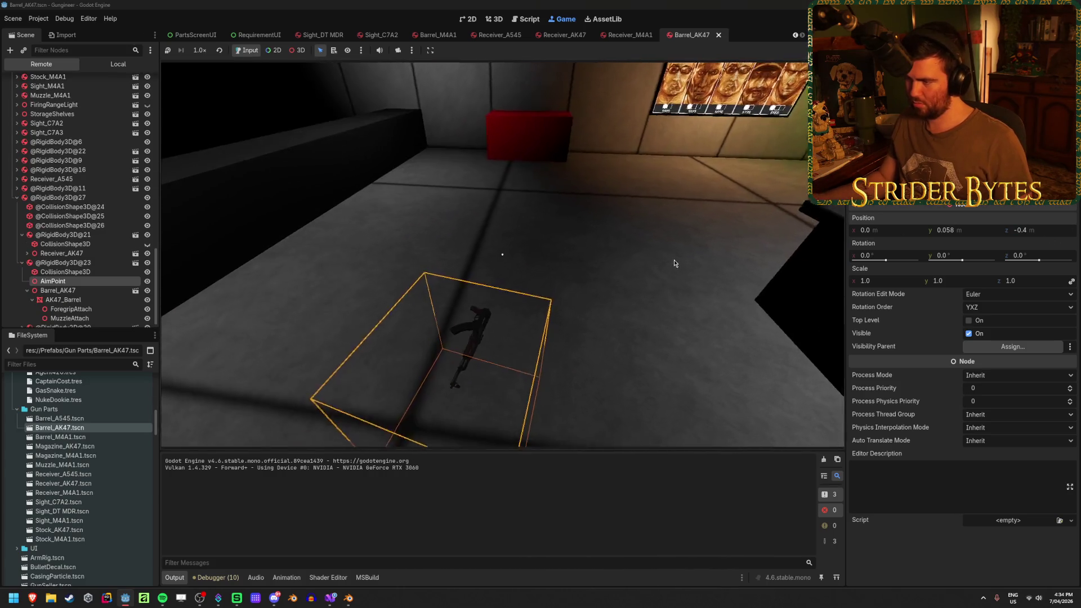
key("e")
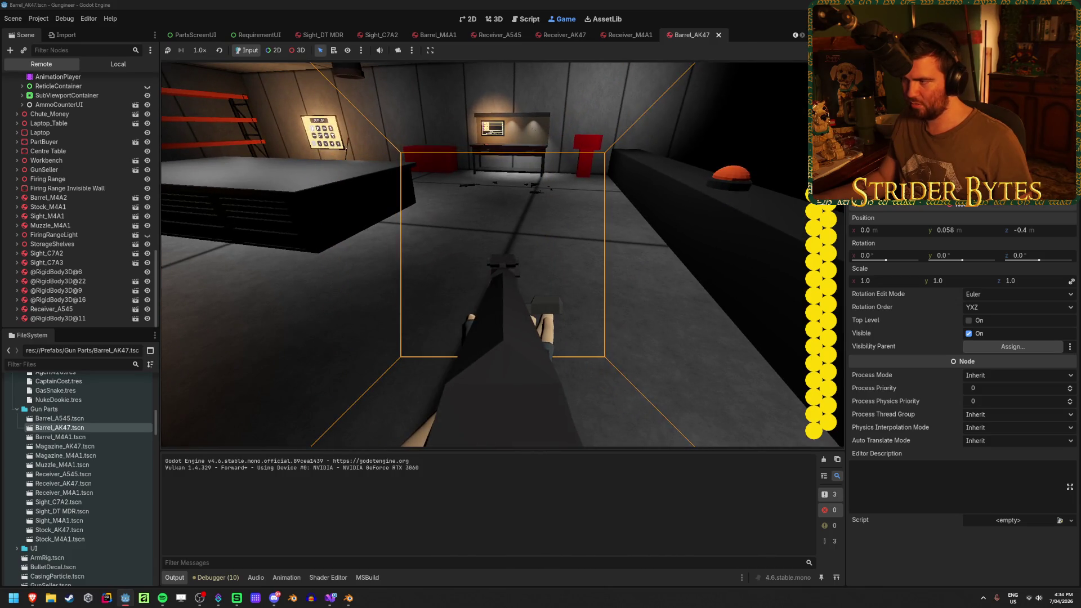
key("q")
left_click(977, 232)
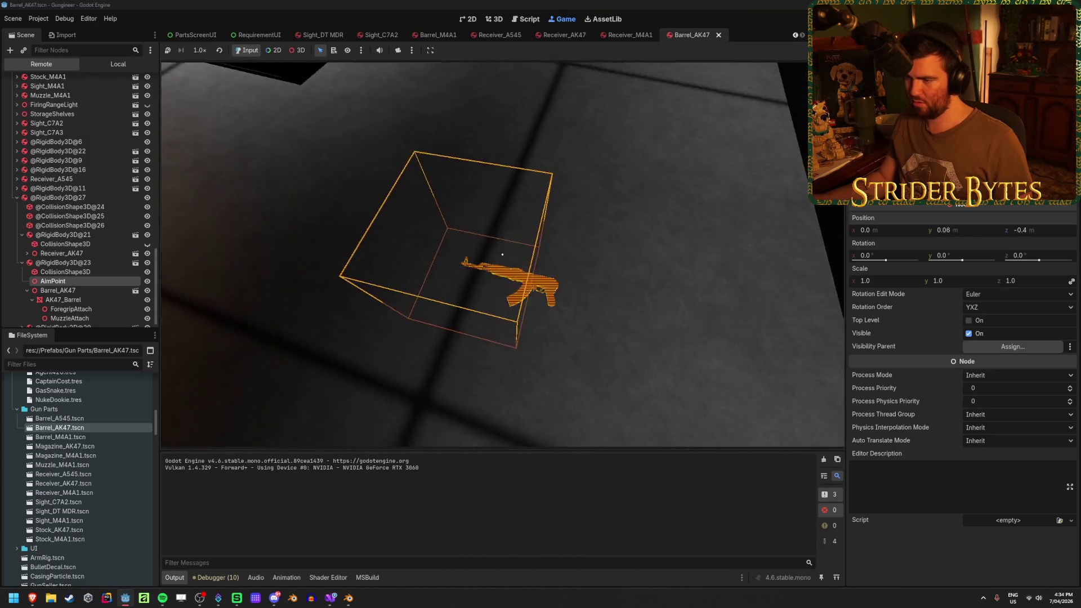
key("e")
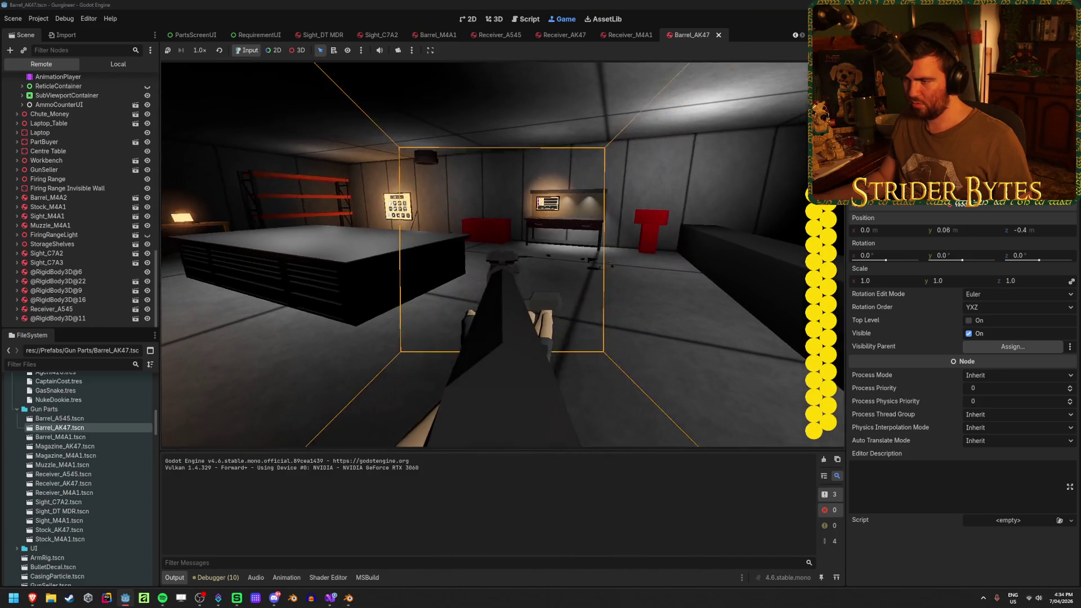
key("q")
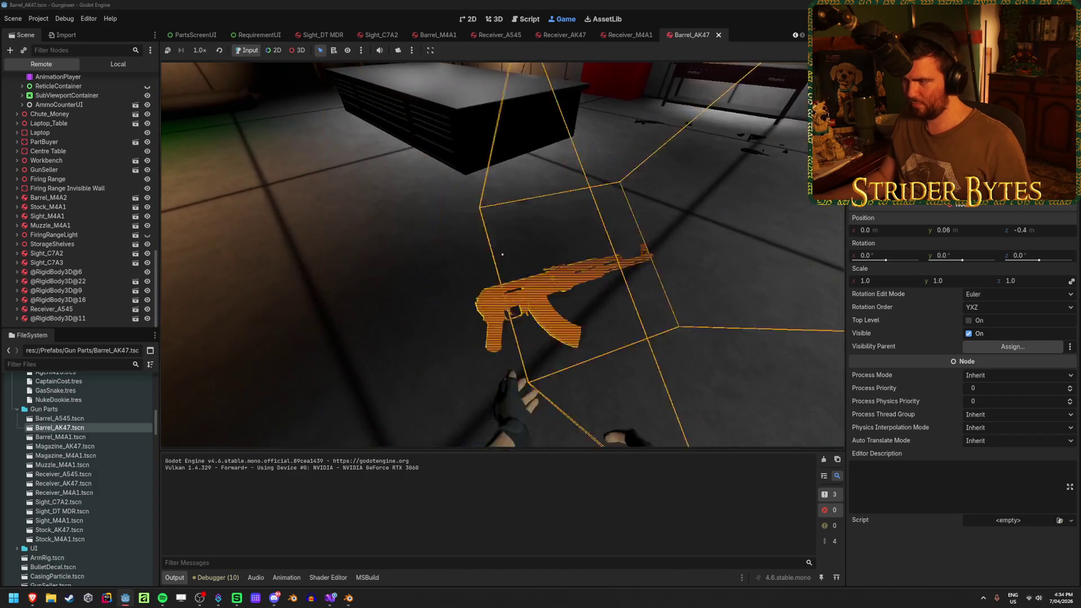
type("0.1")
key("Return")
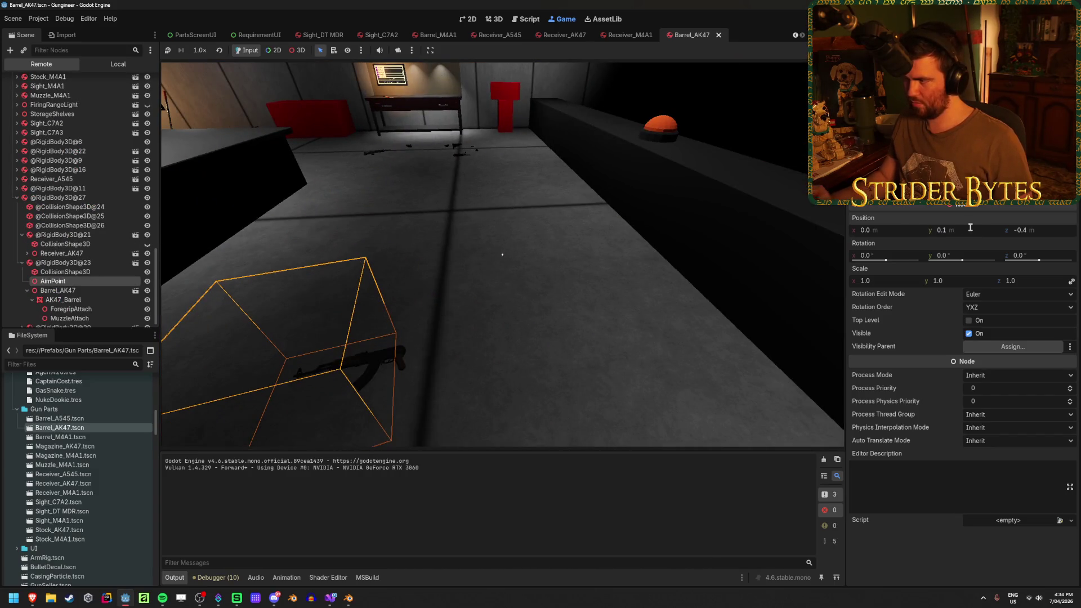
Step: Try AimPoint heights of 0.07 and then 0.065, picking up the AK47 after each to check the aim
key("e")
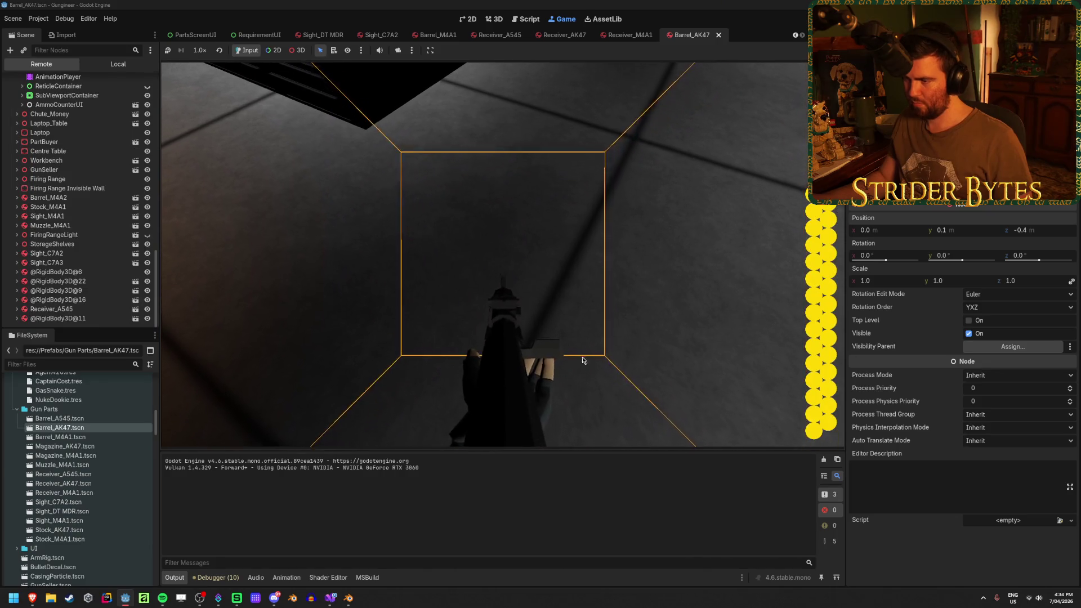
key("q")
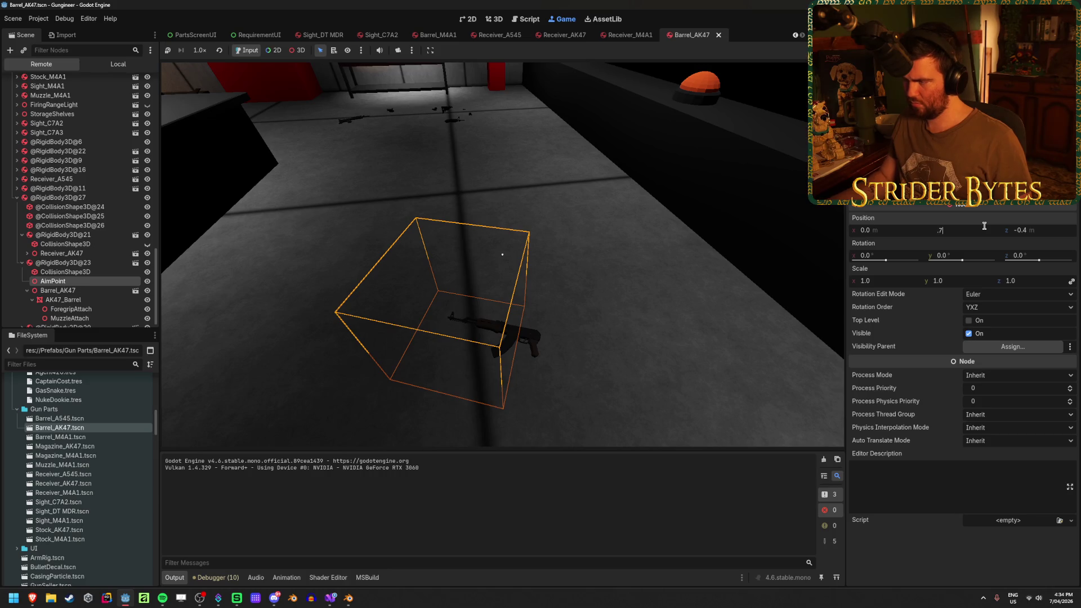
key("Return")
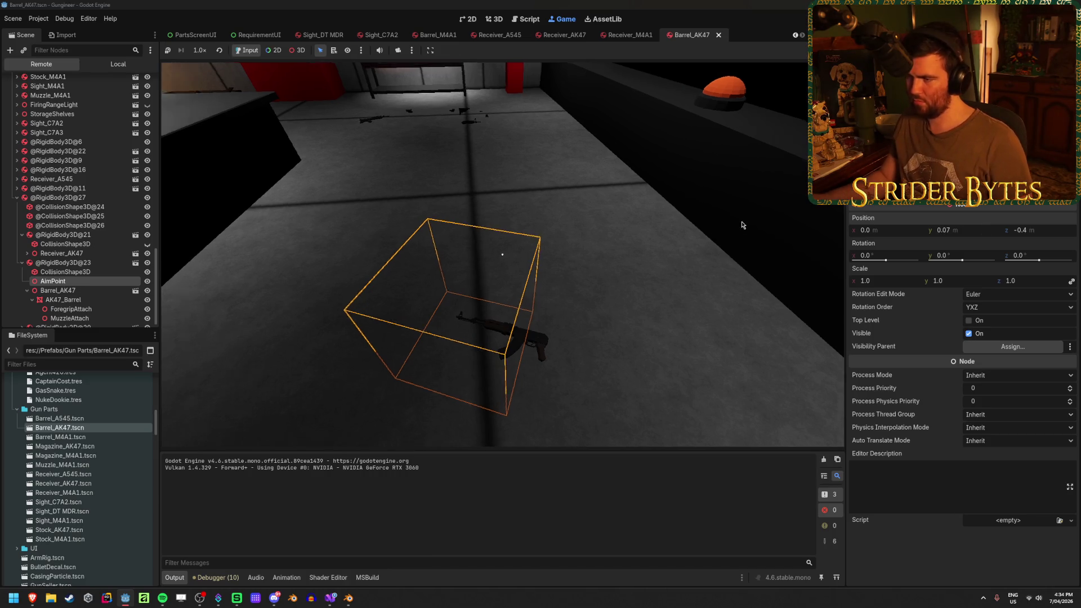
key("e")
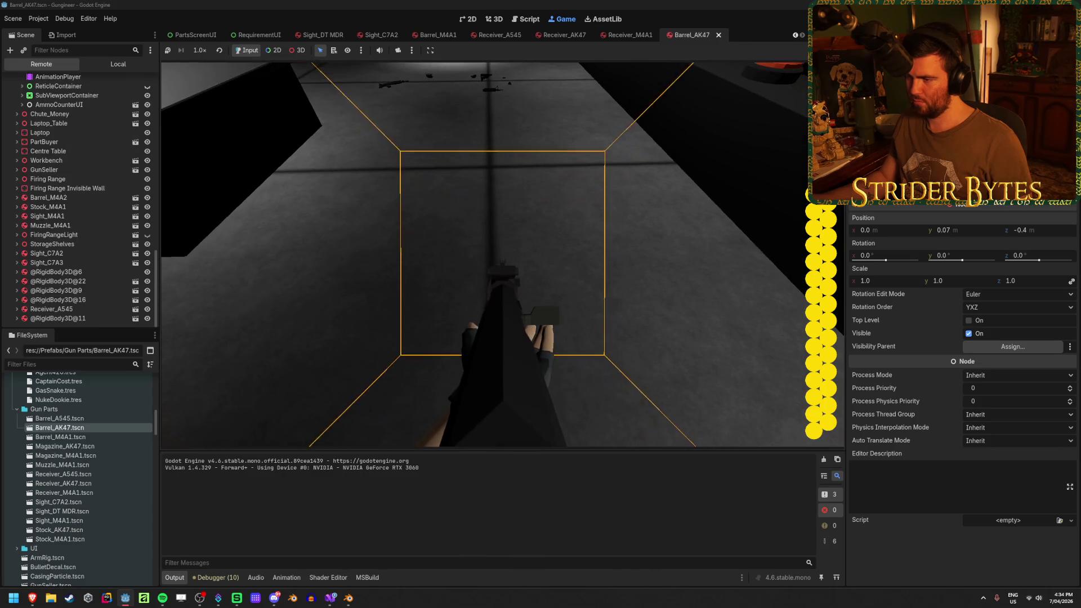
key("q")
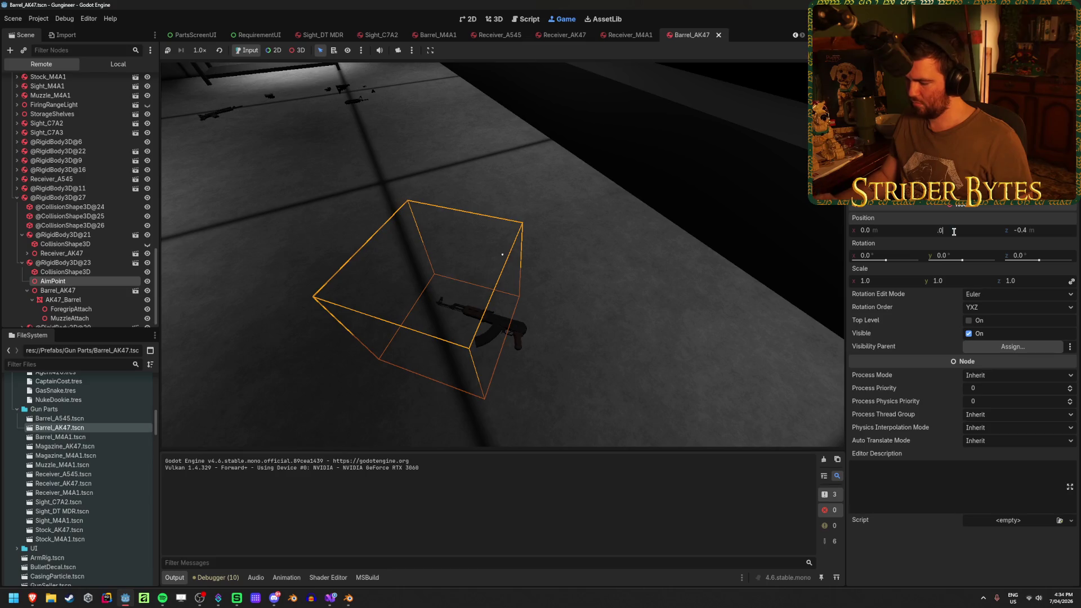
type("65")
key("Return")
key("e")
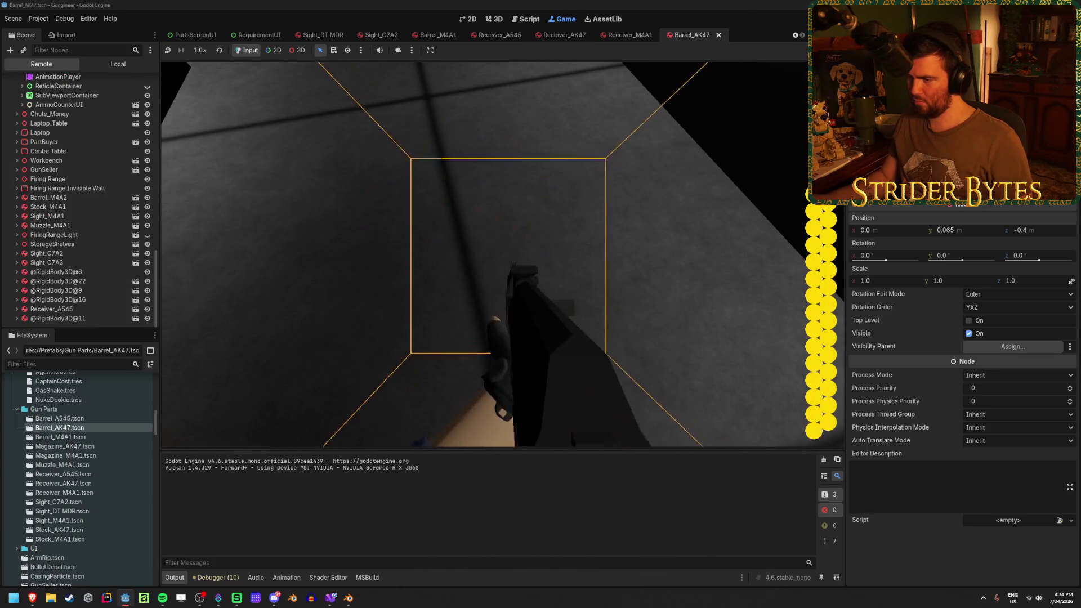
Step: Release the game, resume play, and switch the Scene dock back to the Local tree
key("Escape")
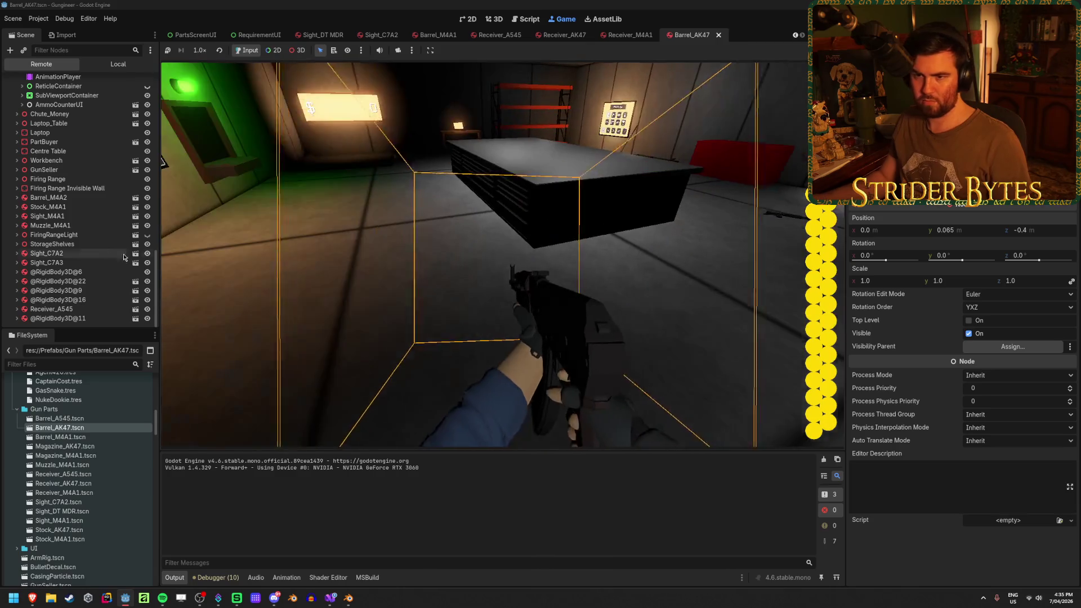
scroll(90, 236, "up", 5)
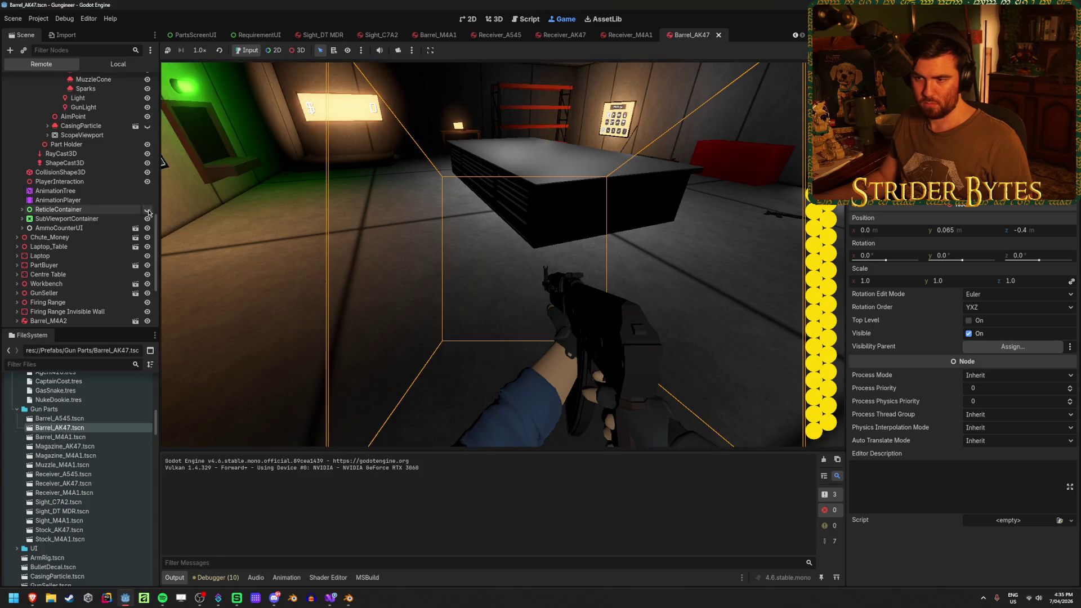
left_click(338, 186)
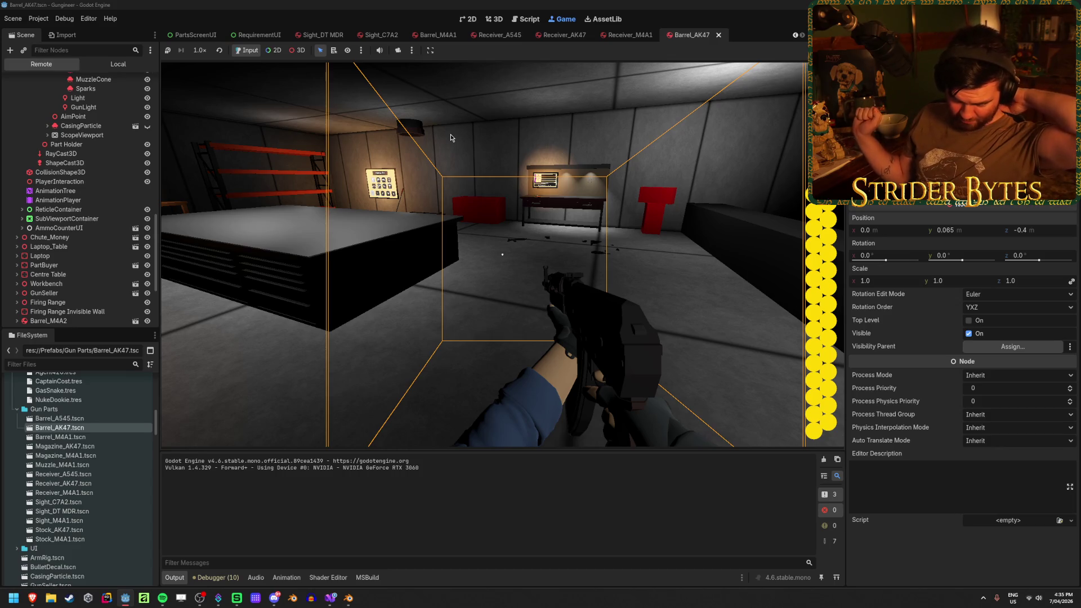
left_click(450, 134)
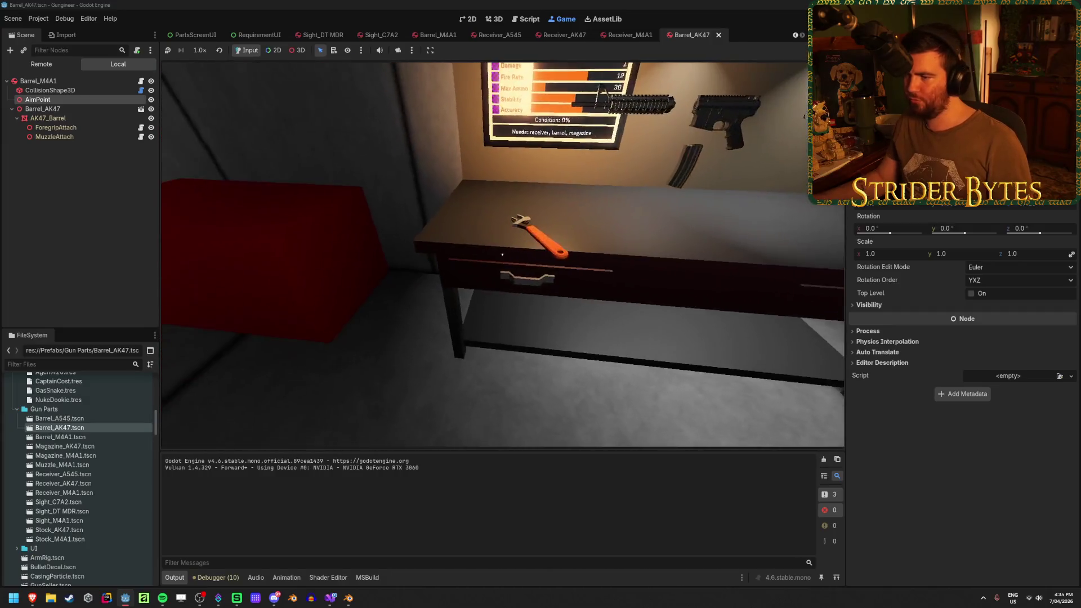
Step: Take the assembled rifle from the workbench, check its aim down the sights, then stop the game
mouse_move(502, 254)
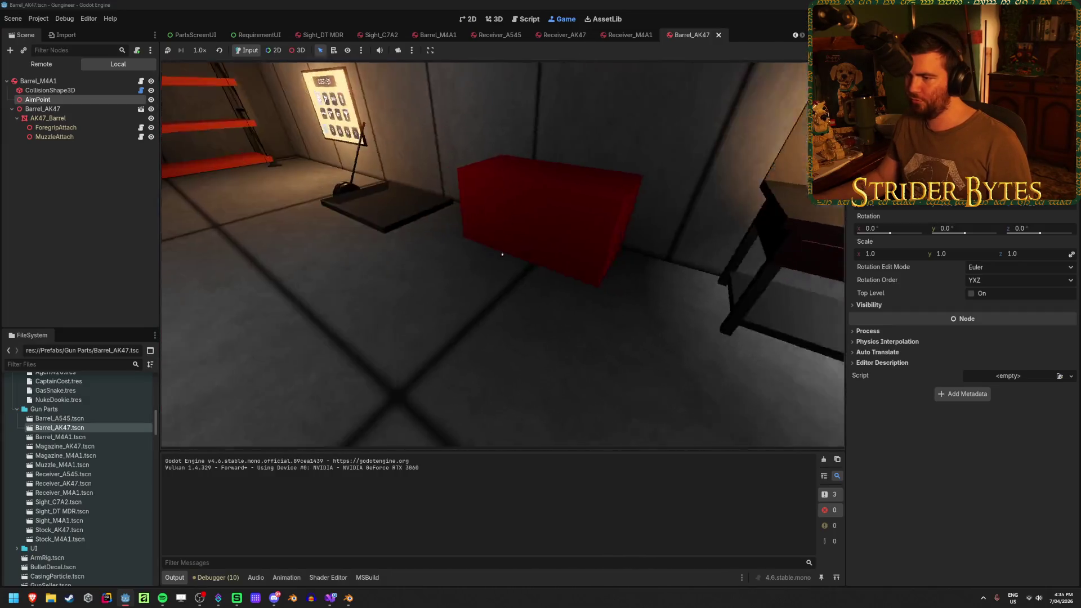
key("w")
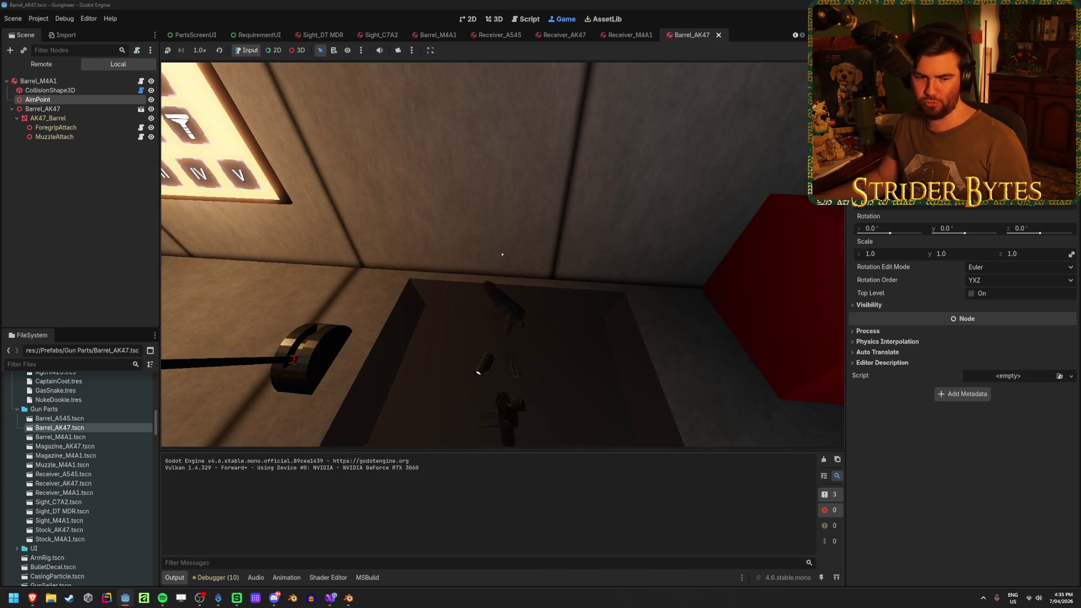
left_click(502, 254)
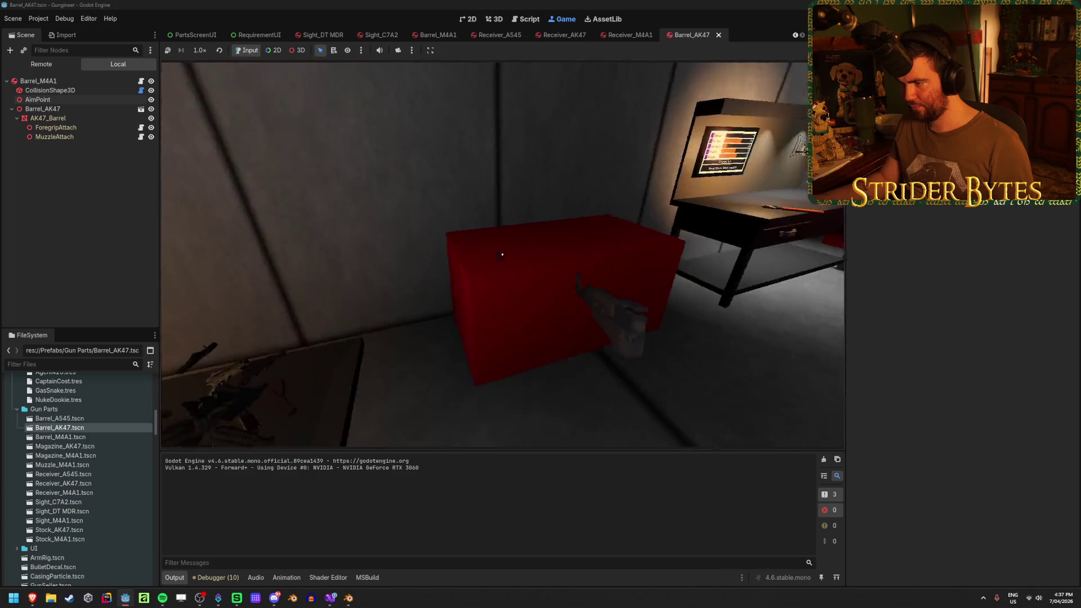
key("w")
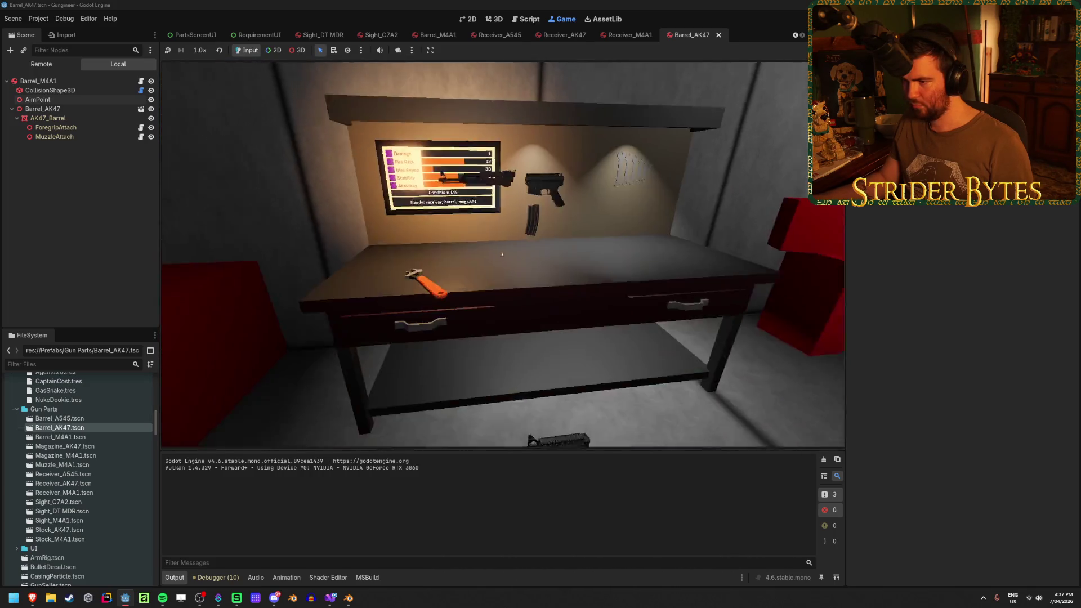
key("1")
key("s")
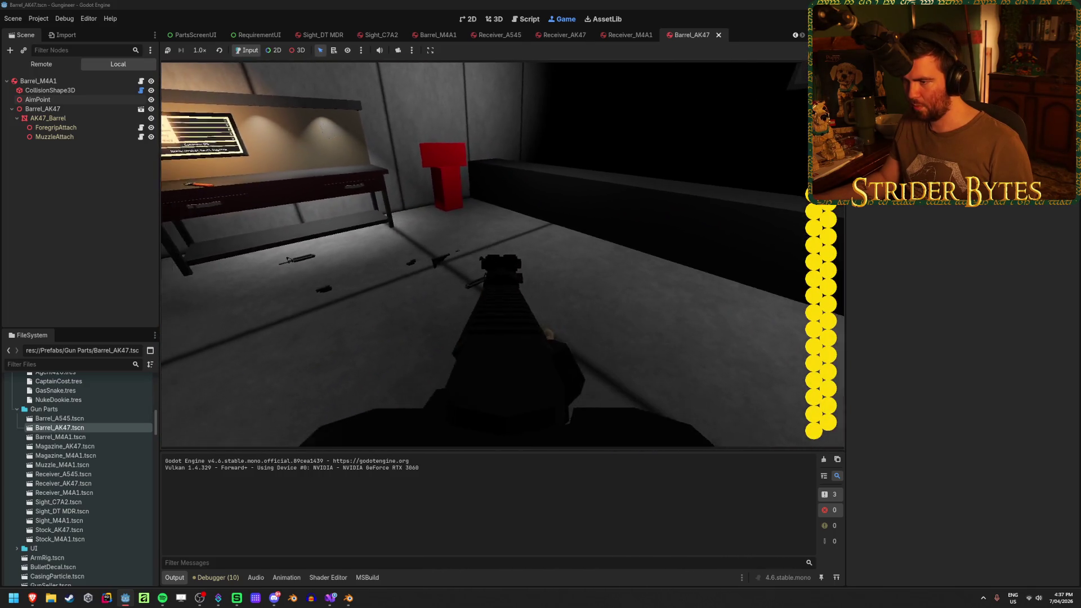
key("s")
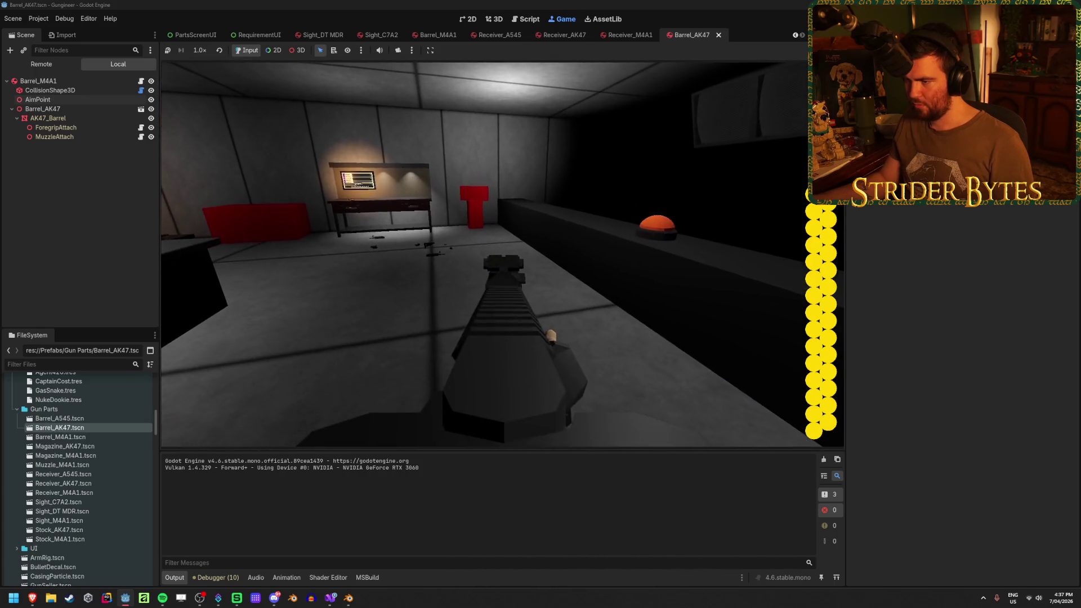
key("s")
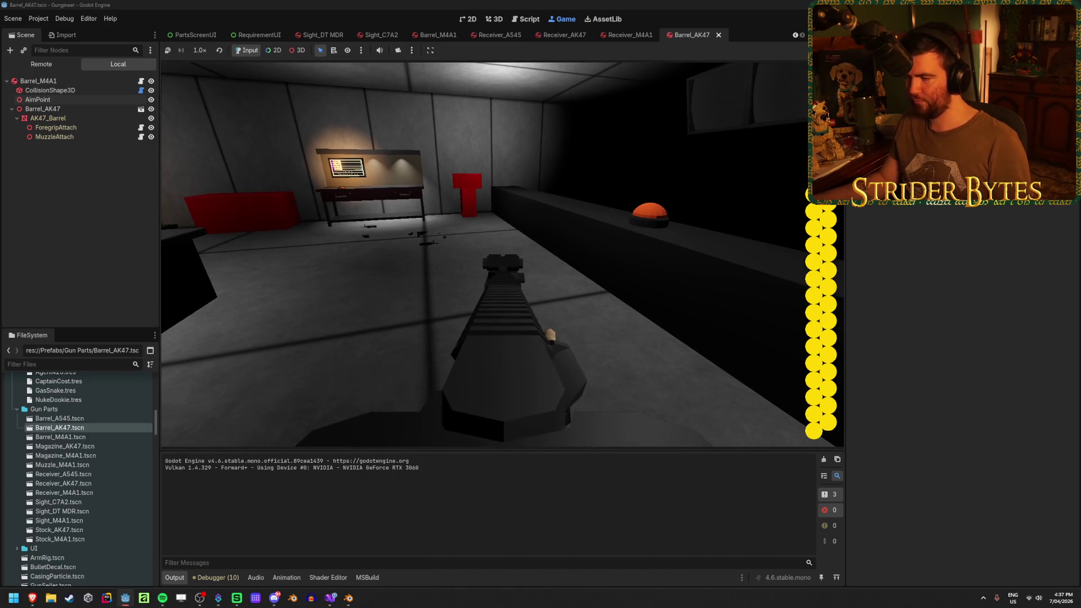
key("w")
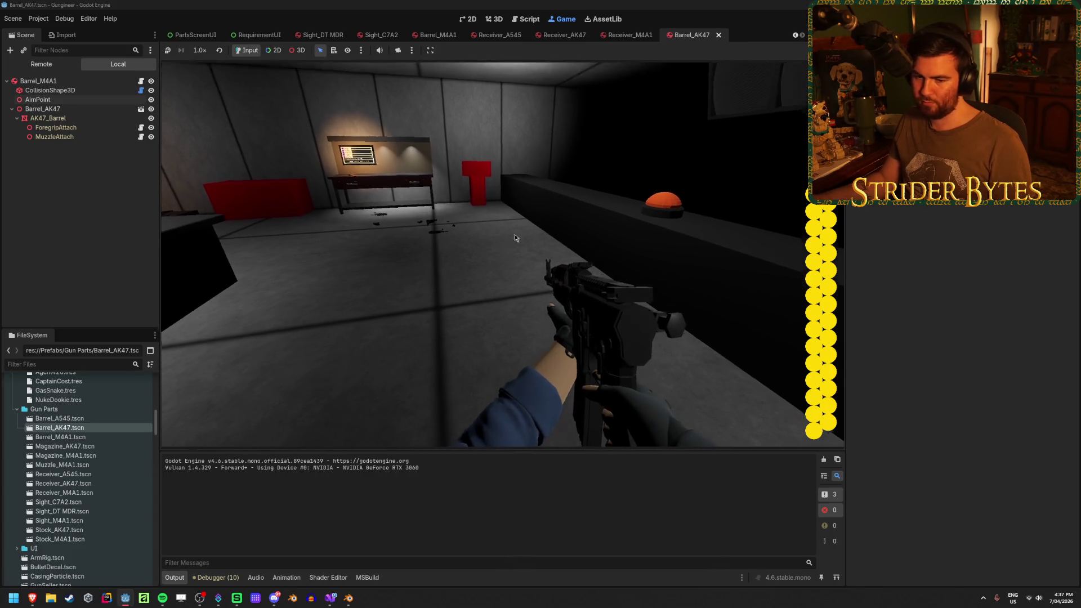
mouse_move(507, 242)
key("F8")
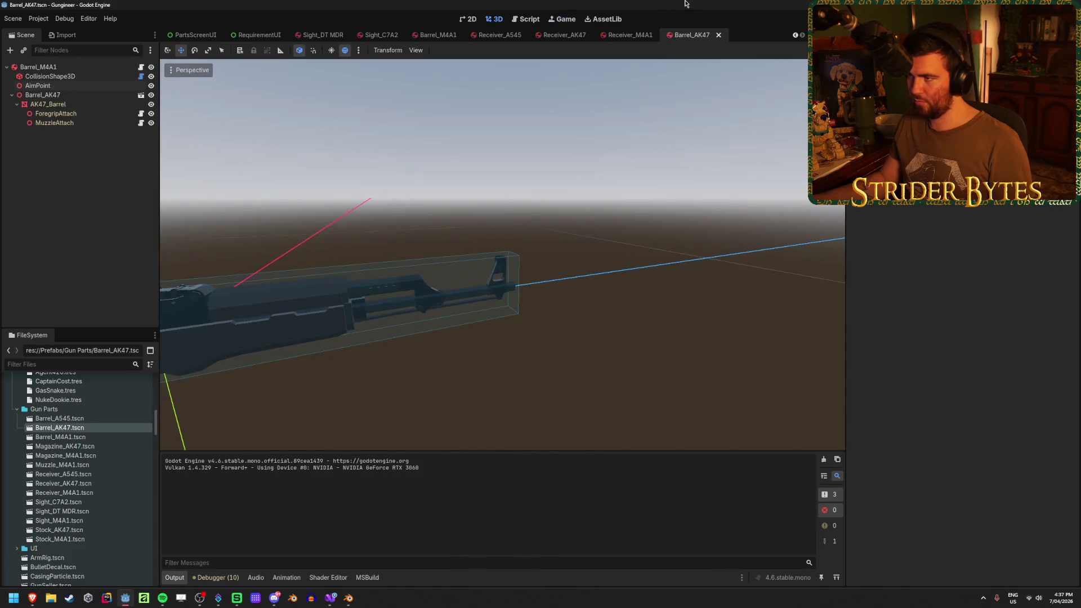
Step: Check the Barrel_AK47 AimPoint's values in the Inspector, then clear the selection
left_click(624, 36)
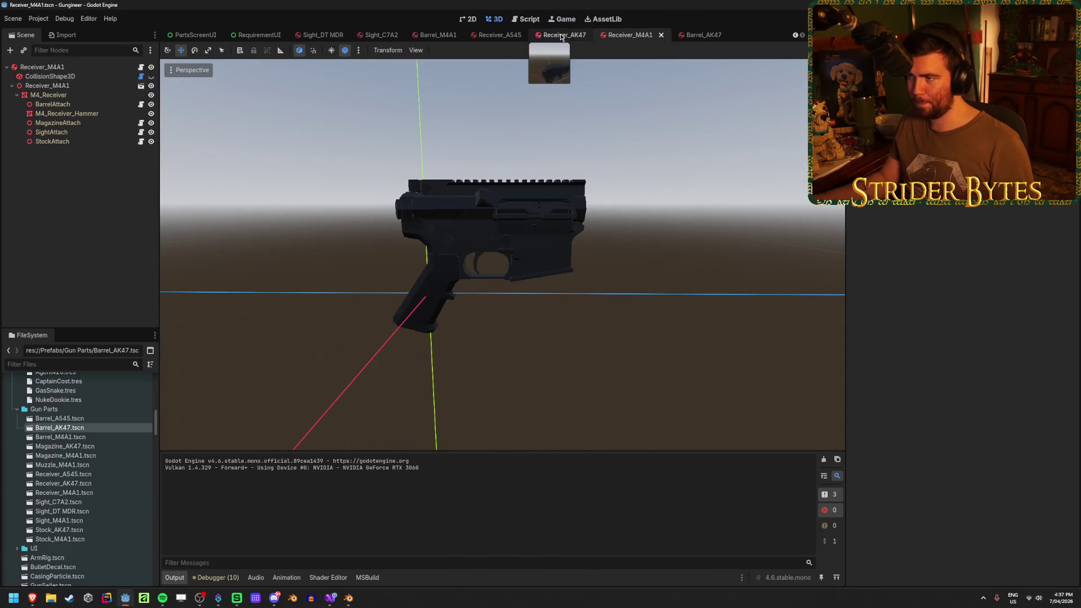
left_click(698, 36)
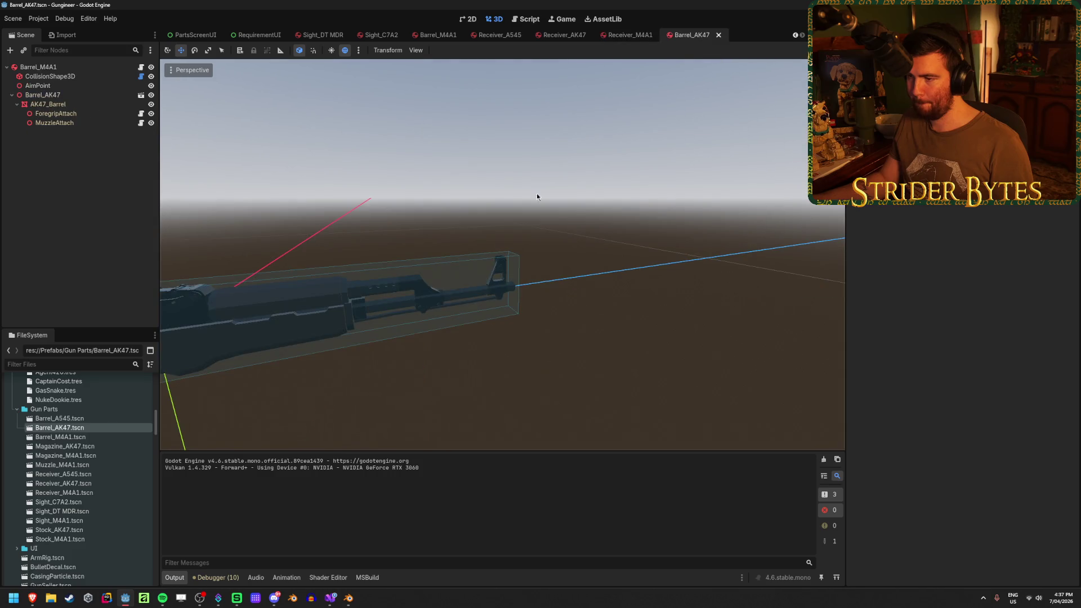
left_click(75, 86)
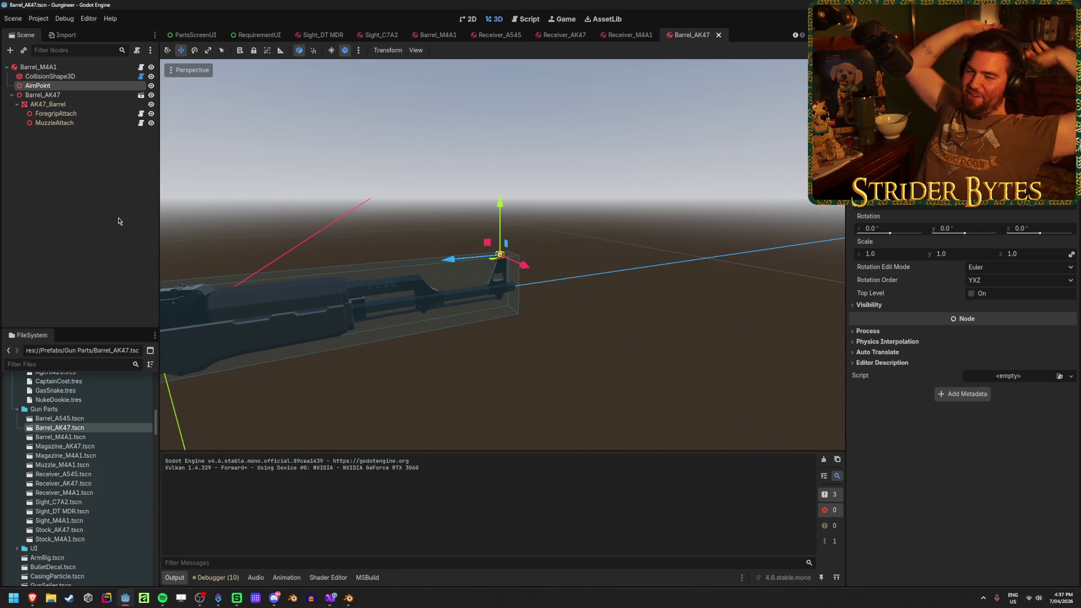
left_click(99, 220)
Step: Close the gun-part, RequirementUI and PartsScreenUI scene tabs, leaving ContractButtonUI open
middle_click(333, 41)
middle_click(331, 38)
middle_click(358, 38)
middle_click(395, 38)
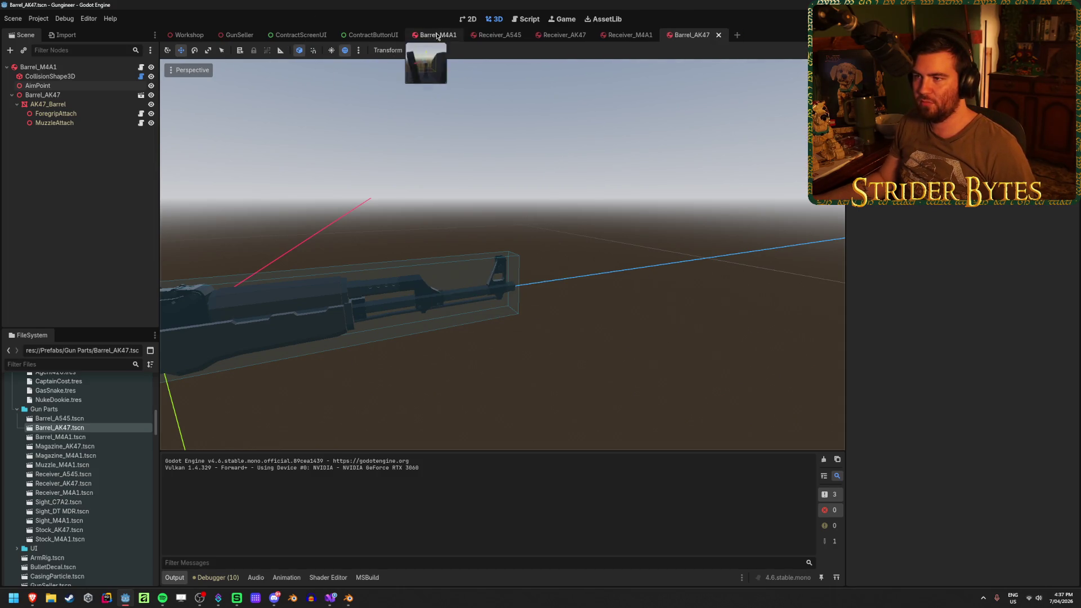
middle_click(438, 36)
middle_click(437, 36)
middle_click(437, 37)
middle_click(437, 37)
middle_click(436, 37)
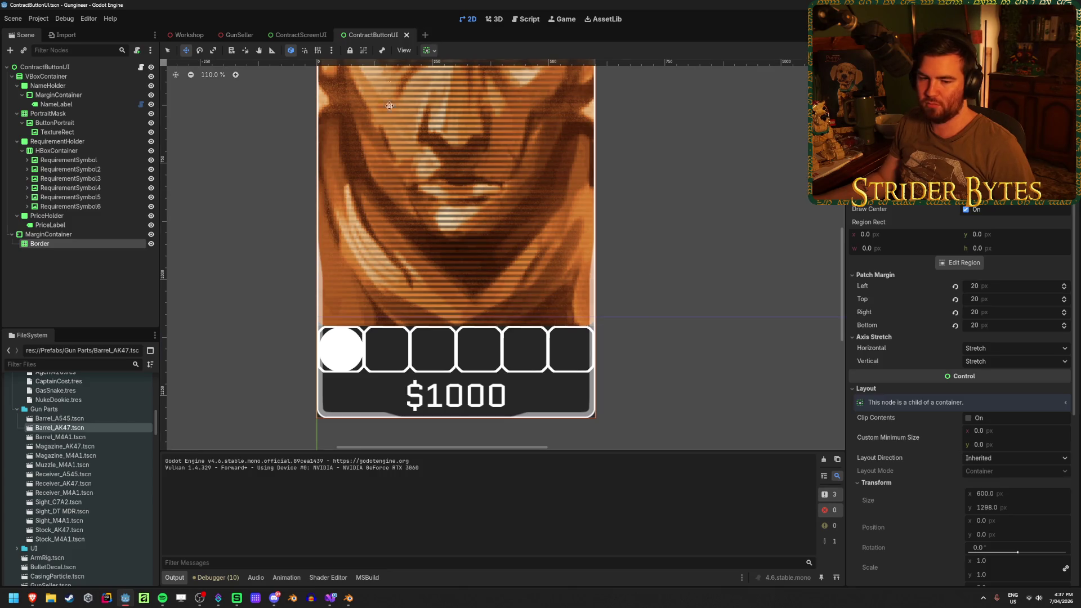
Step: Browse the Workshop, GunSeller and ContractButtonUI scenes, then settle on ContractScreenUI
scroll(389, 78, "down", 8)
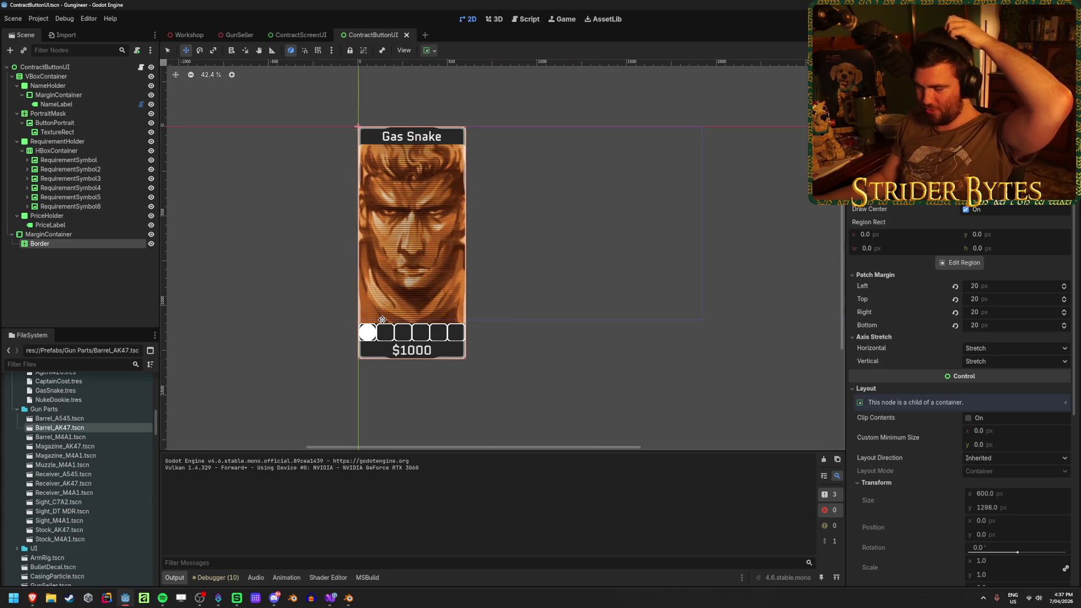
left_click_drag(371, 257, 417, 258)
left_click(298, 35)
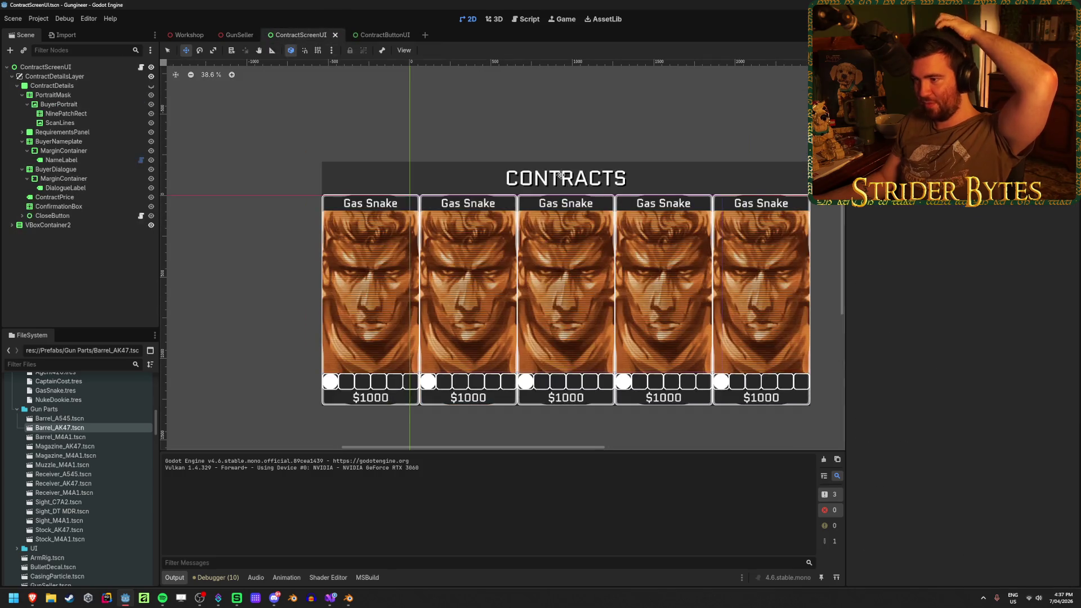
left_click(187, 35)
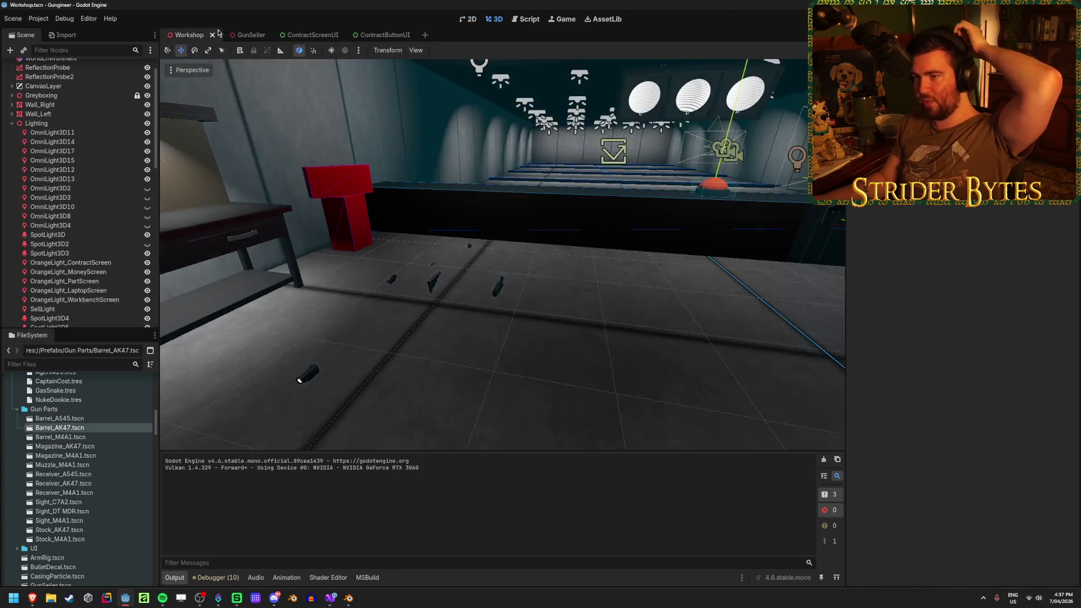
left_click(241, 35)
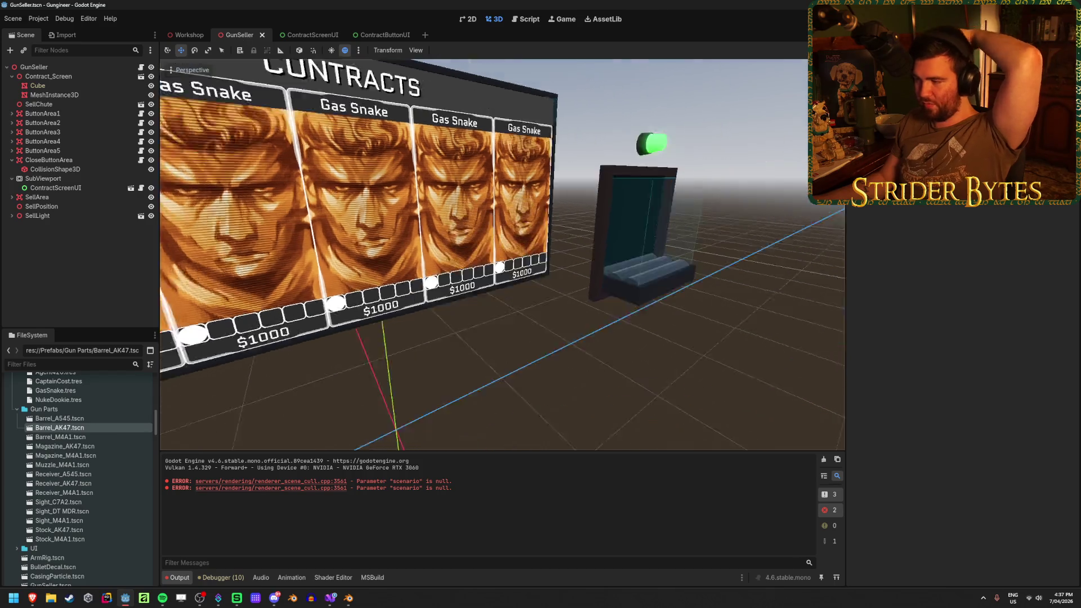
left_click(187, 34)
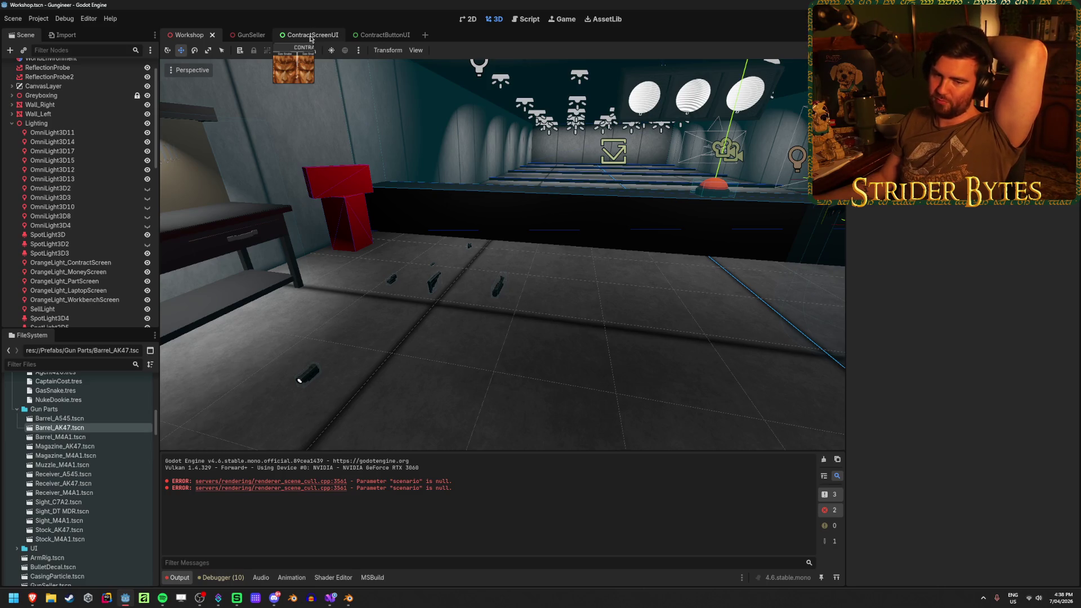
left_click(380, 34)
left_click(307, 34)
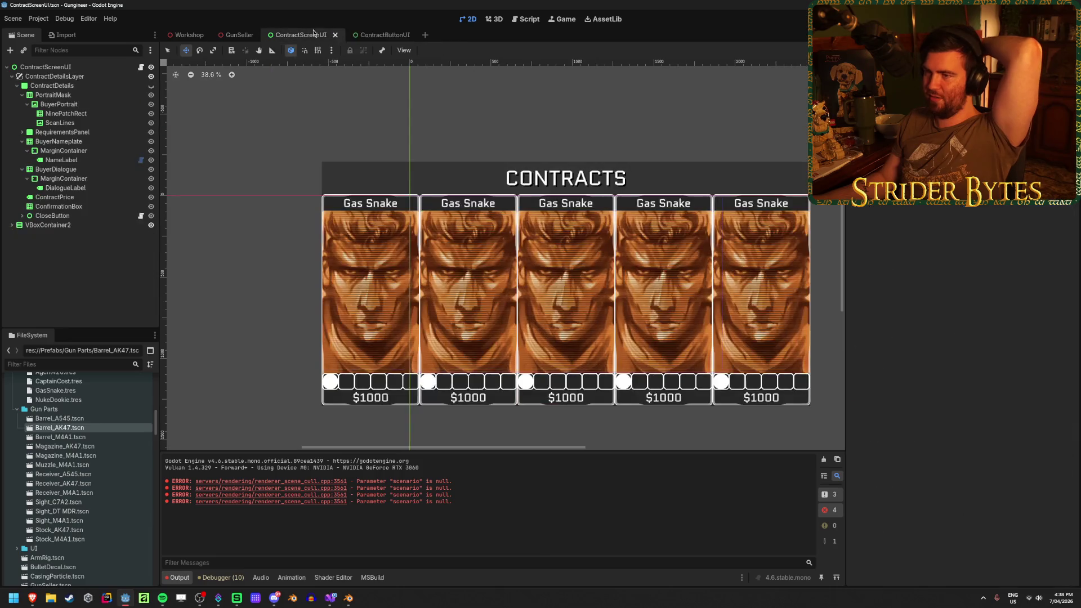
Step: Unhide and centre the ContractDetails panel, check the DialogueLabel, and select ConfirmationBox for actions
left_click(151, 86)
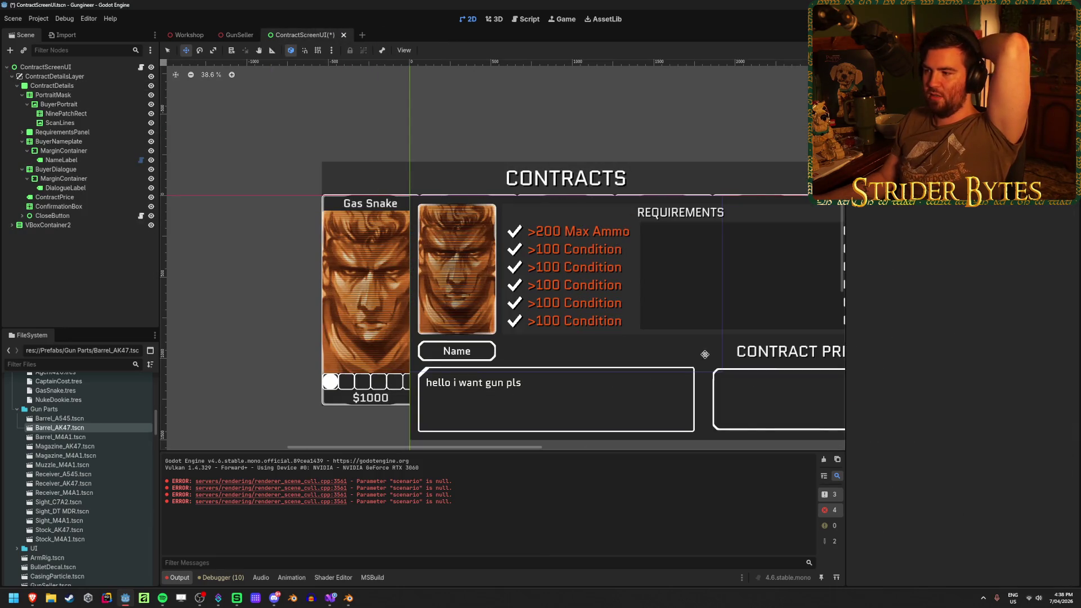
key("f")
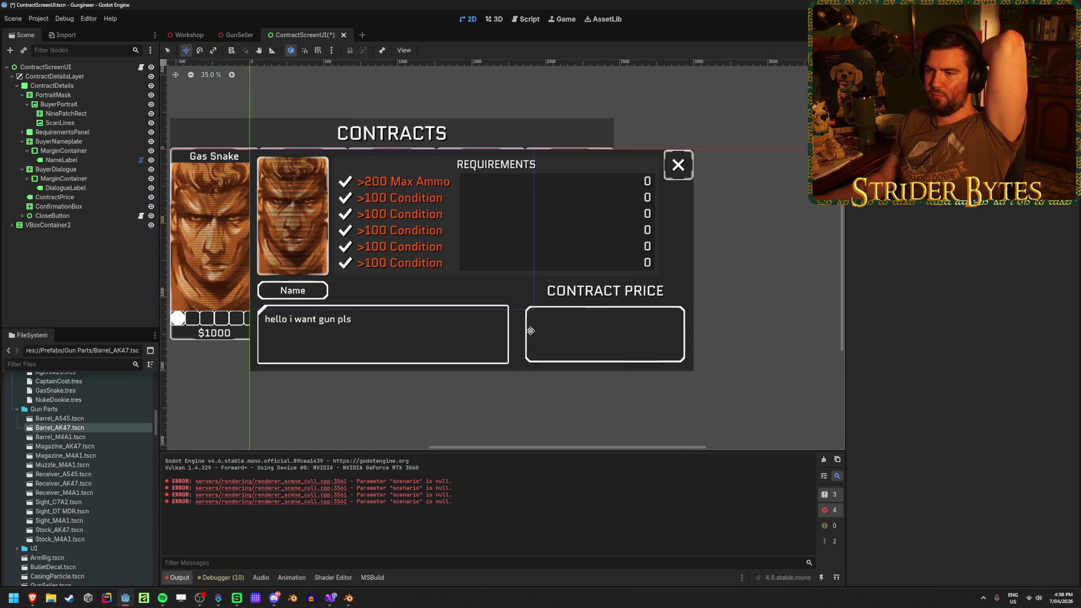
scroll(530, 331, "up", 1)
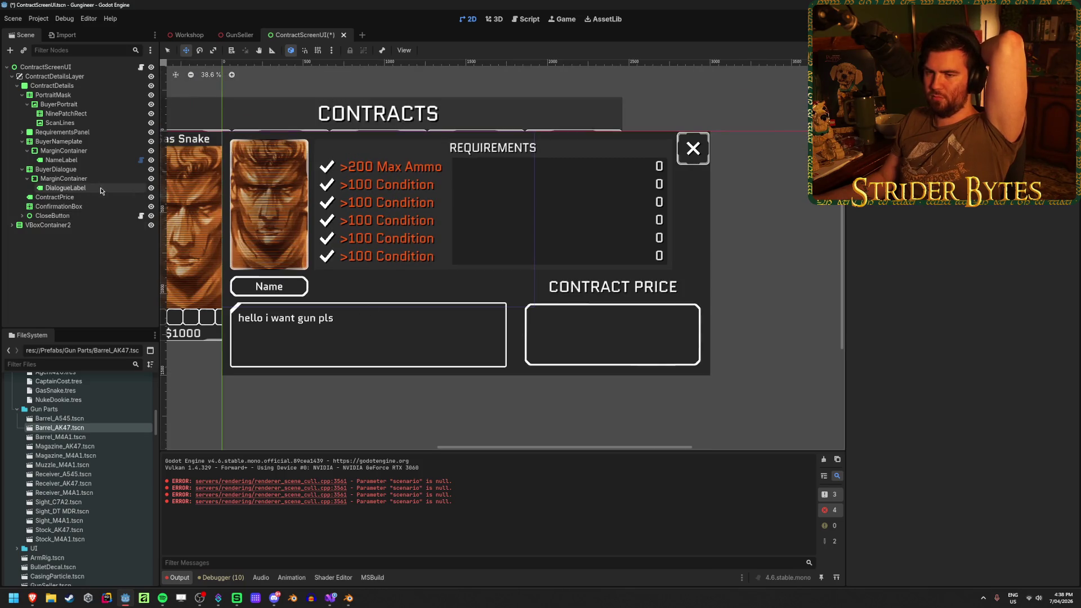
left_click(66, 188)
left_click(63, 179)
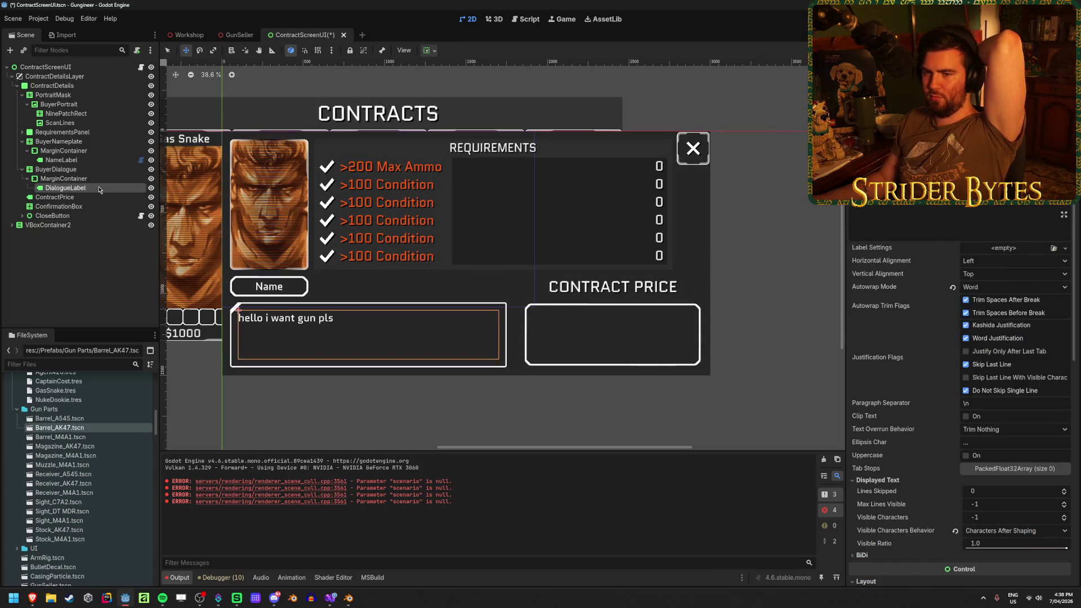
left_click(83, 207)
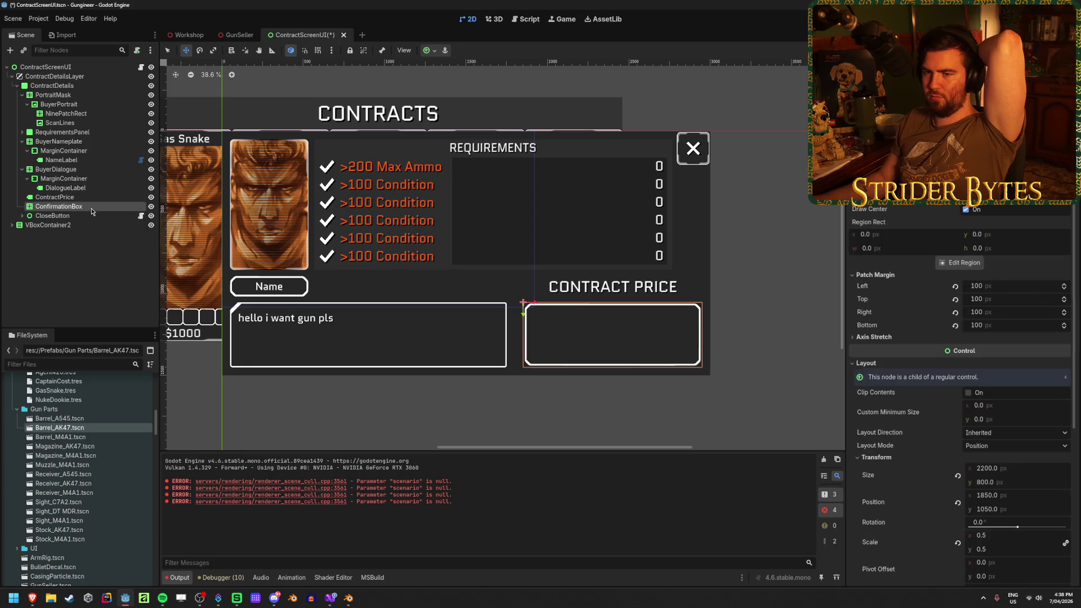
right_click(82, 207)
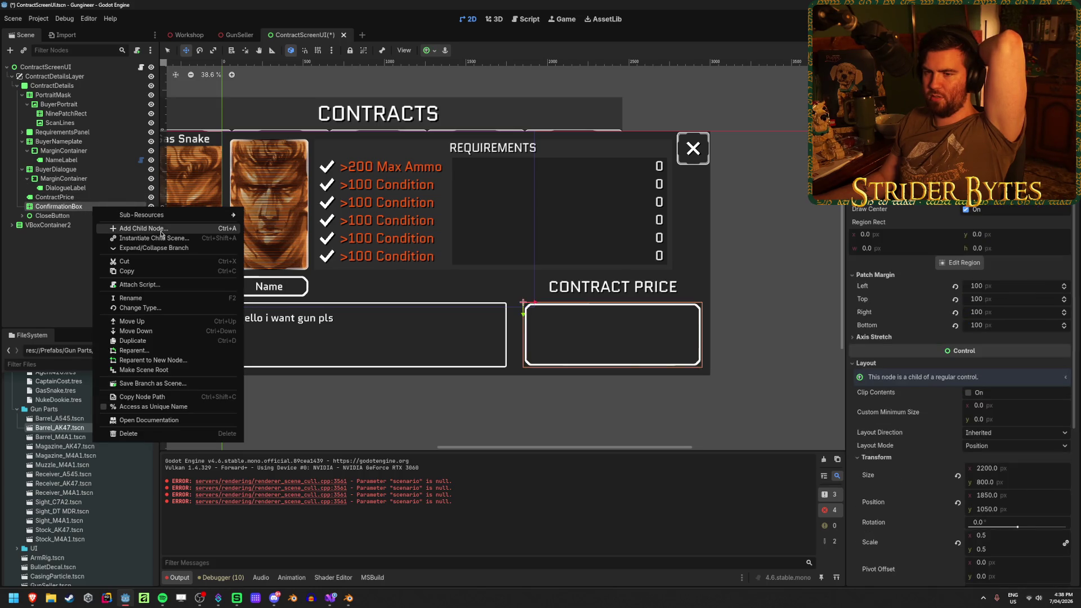
Step: Add a MarginContainer child under ConfirmationBox with the Full Rect anchor preset
left_click(142, 228)
type("margin")
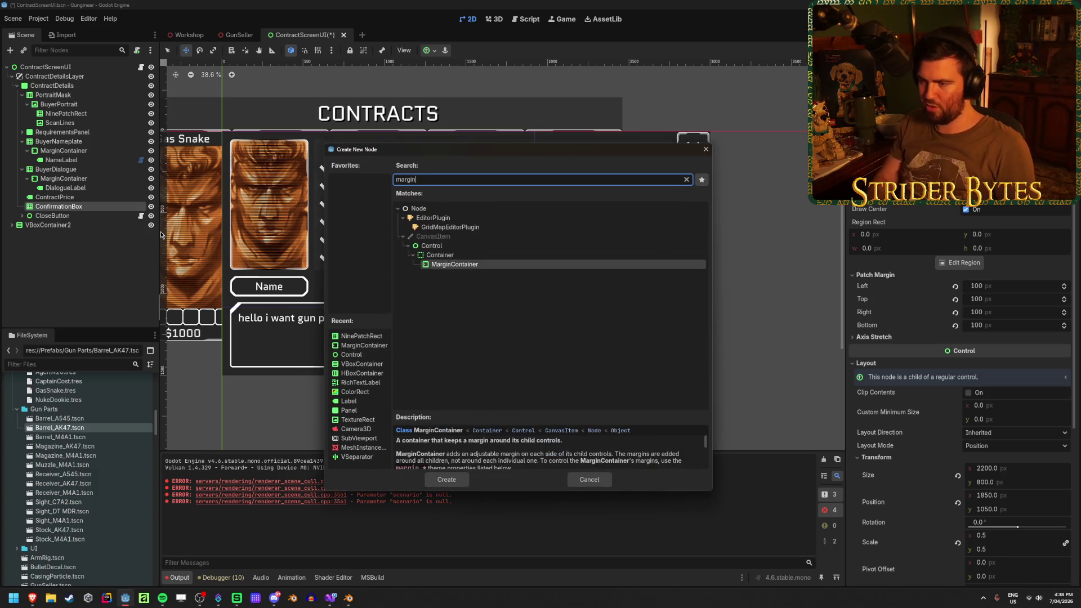
key("Return")
scroll(649, 365, "up", 1)
scroll(649, 365, "up", 3)
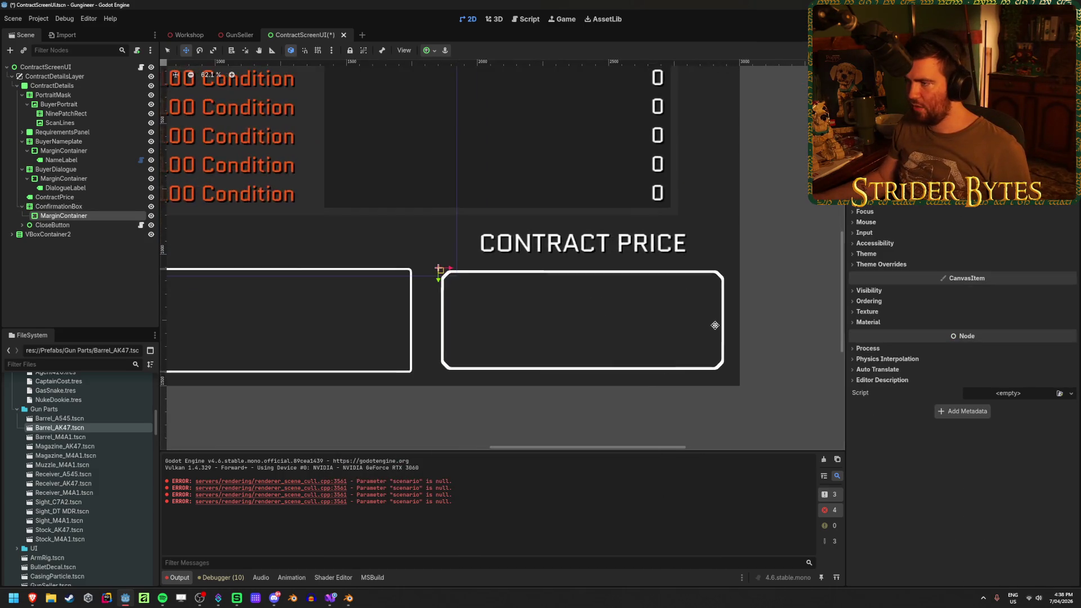
left_click(430, 51)
left_click(477, 128)
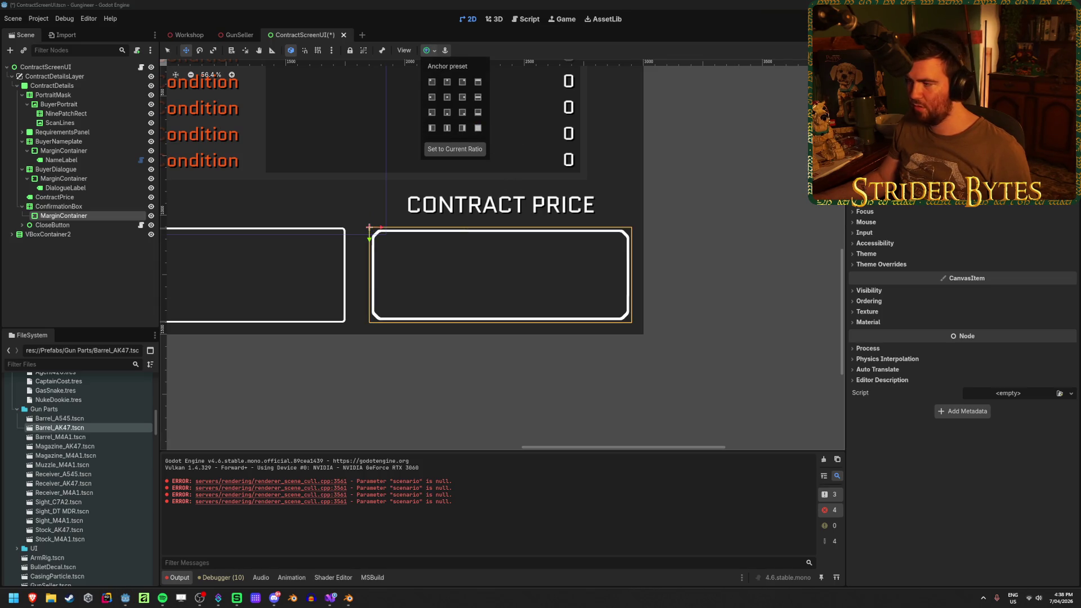
Step: Set the MarginContainer's theme override margin constants to 20 on each side
left_click(888, 265)
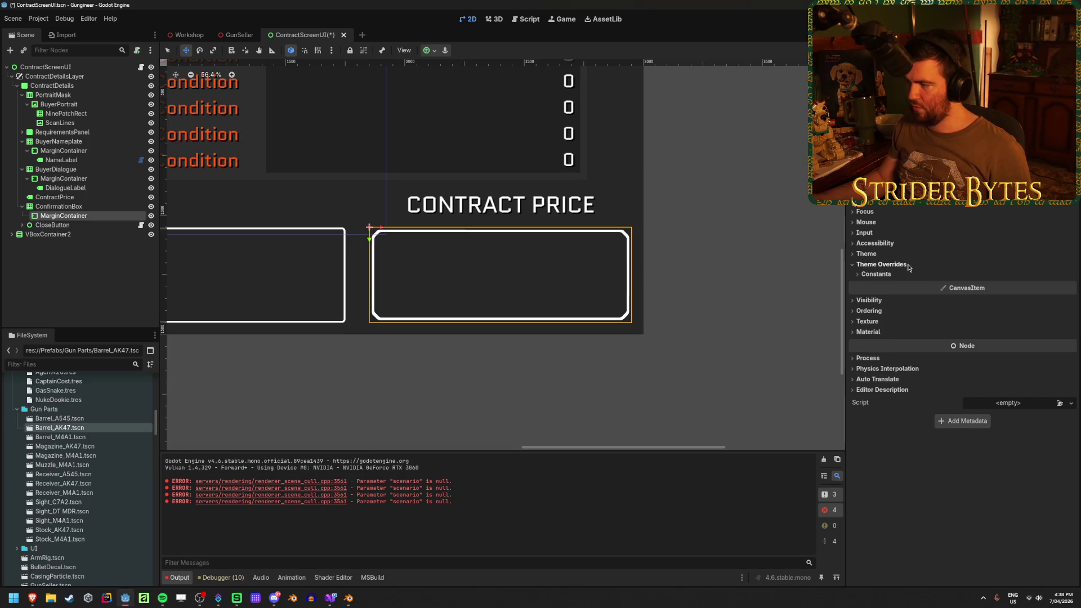
left_click(893, 275)
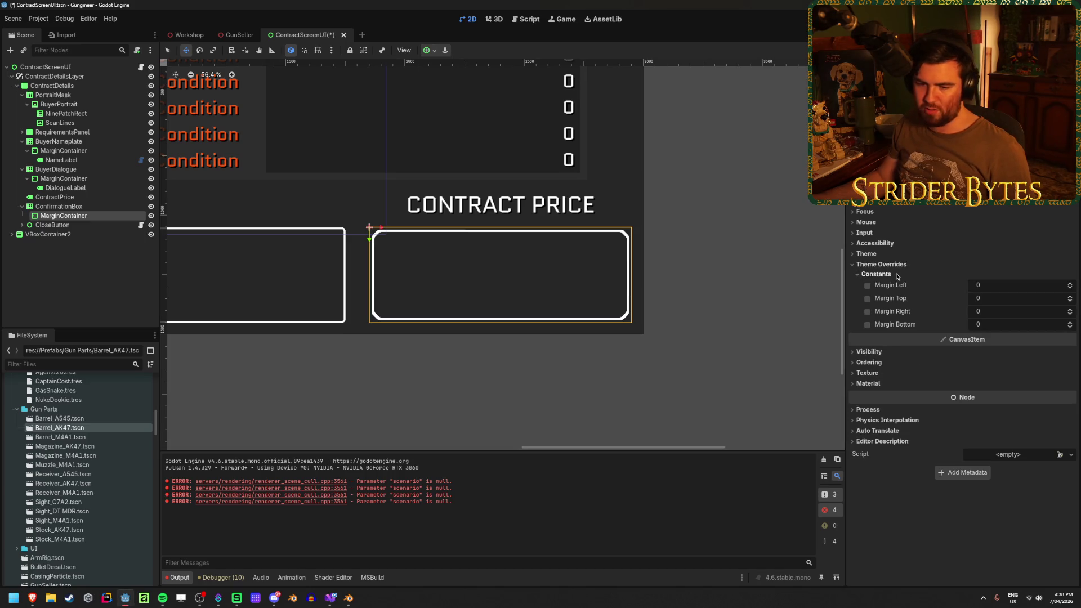
left_click(1000, 286)
type("20")
key("Tab")
type("20")
key("Tab")
type("20")
key("Tab")
type("20")
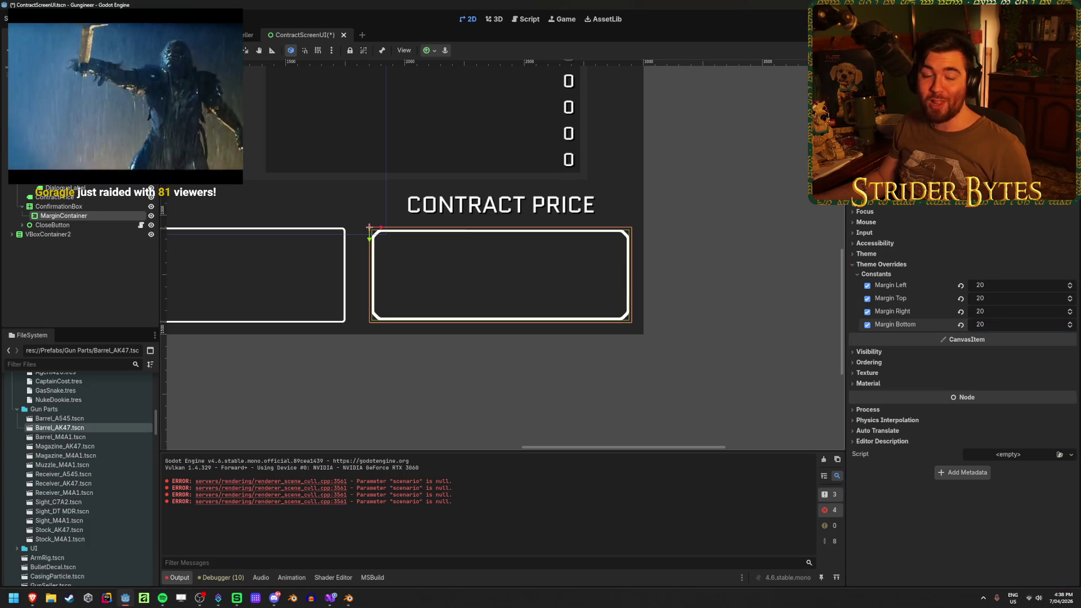
Step: Commit the bottom margin of 20, then switch to the browser showing Fruit.png
key("Return")
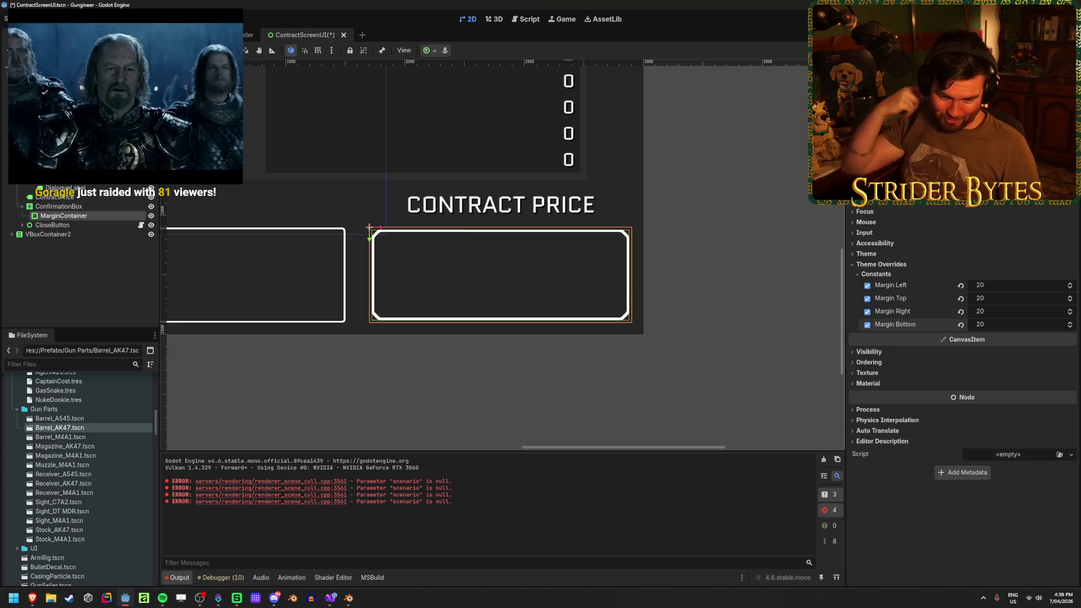
key("alt+Tab")
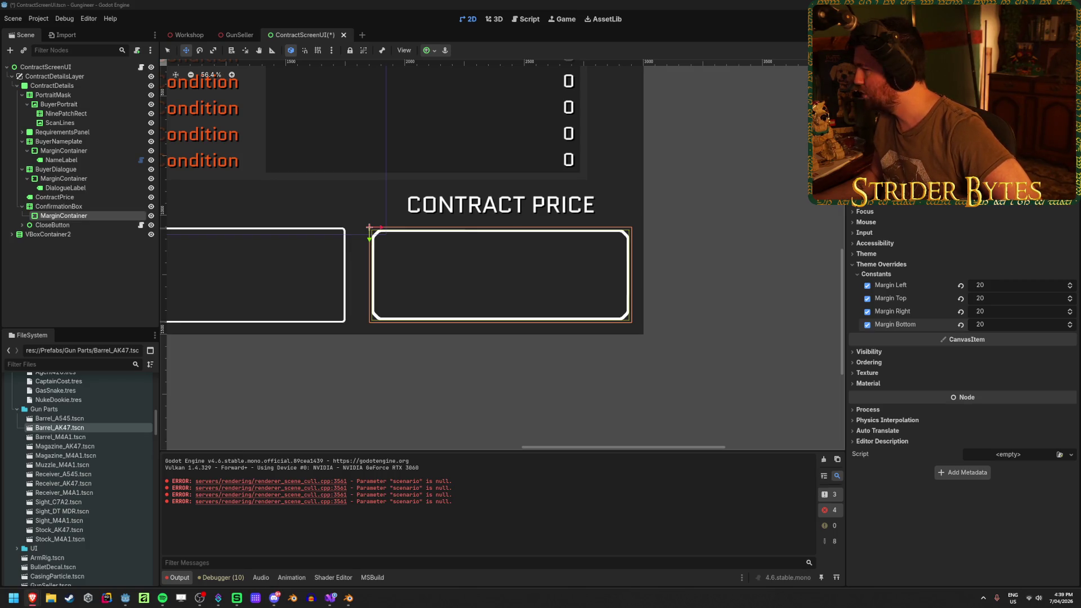
key("alt+Tab")
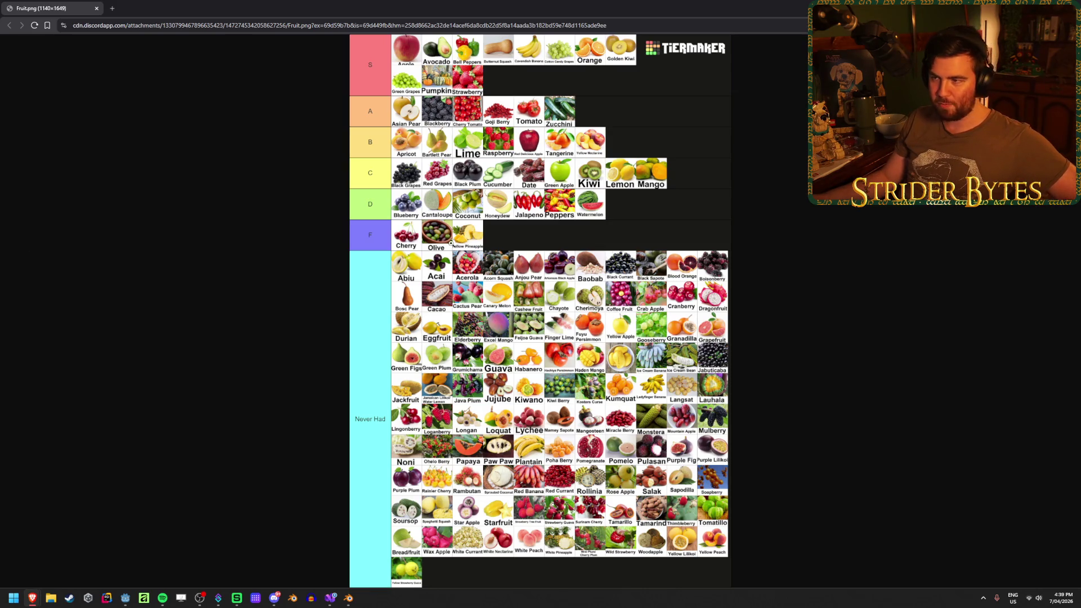
Step: Open Fruit.png at full size and zoom into the S through F tiers
left_click(451, 243)
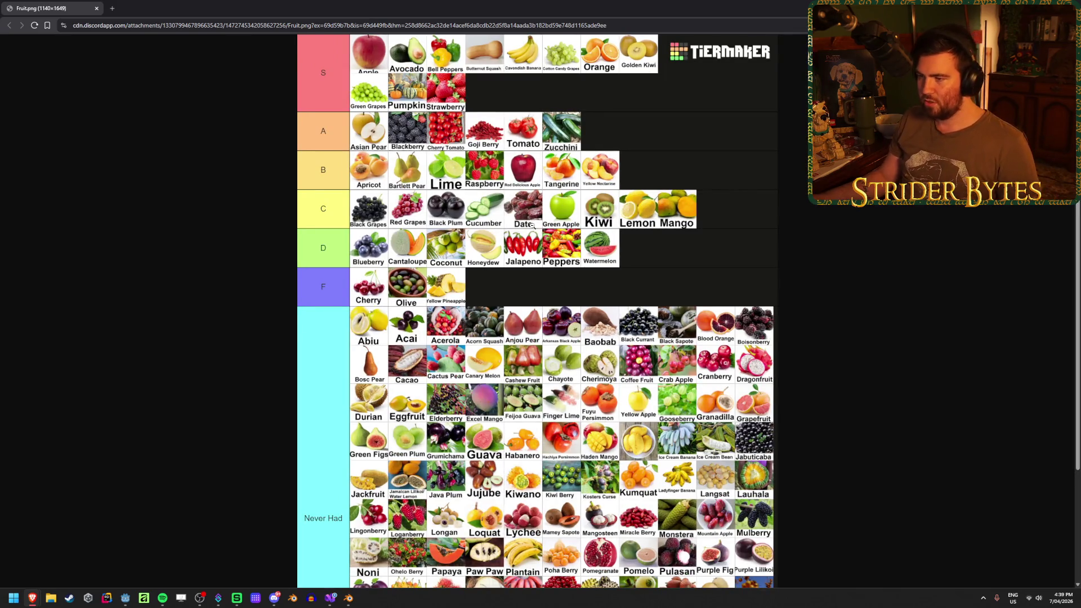
scroll(533, 225, "up", 6, "ctrl")
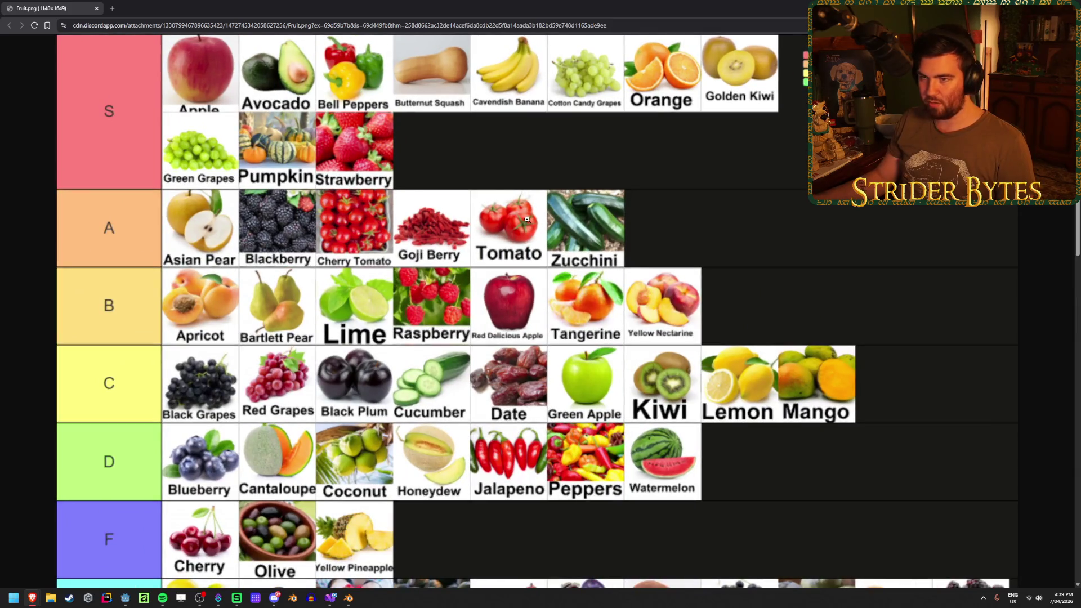
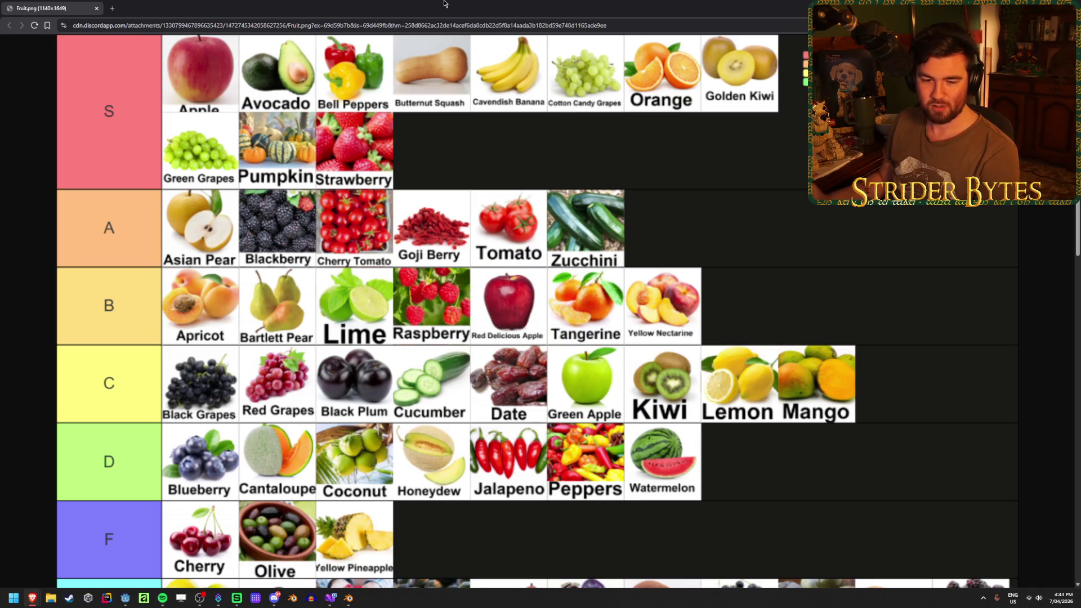
Step: Leave the Fruit.png tier list in the browser and bring the Godot editor back
left_click(123, 599)
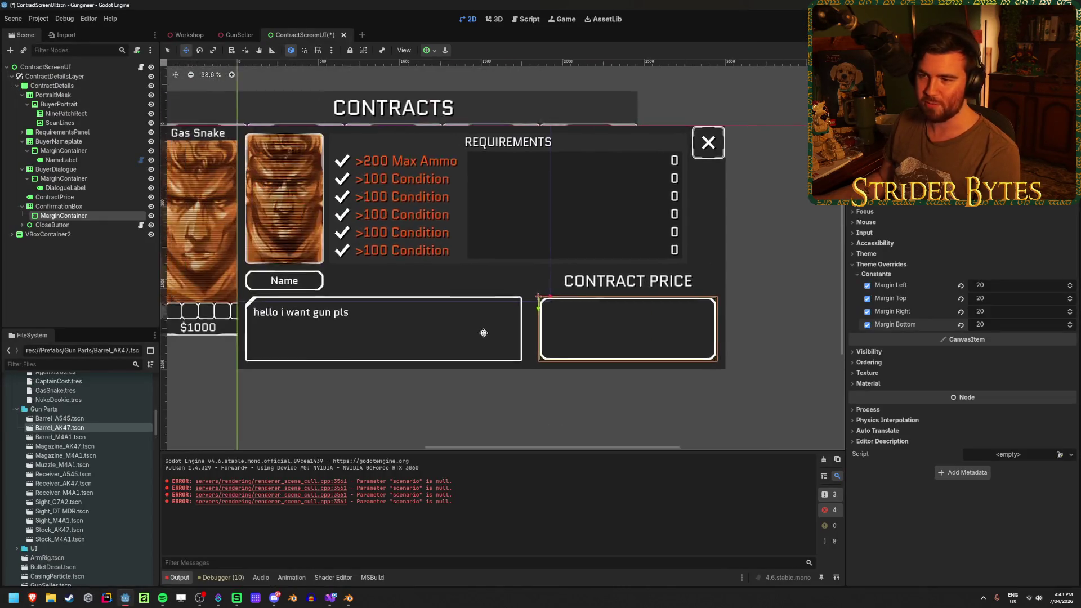
Step: Save ContractScreenUI, then open the Workshop scene facing the wall-mounted contract screen
scroll(482, 350, "up", 2)
scroll(598, 370, "up", 2)
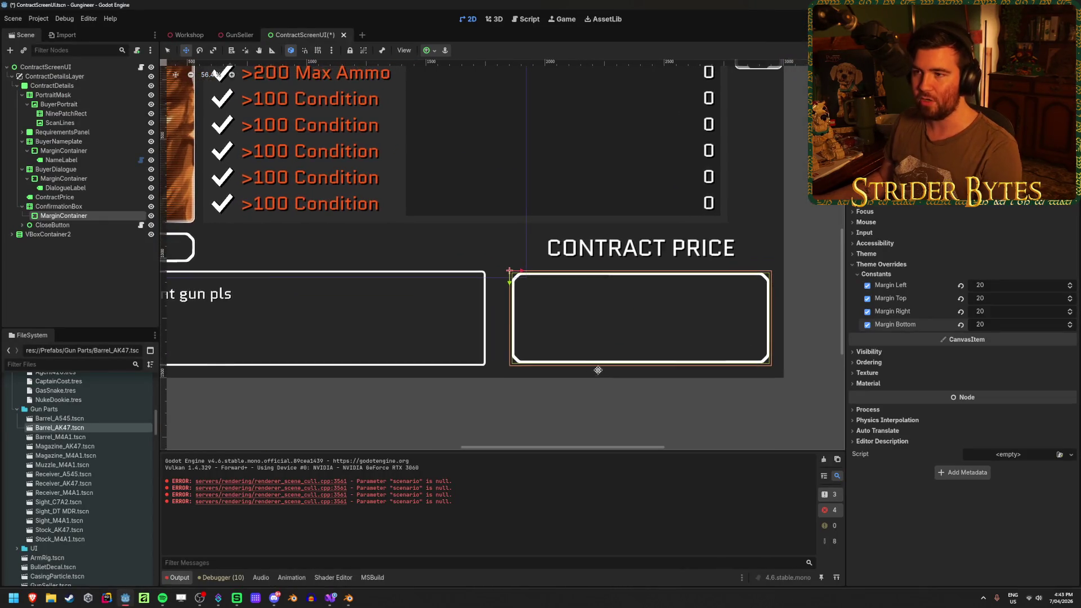
key("ctrl+s")
left_click(188, 35)
mouse_move(403, 182)
left_mouse_down()
mouse_move(386, 328)
mouse_move(369, 327)
left_mouse_up()
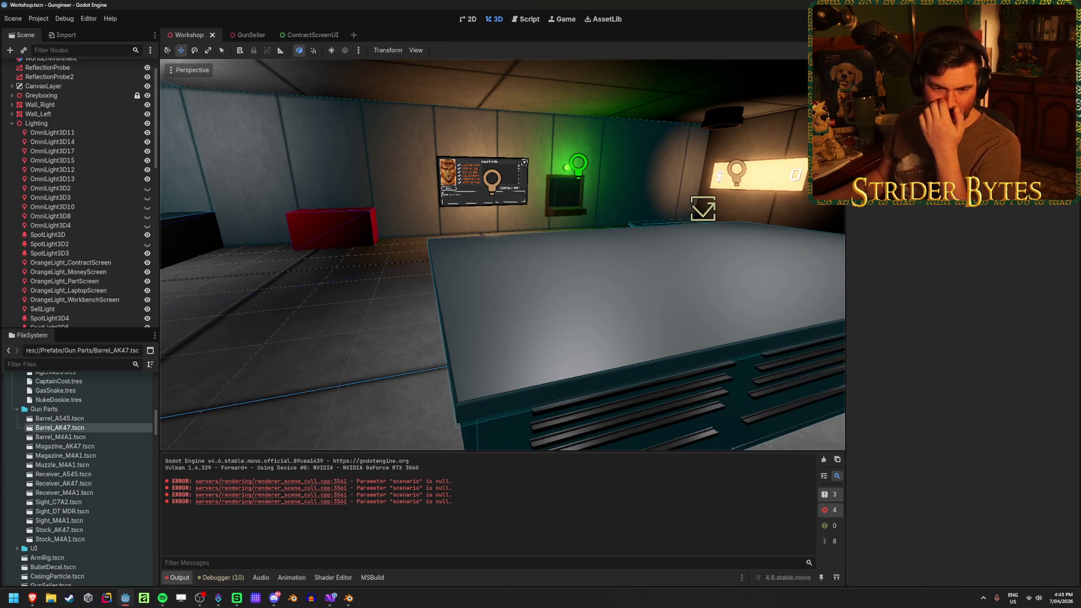
key("alt+Tab")
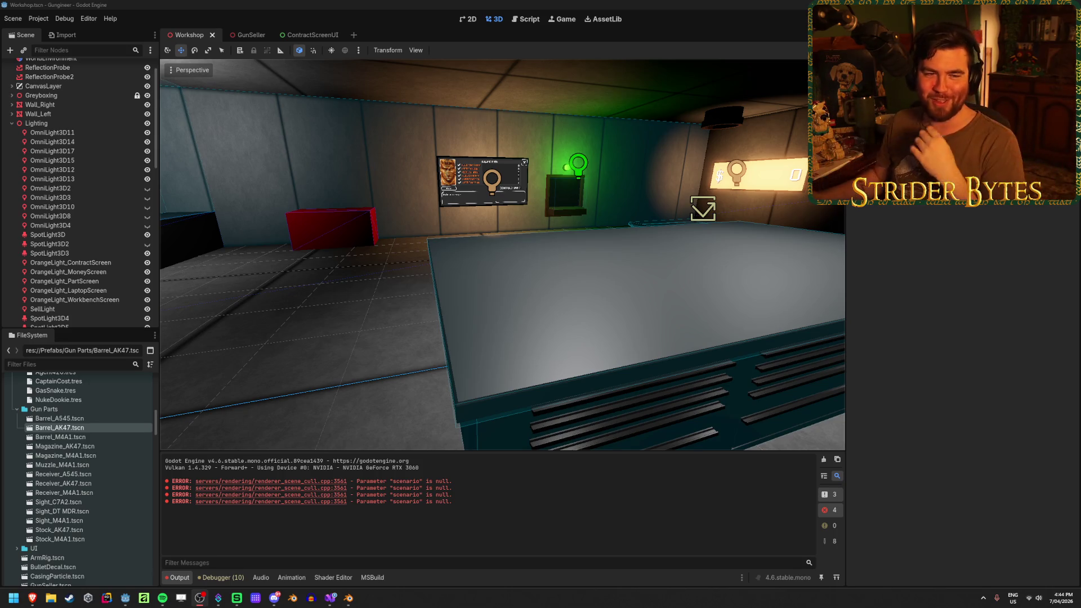
left_click(344, 17)
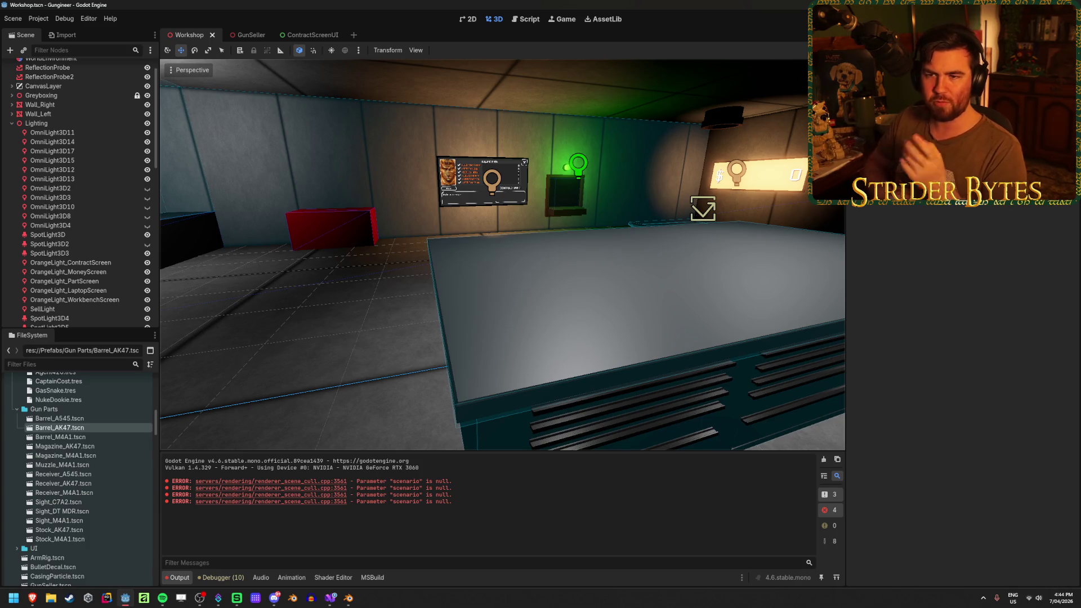
left_click(310, 35)
Step: Save ContractScreenUI showing its five contract cards, then run the project from Workshop
scroll(270, 172, "down", 4)
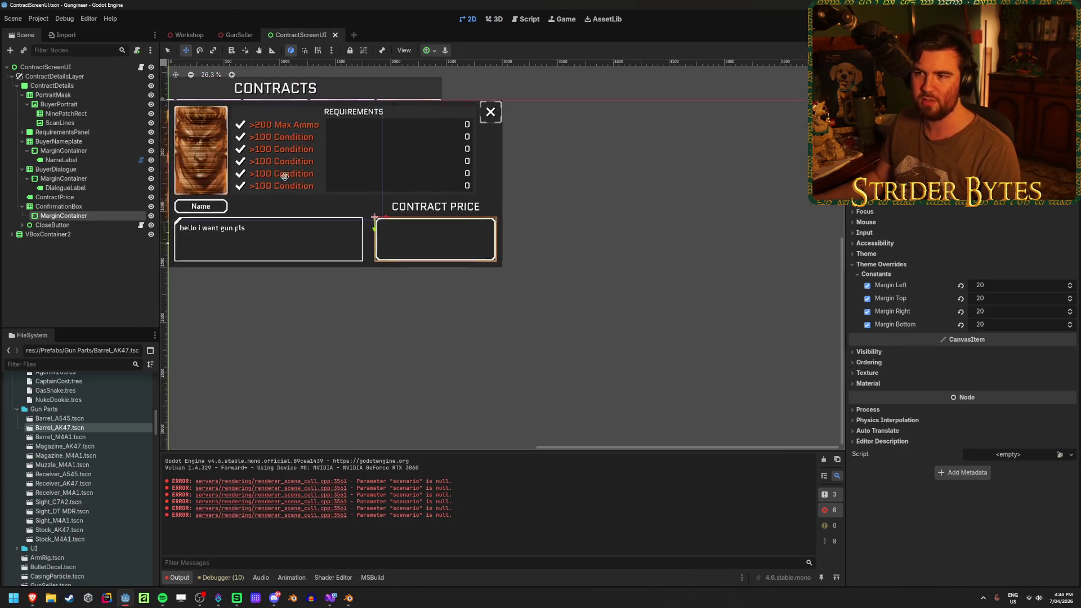
left_click_drag(270, 171, 337, 213)
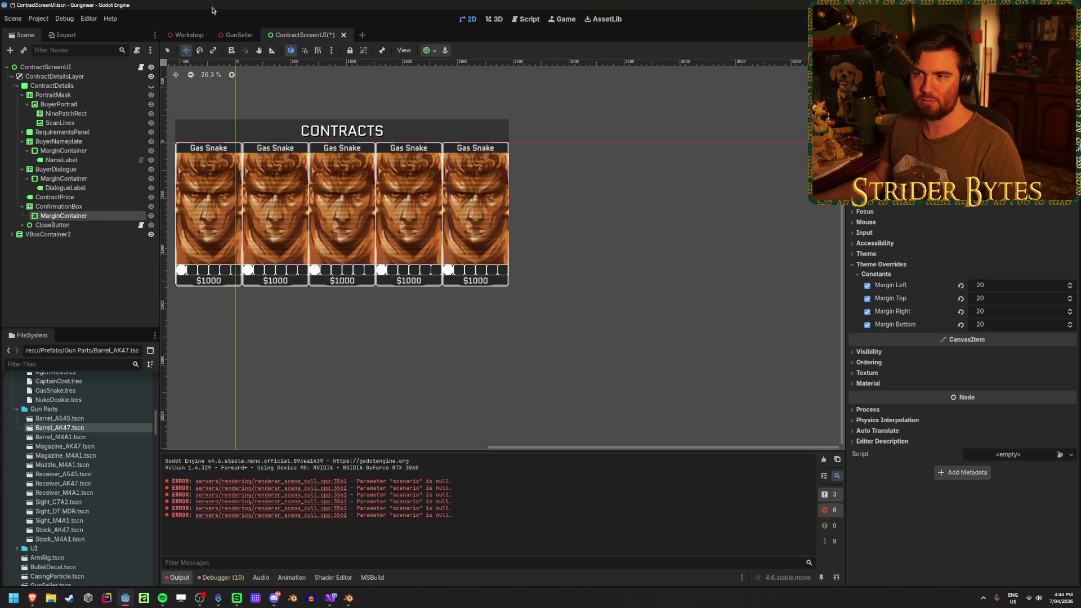
key("ctrl+s")
key("ctrl+Tab")
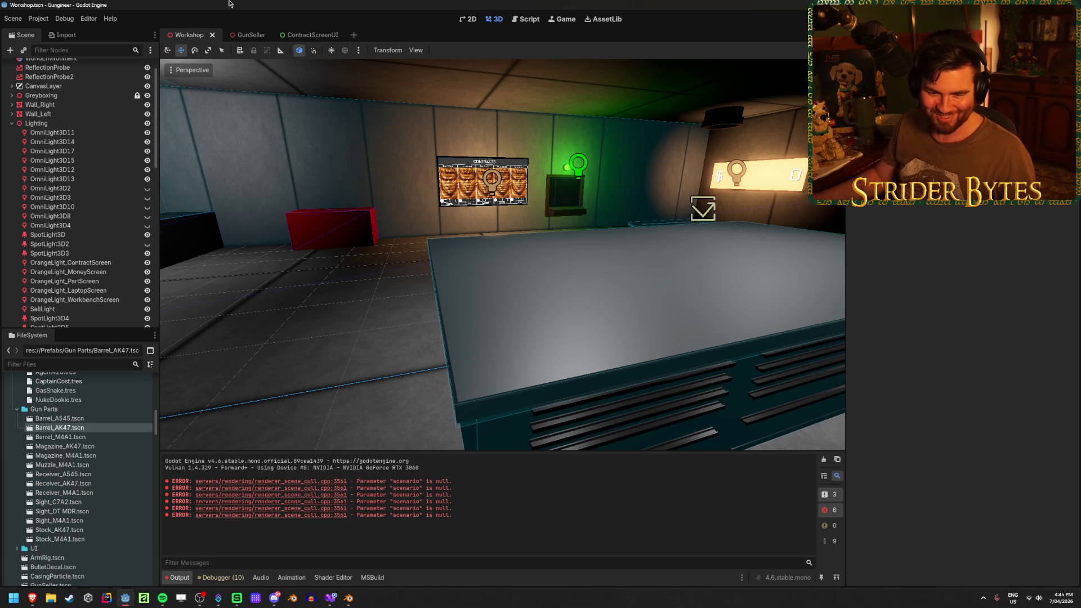
key("F5")
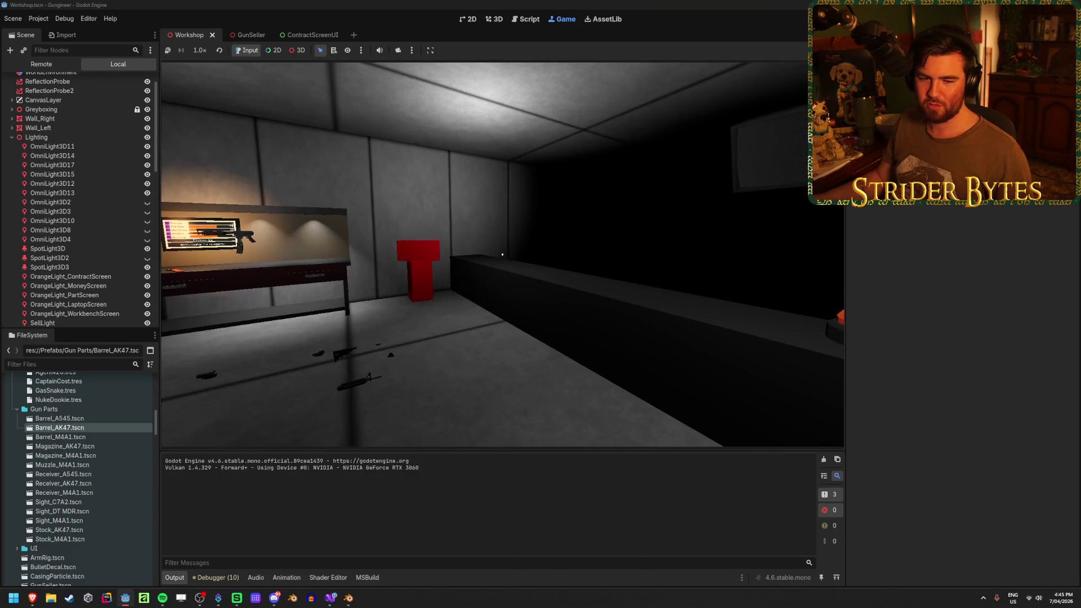
Step: Walk to the workbench, pick up the assembled scoped rifle, and drop it on the floor
mouse_move(502, 254)
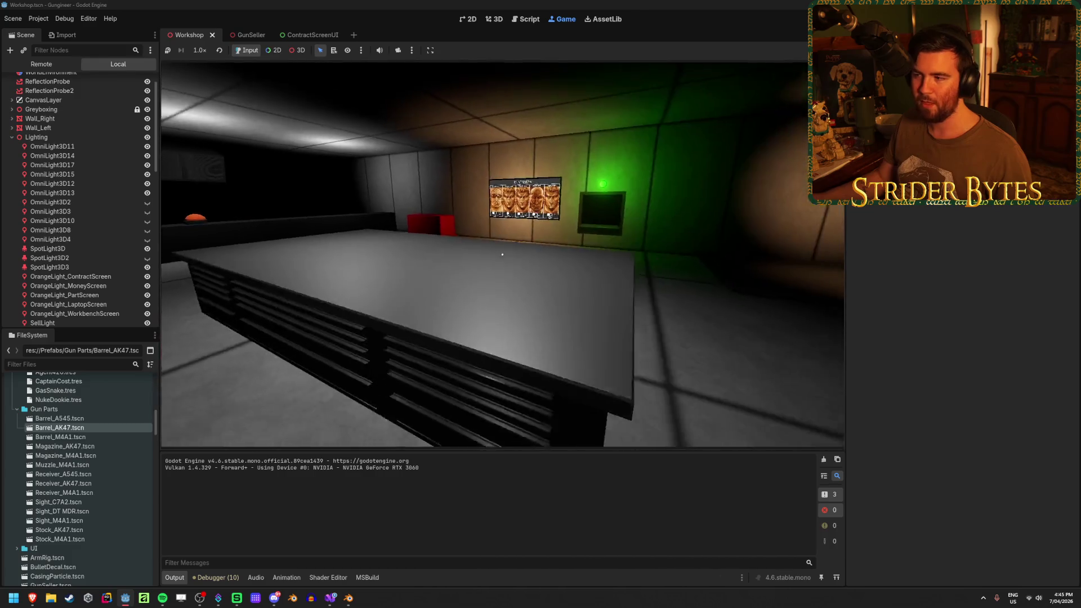
key("w")
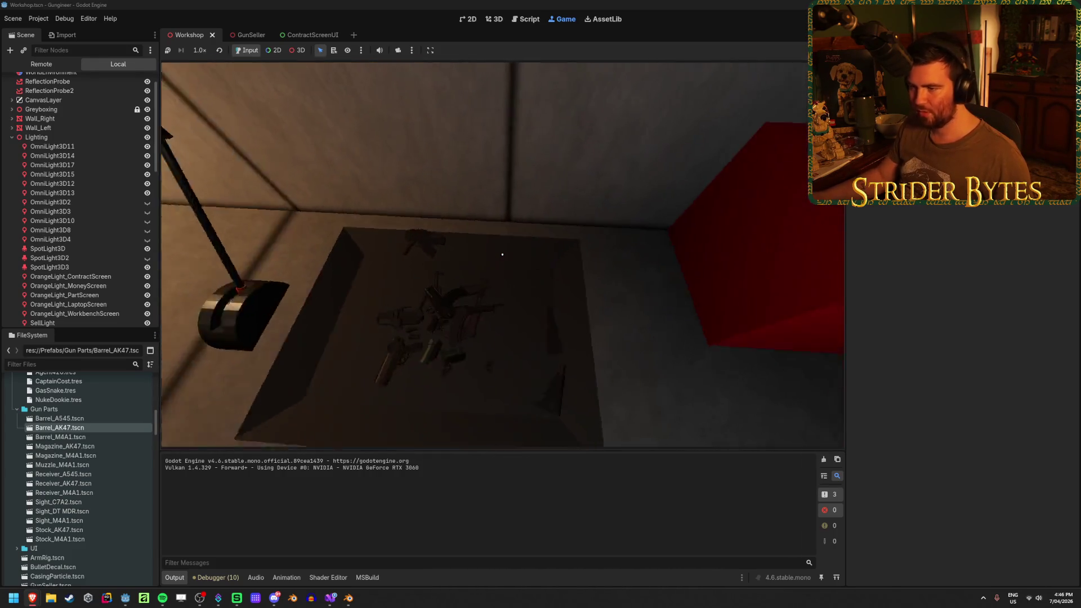
key("w")
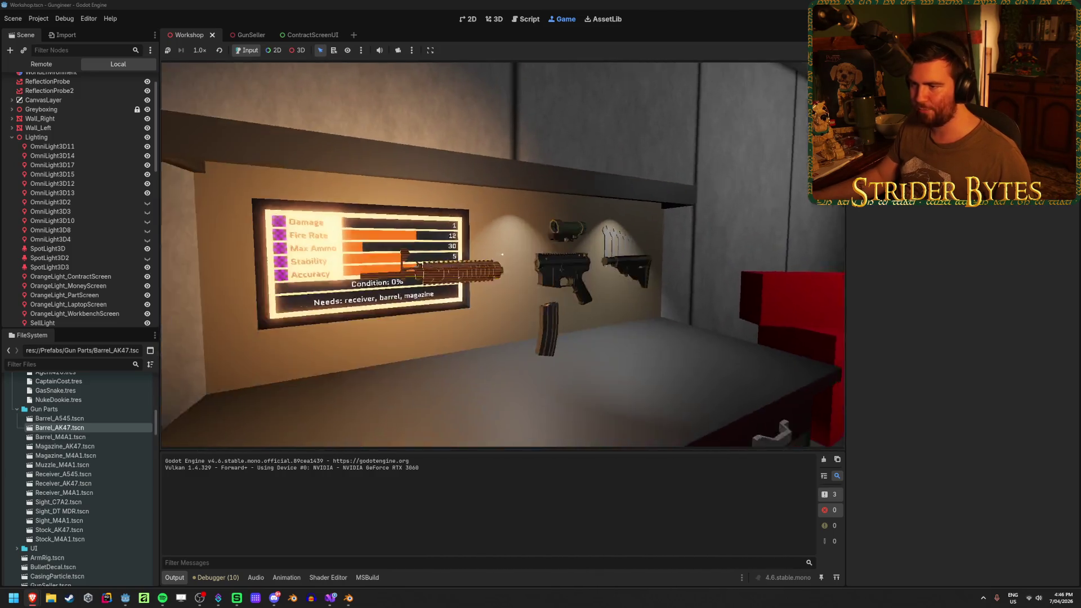
left_click(502, 255)
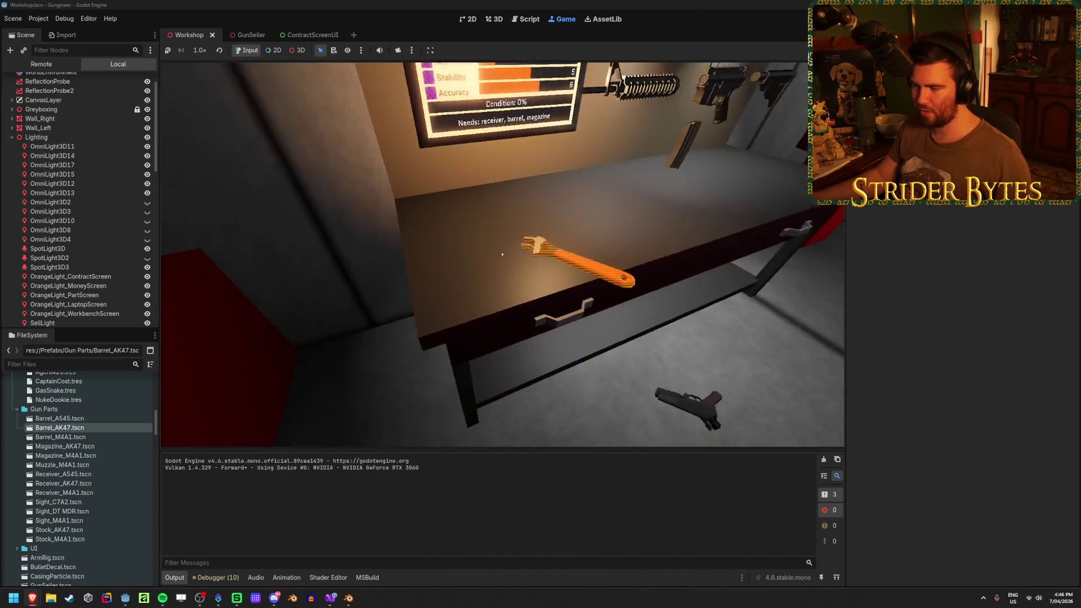
key("s")
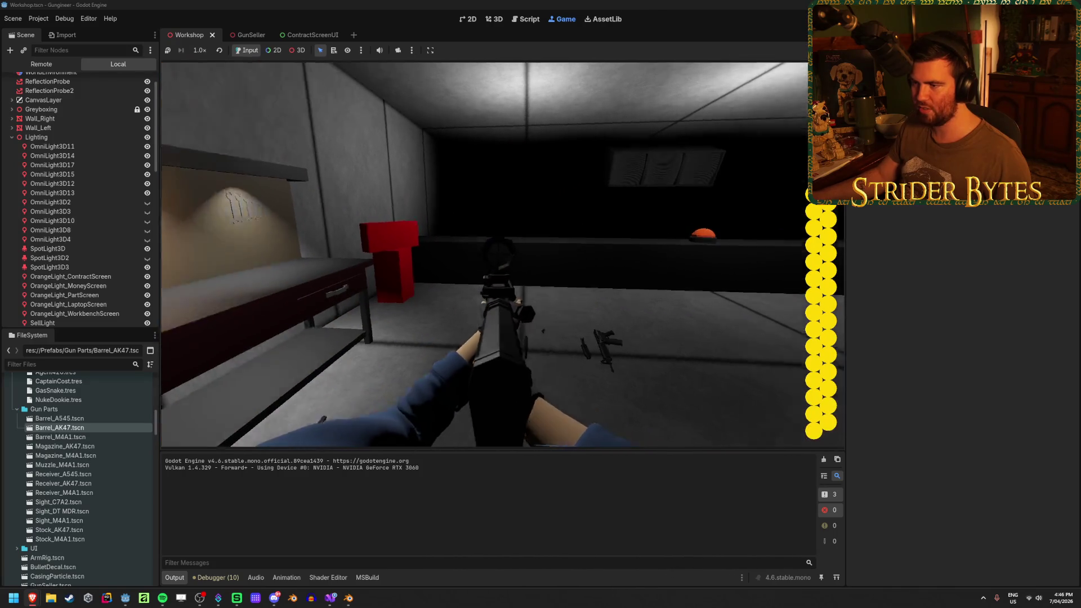
key("w")
key("d")
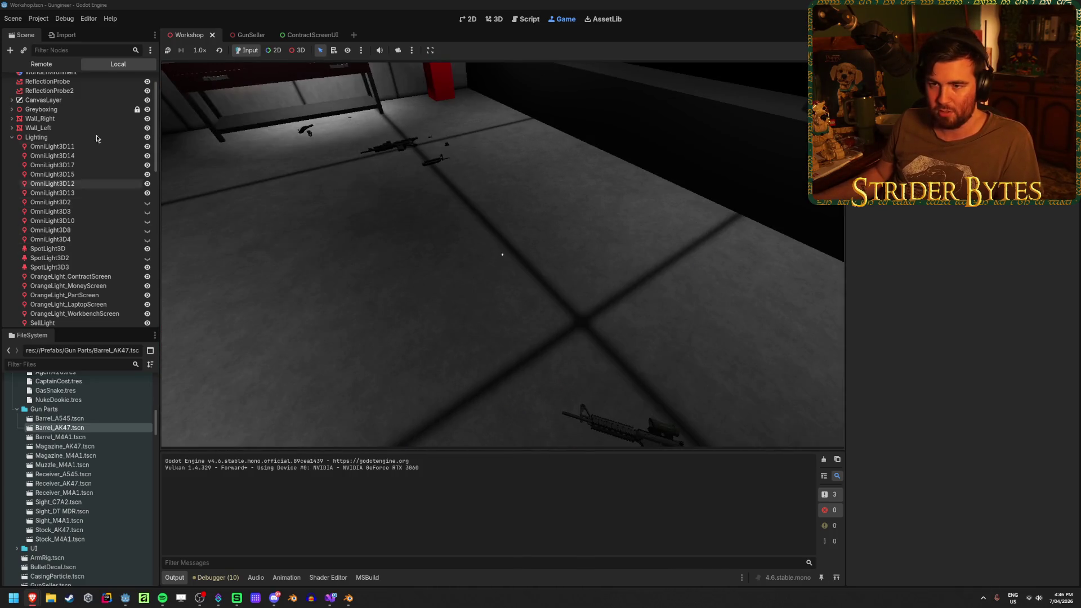
Step: In the Remote scene tree, select the Sight_C7A2 AimPoint node of the dropped rifle
left_click(42, 63)
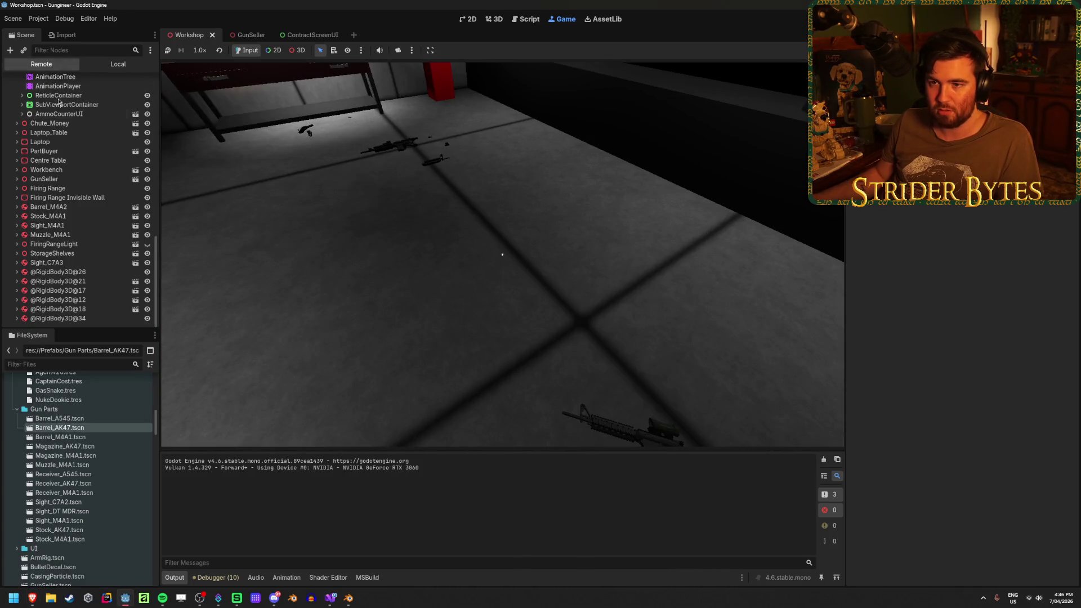
left_click(100, 319)
scroll(84, 293, "down", 3)
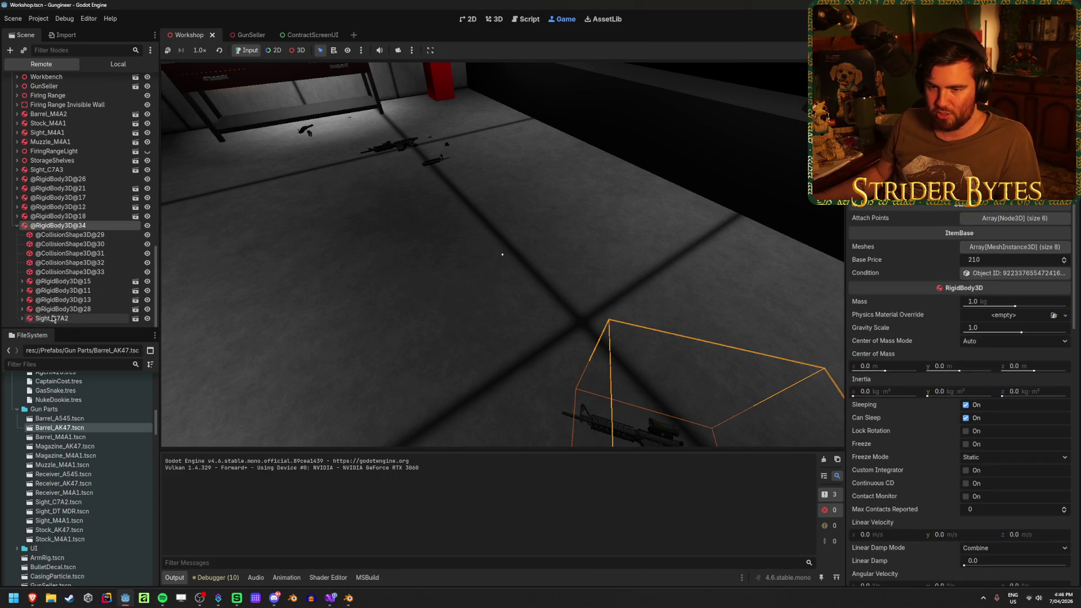
left_click(21, 318)
scroll(79, 270, "down", 2)
left_click(53, 290)
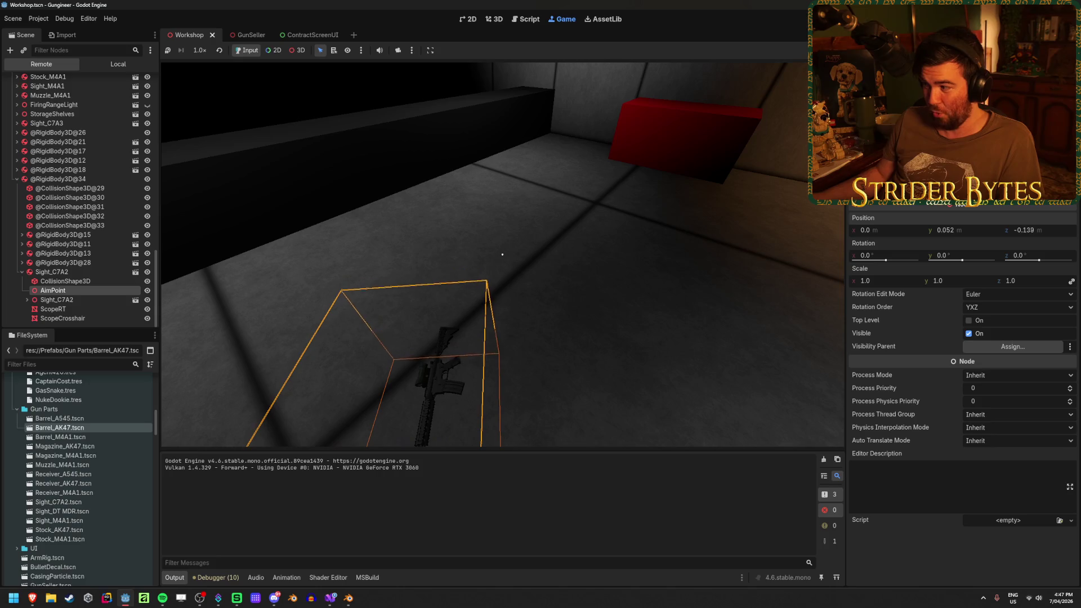
Step: Set AimPoint's Position z to -0.2, then readjust it, testing the rifle in between
key("w")
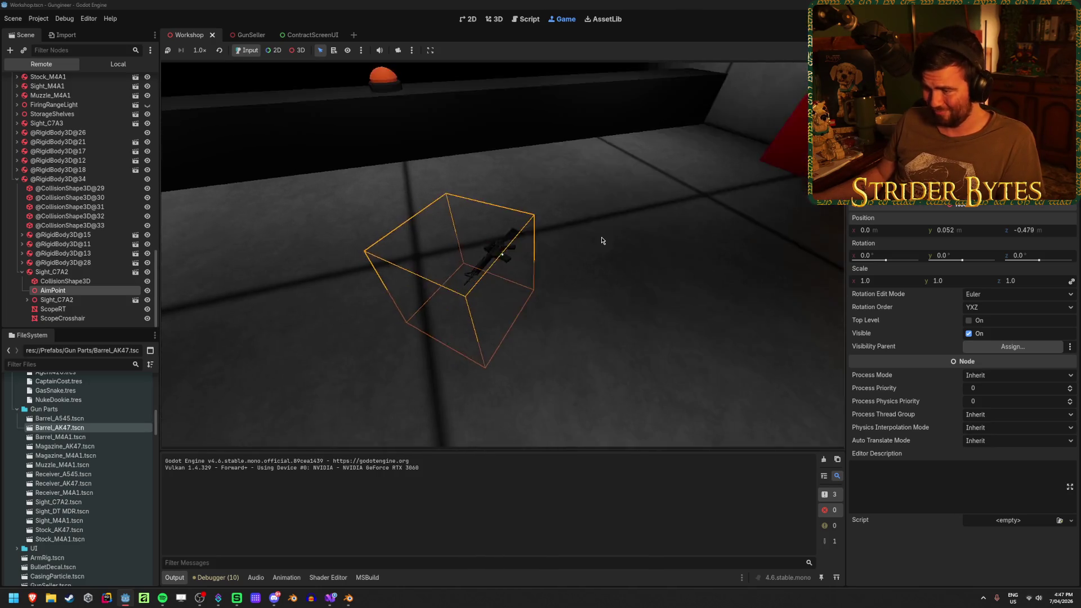
key("e")
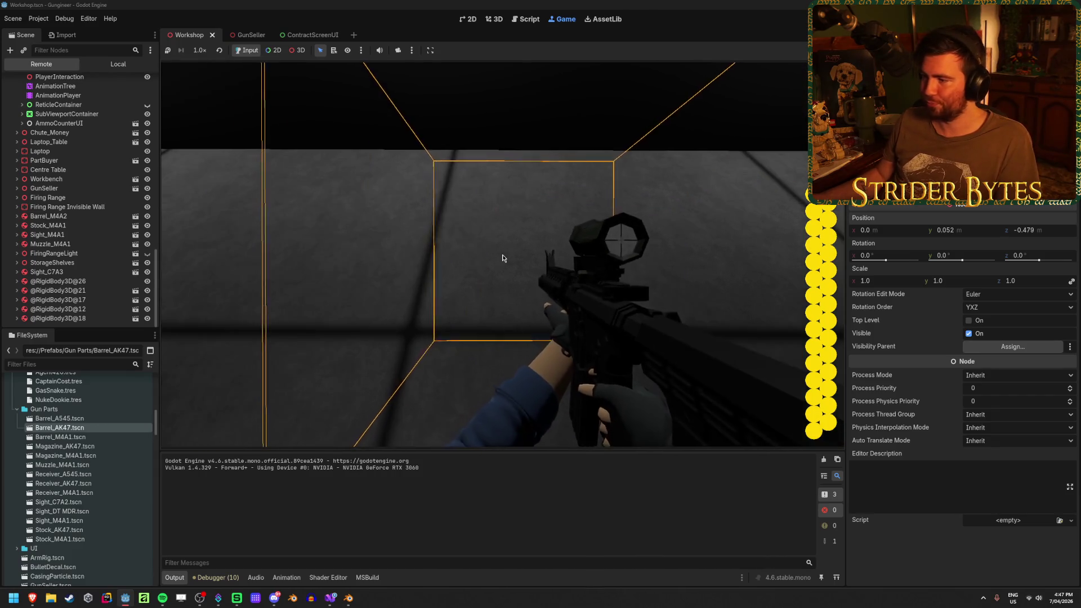
key("q")
left_click(1043, 231)
type("-")
key("Return")
key("e")
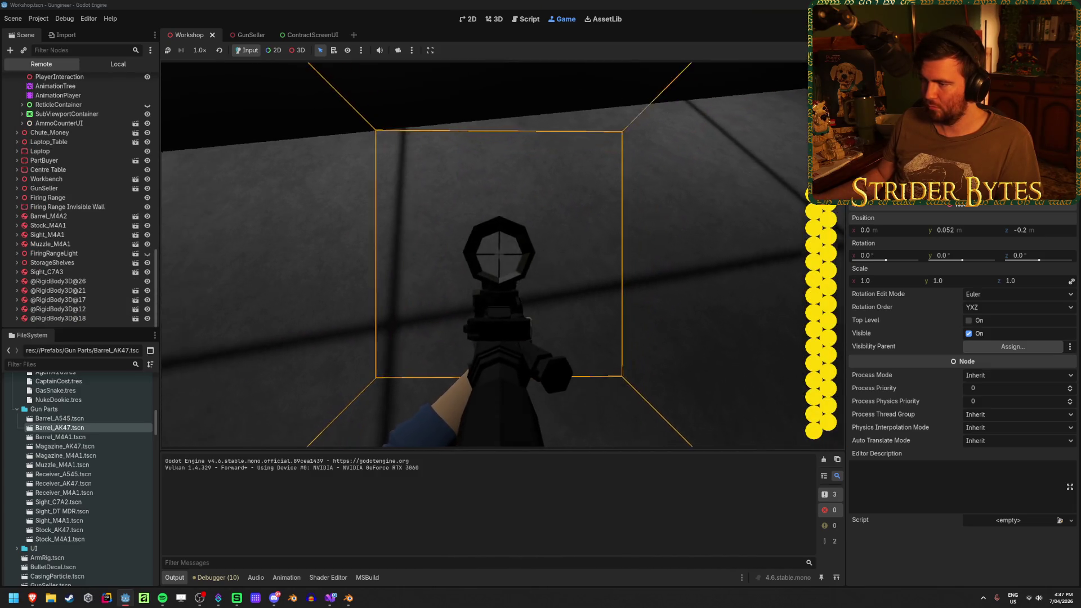
key("q")
left_click(1039, 231)
type("-0.3")
key("Return")
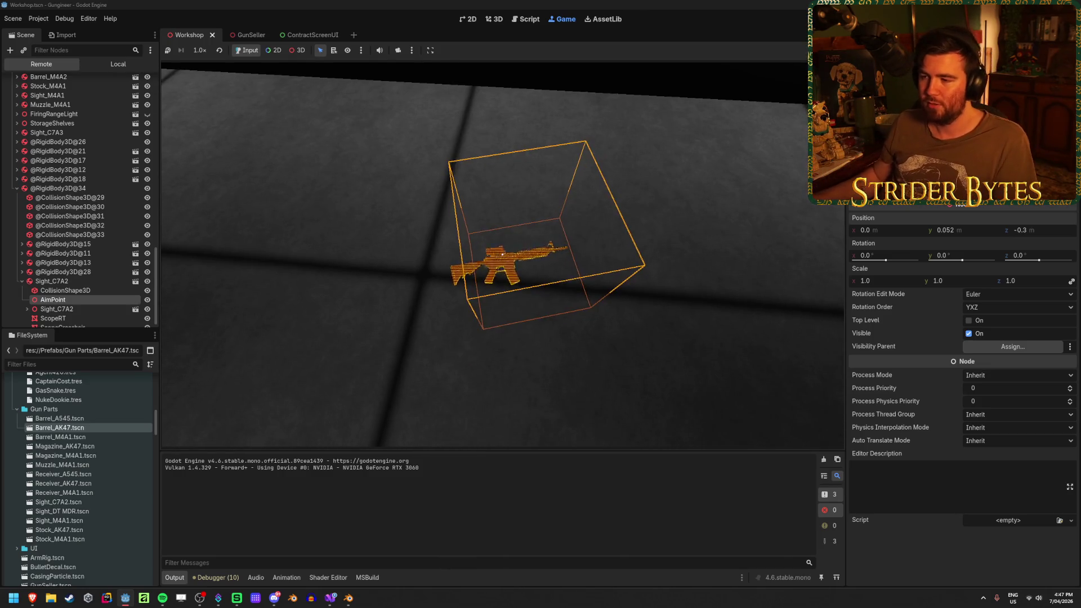
Step: Aim down the scope to check the -0.4 m AimPoint, then return to the local scene tree
key("e")
right_click(485, 255)
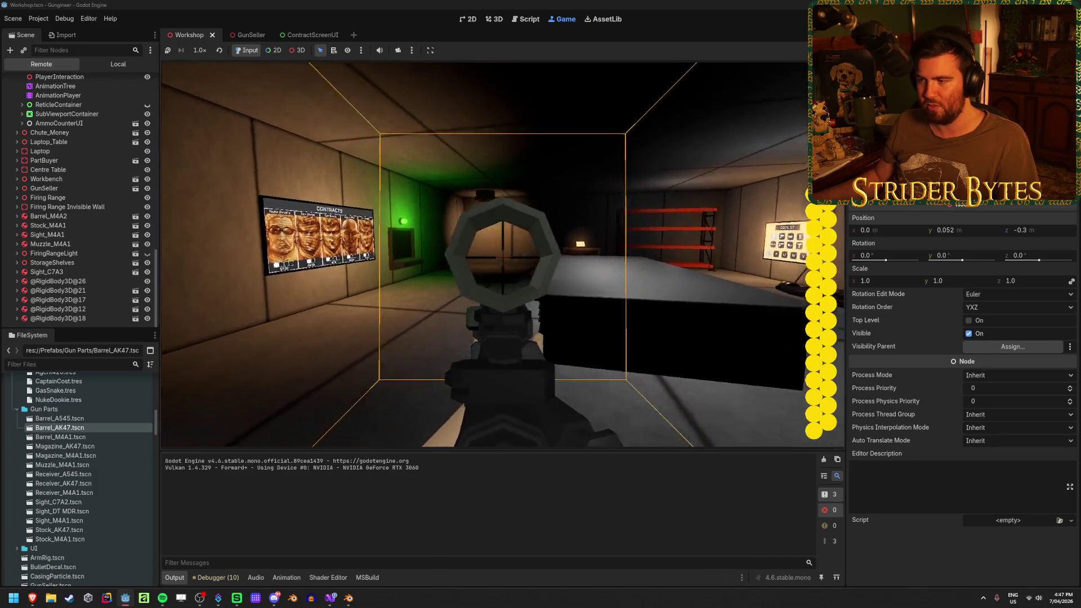
key("Escape")
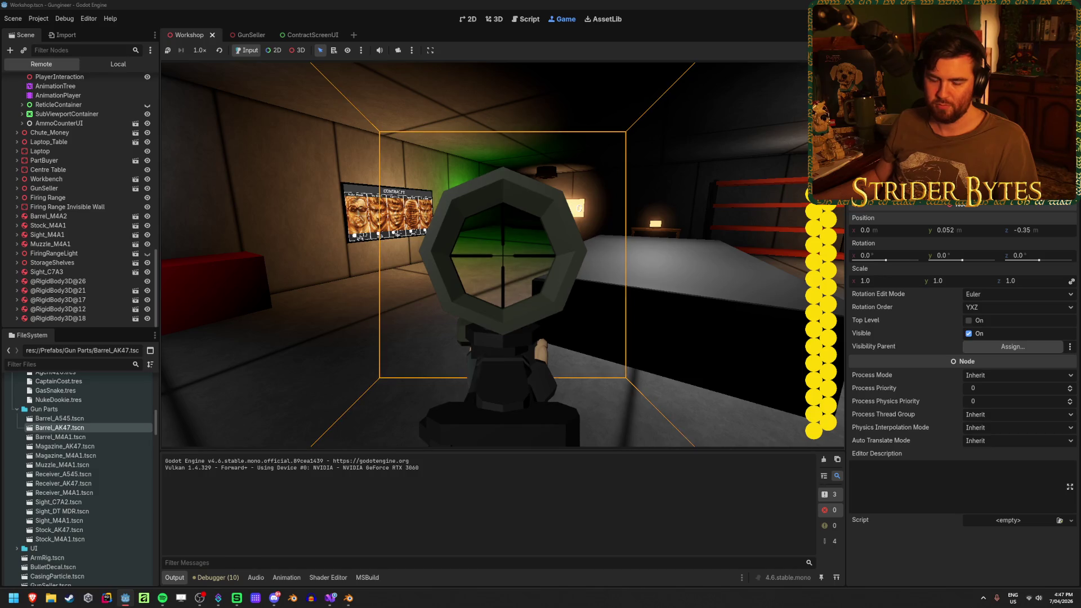
key("Escape")
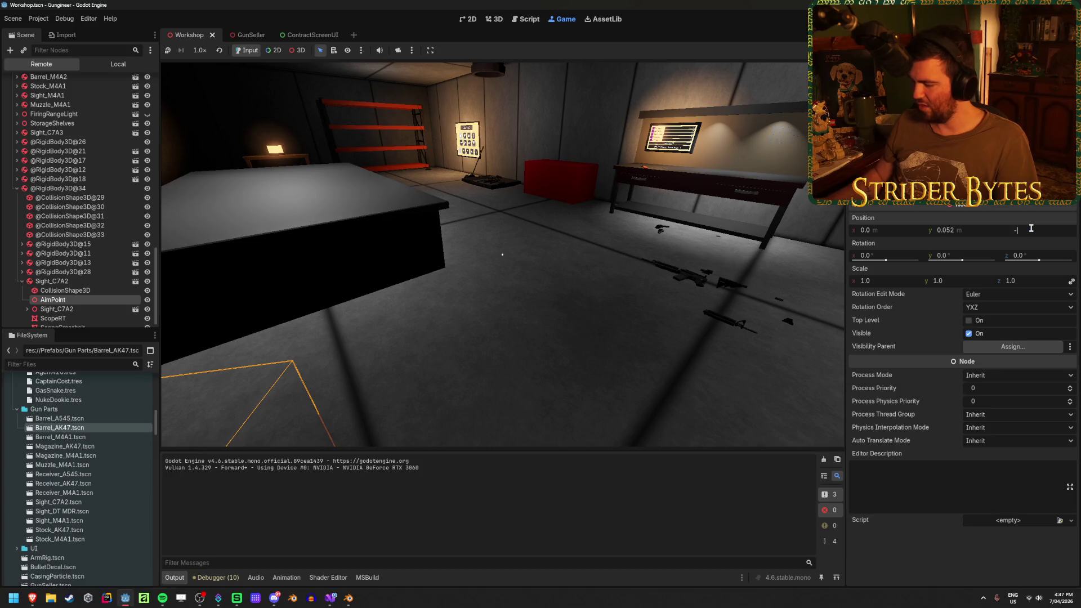
type("0.4")
key("e")
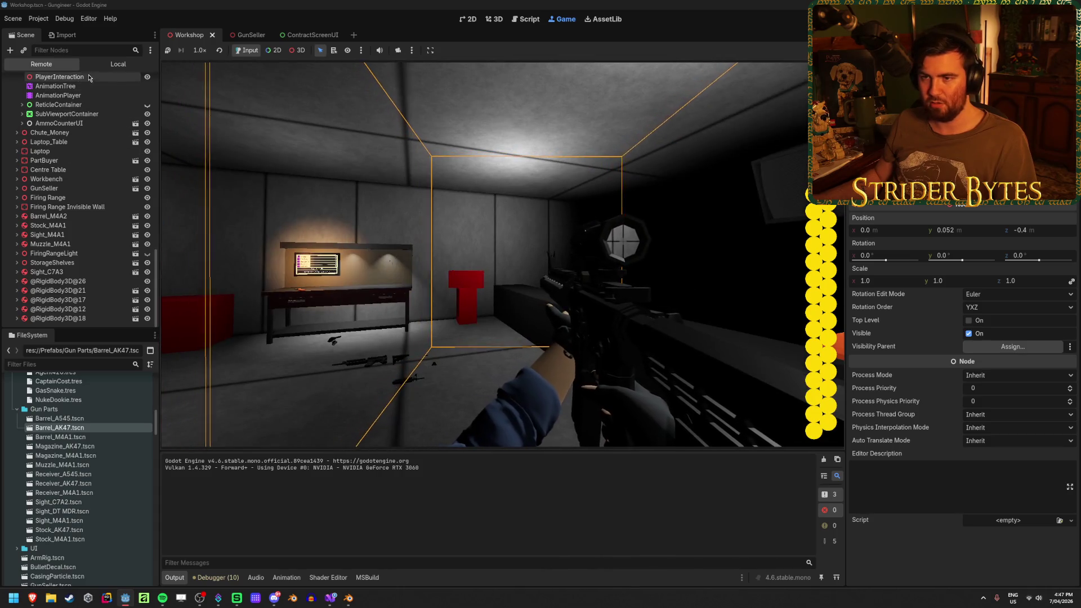
left_click(113, 67)
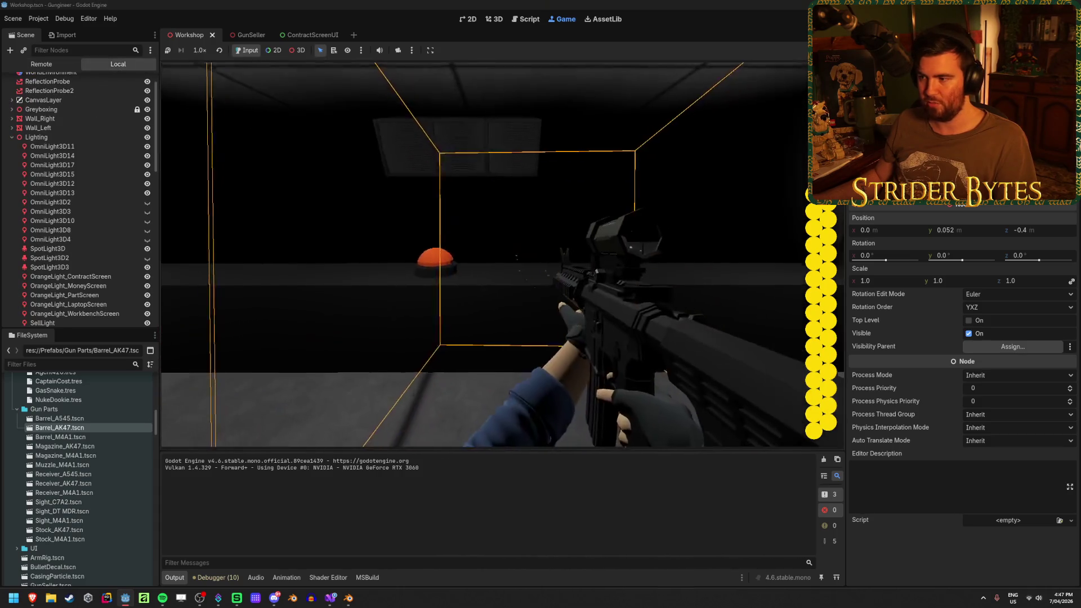
Step: Select Wall_Right, then inspect the rifle and aim down sights to shoot range targets
left_click(39, 118)
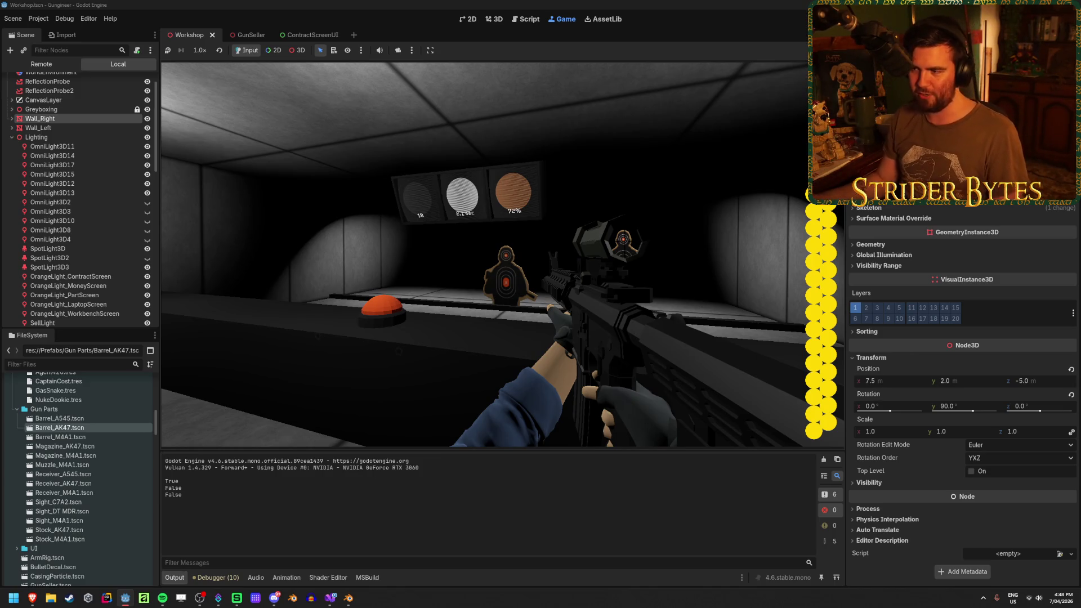
key("f")
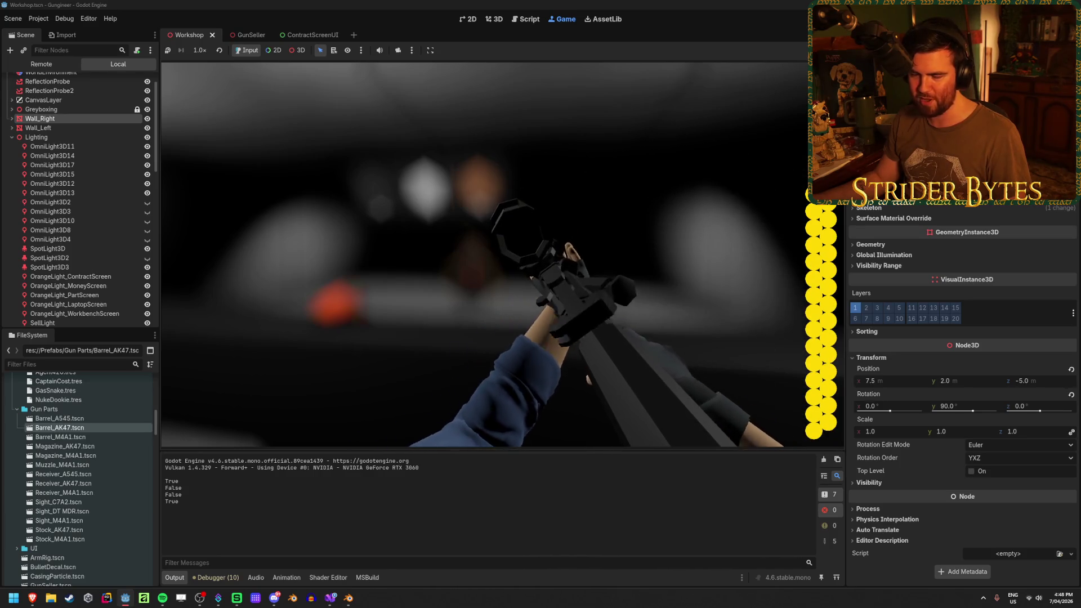
key("f")
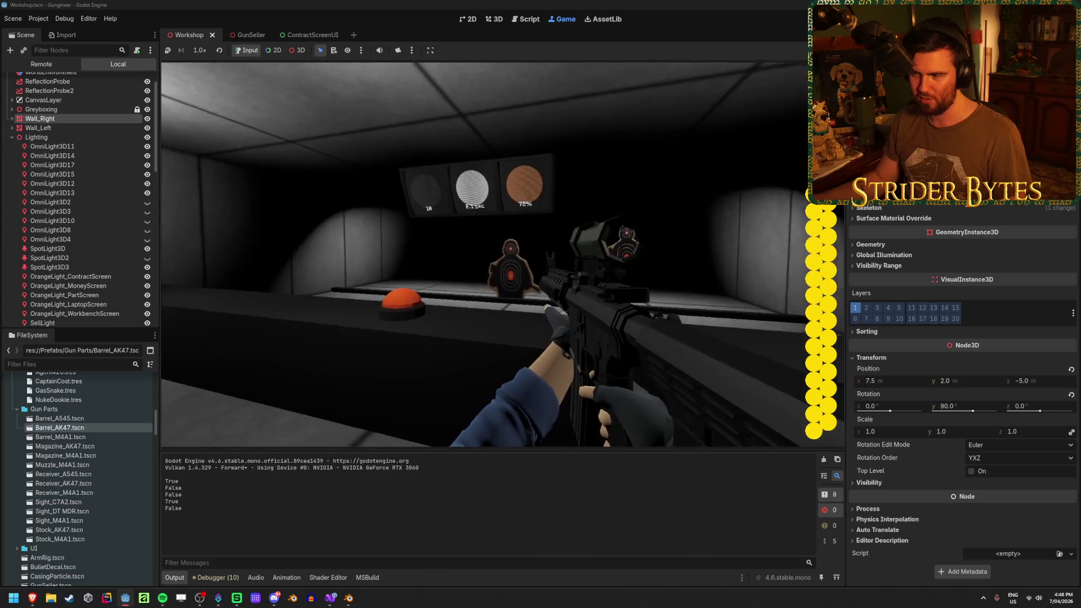
key("f")
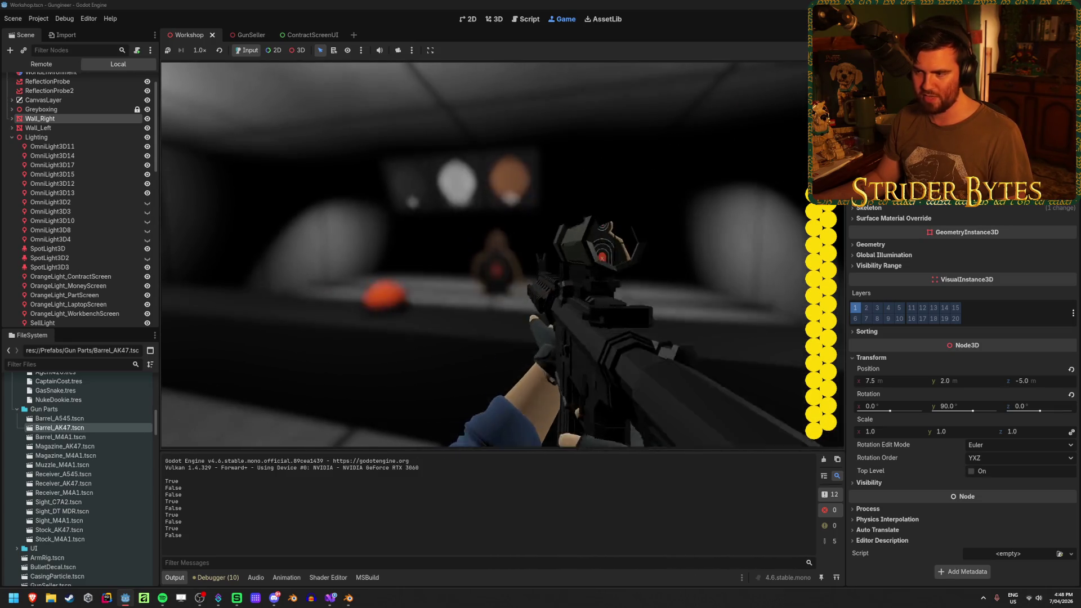
left_click(484, 254)
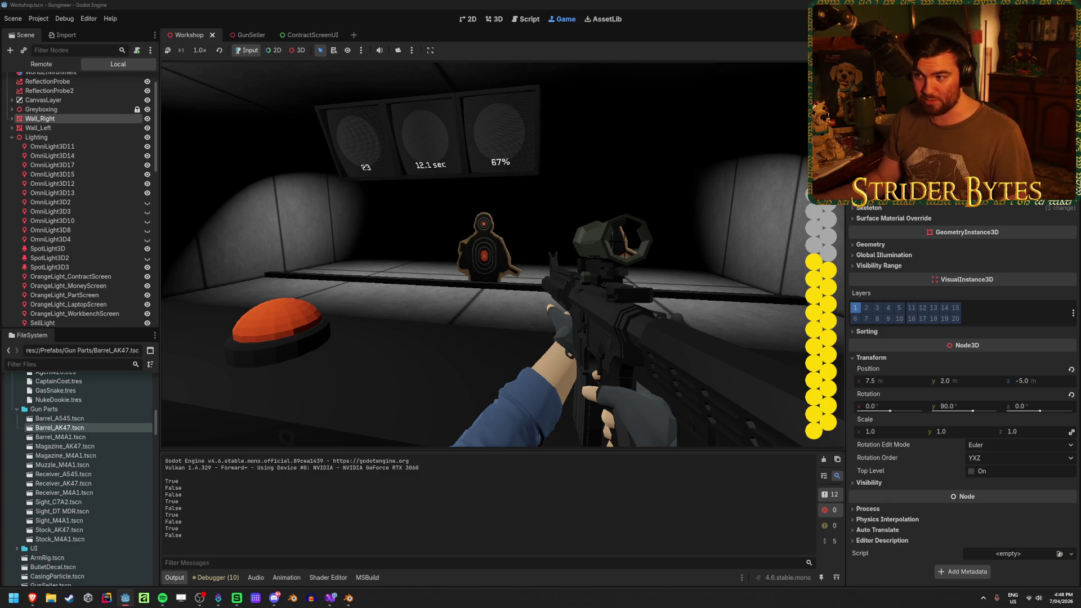
right_click(484, 253)
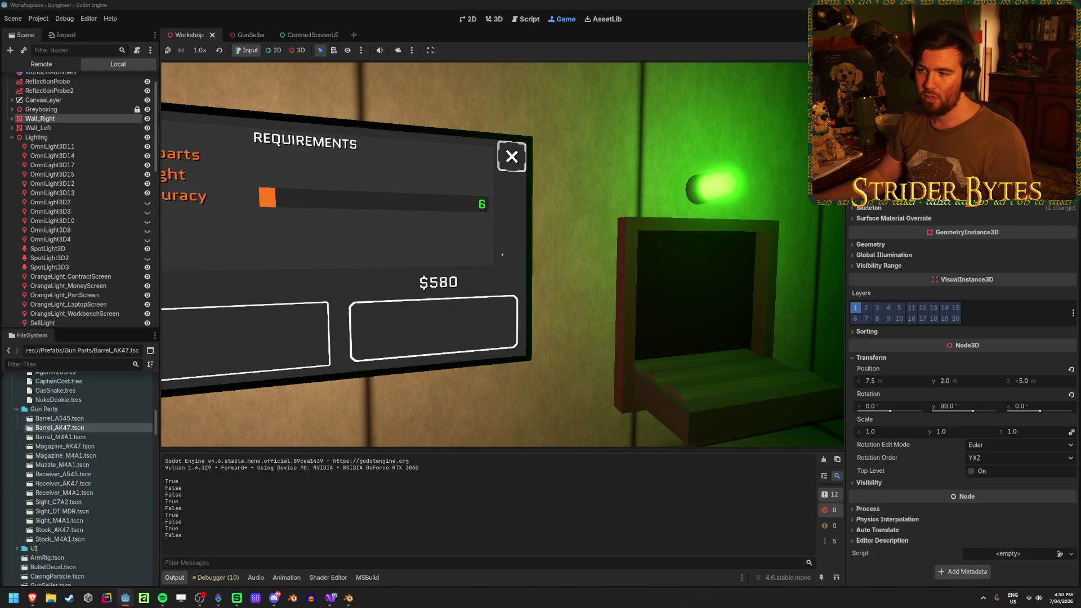
Step: Close the $580 contract's Requirements panel and face the $210 money display
left_click(503, 255)
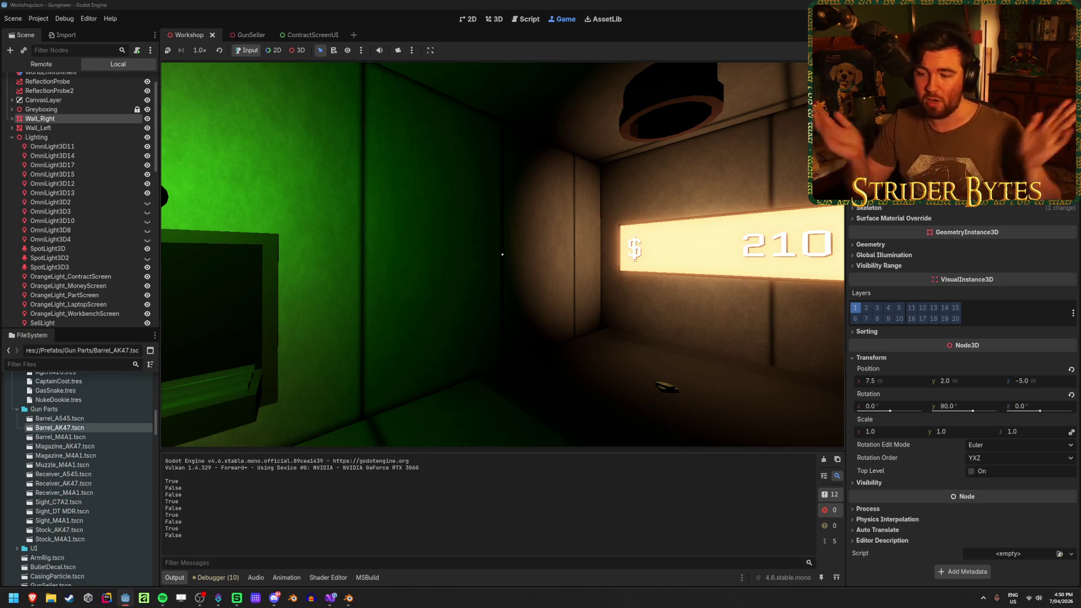
Step: Walk to the laptop, open the UPGRADES menu of eight $1000 upgrades, and close it
mouse_move(502, 254)
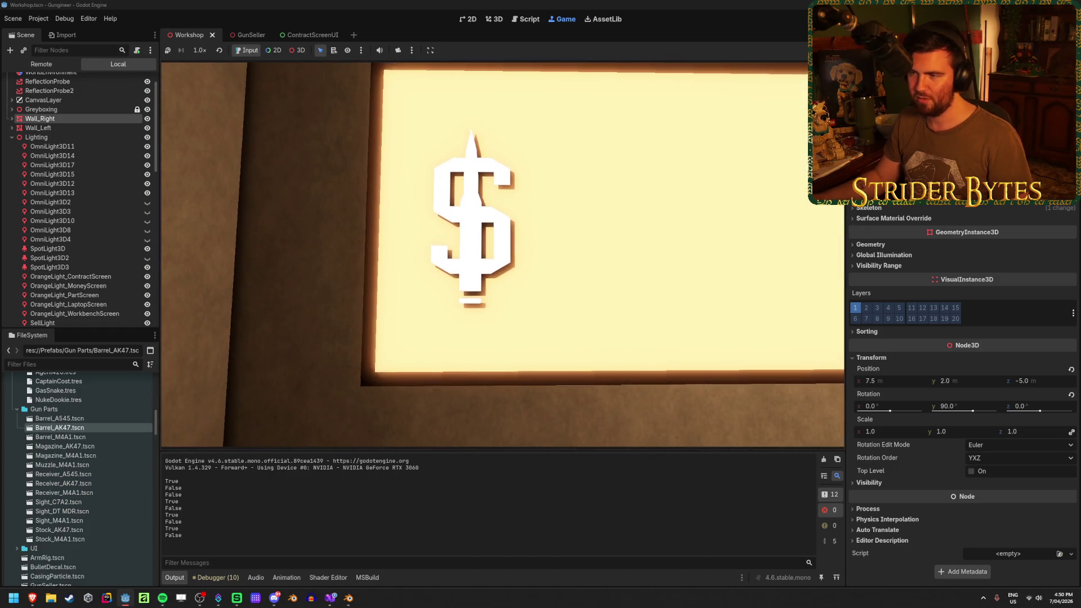
key("w")
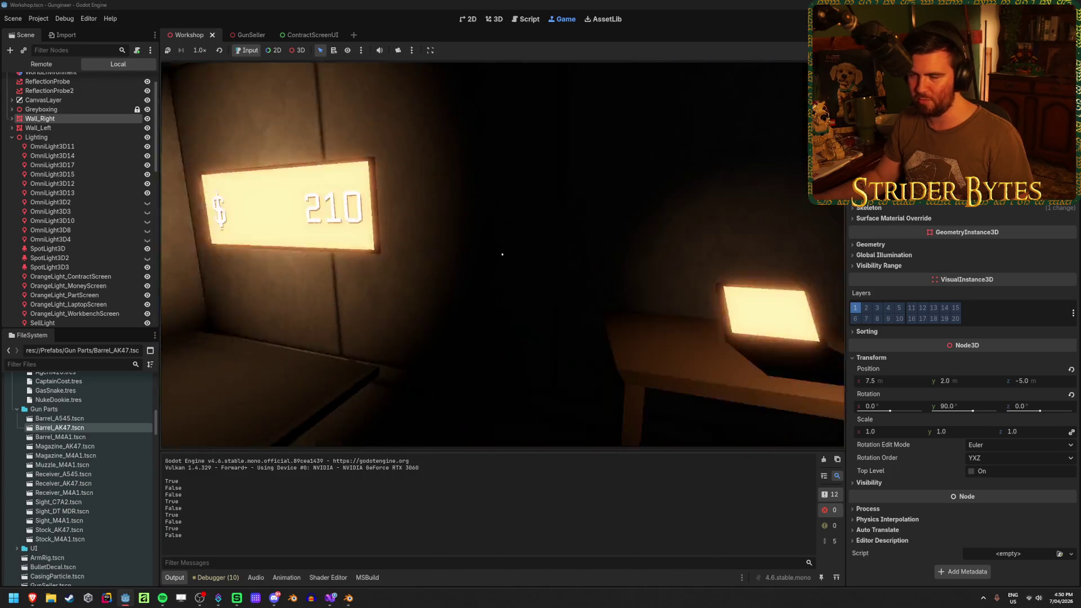
key("e")
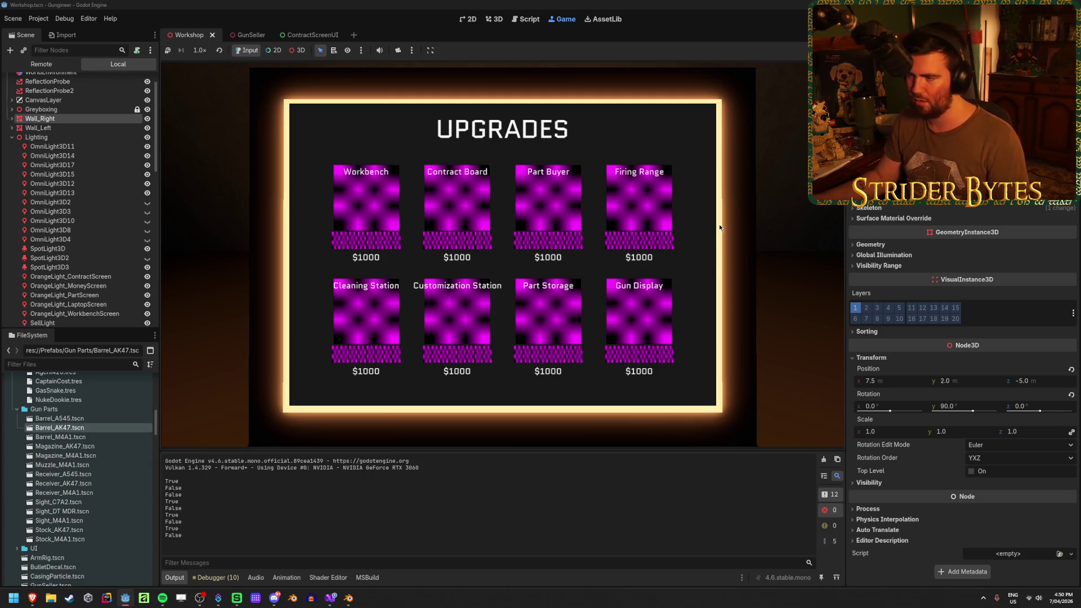
key("e")
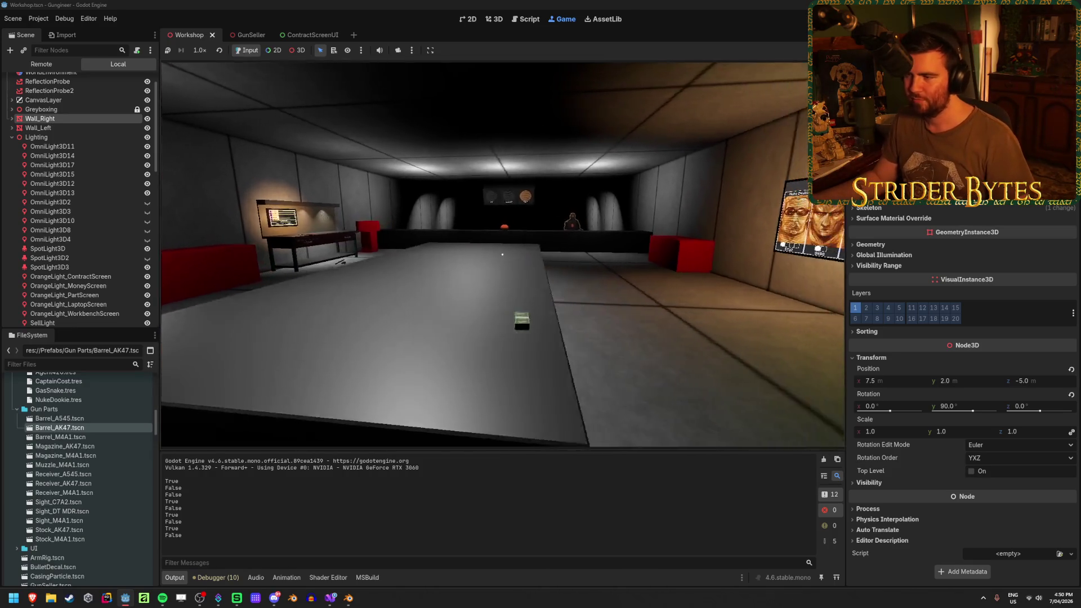
Step: Walk between the counter, contracts board and workbench stats board to inspect them
key("w")
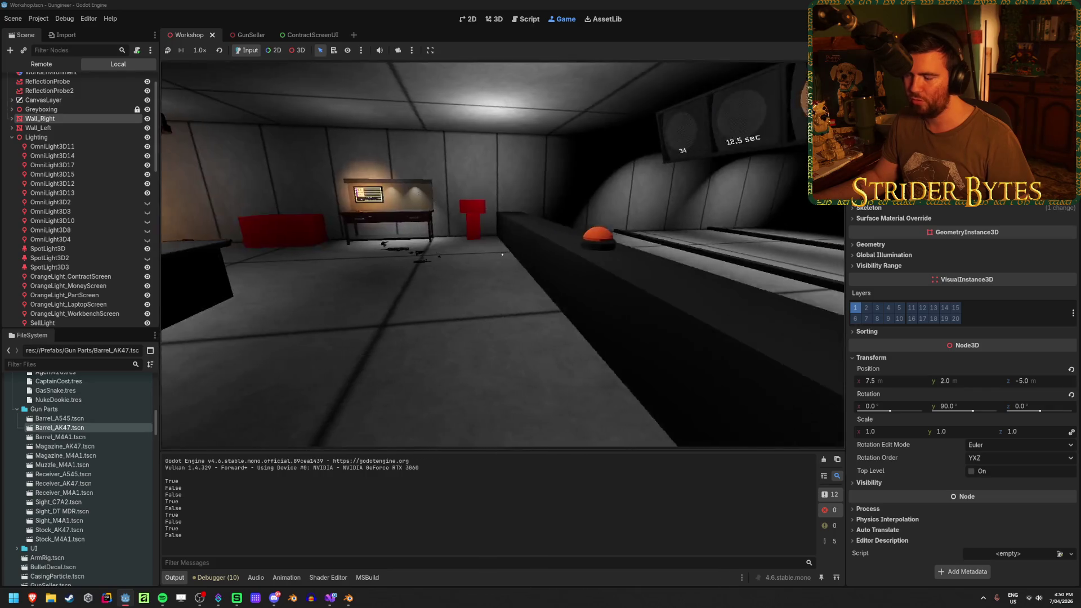
key("s")
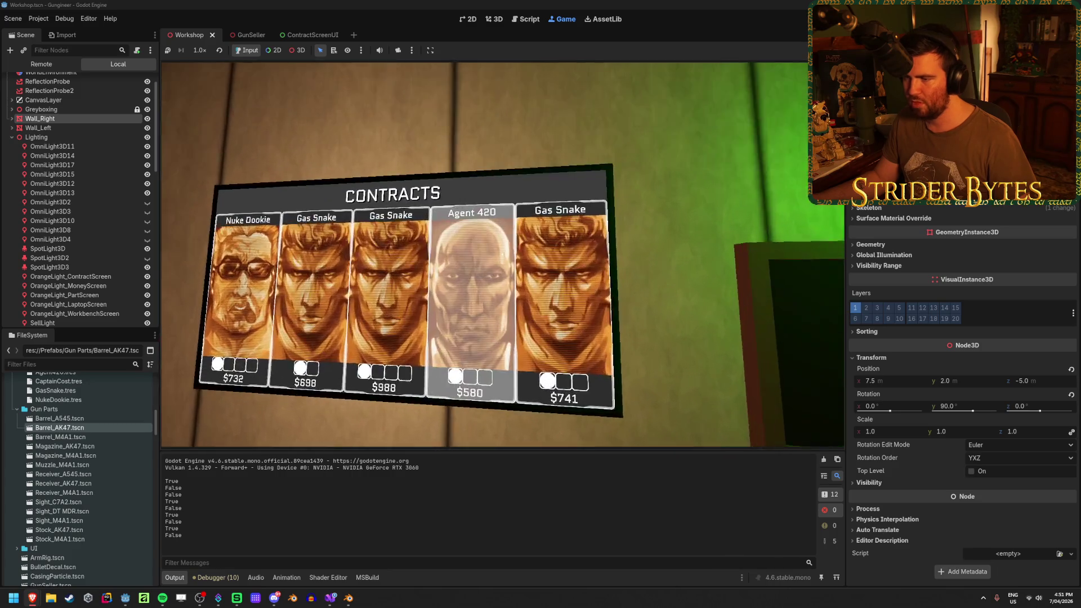
key("w")
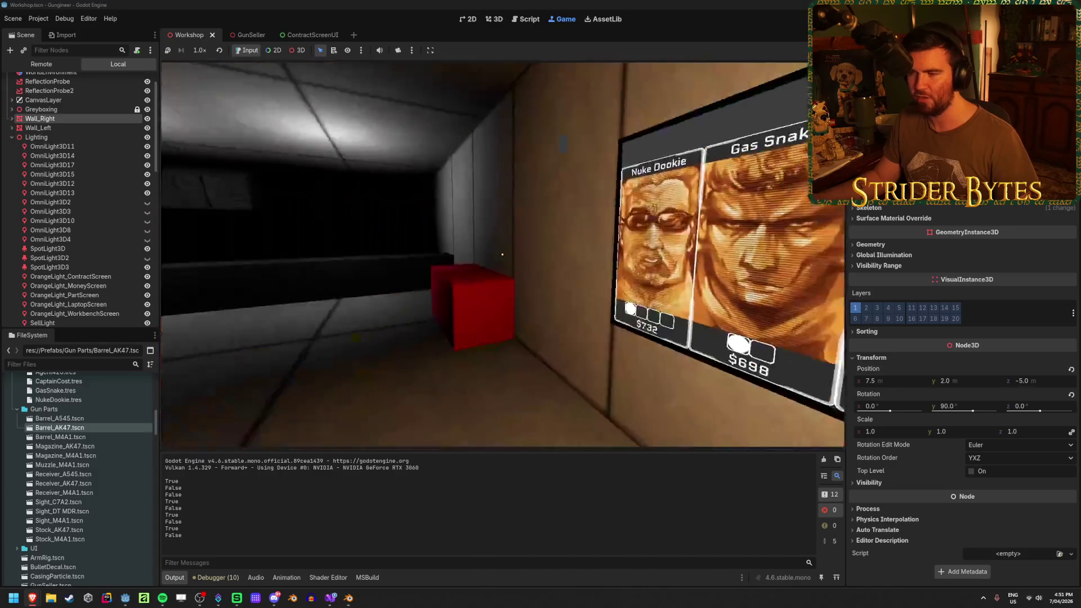
key("w")
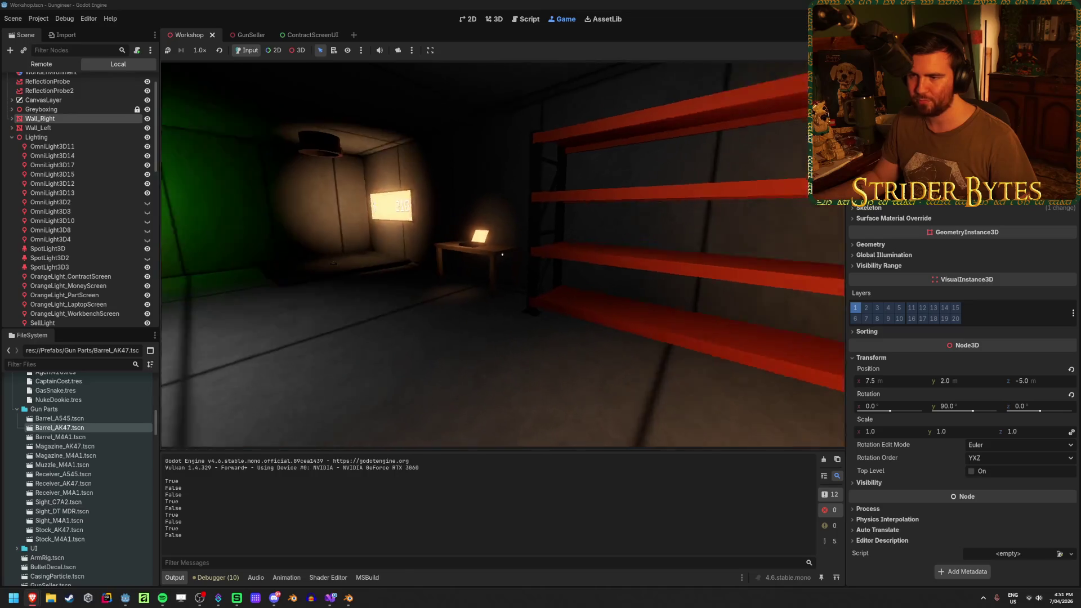
key("w")
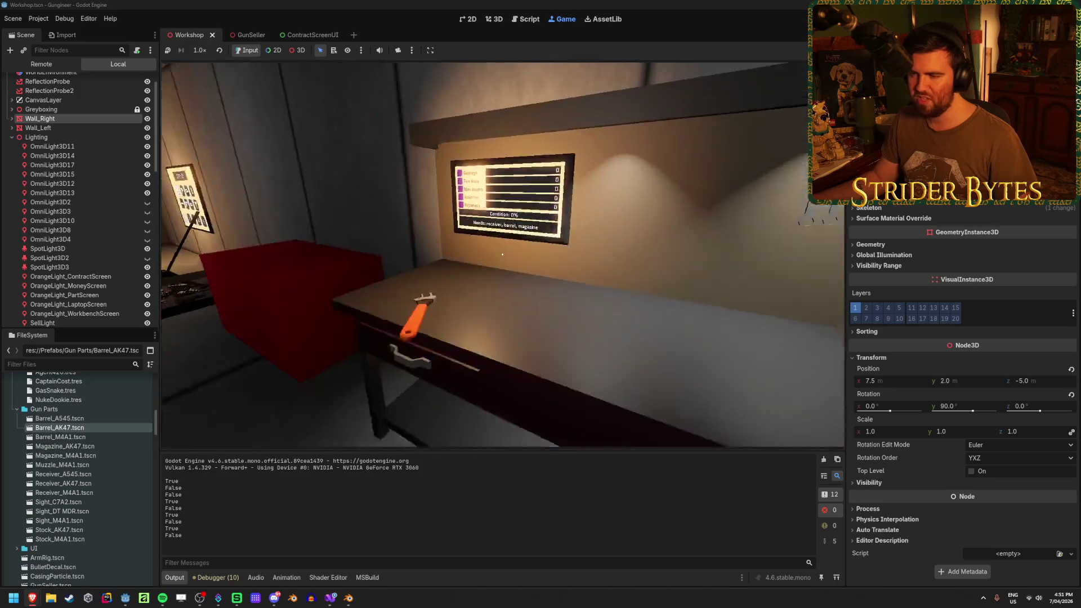
key("s")
key("w")
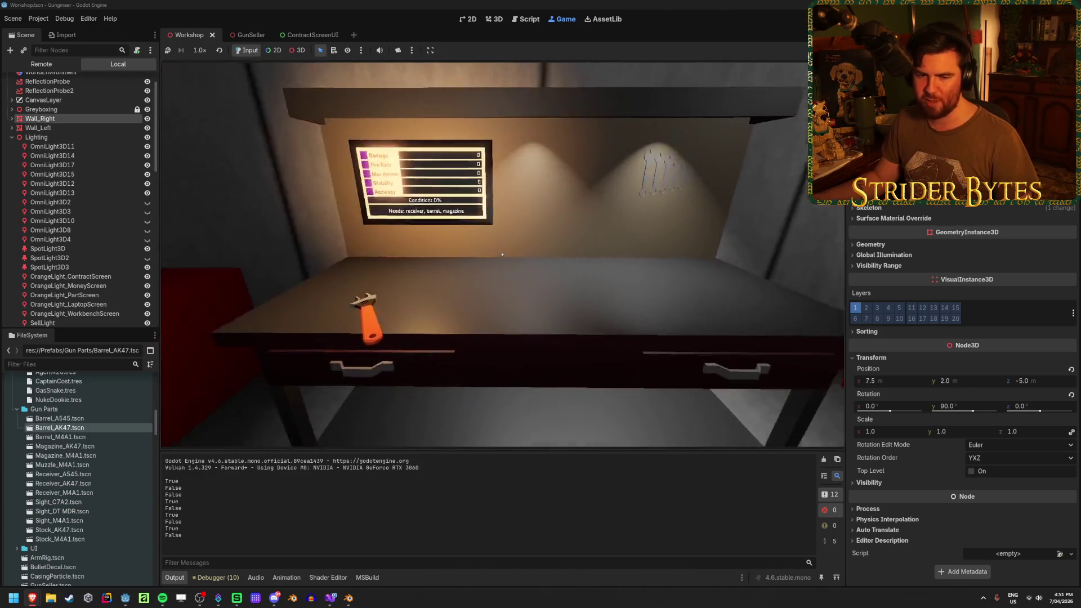
key("w")
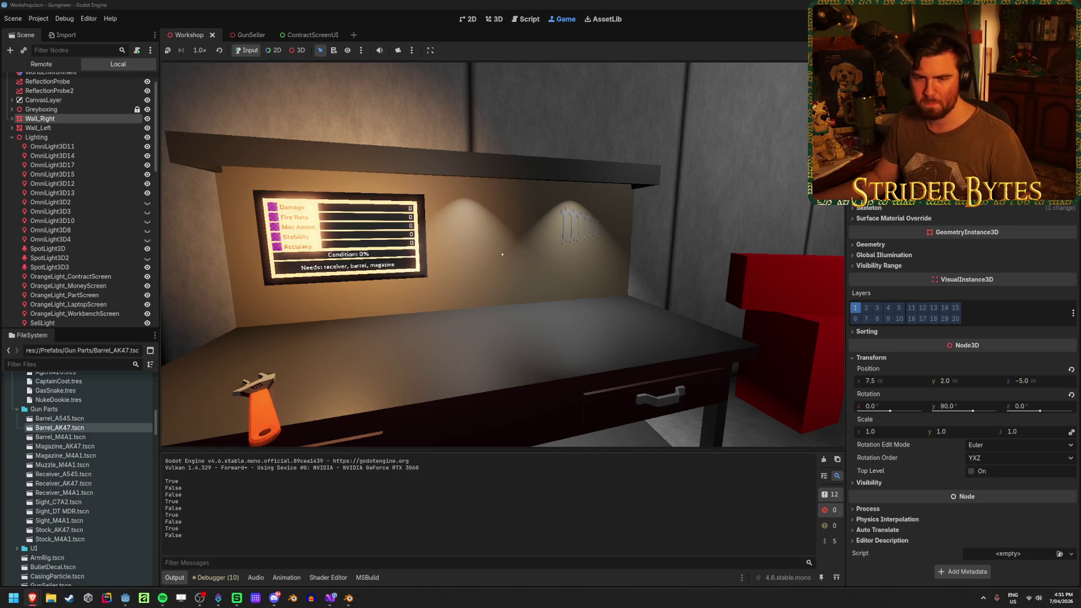
key("s")
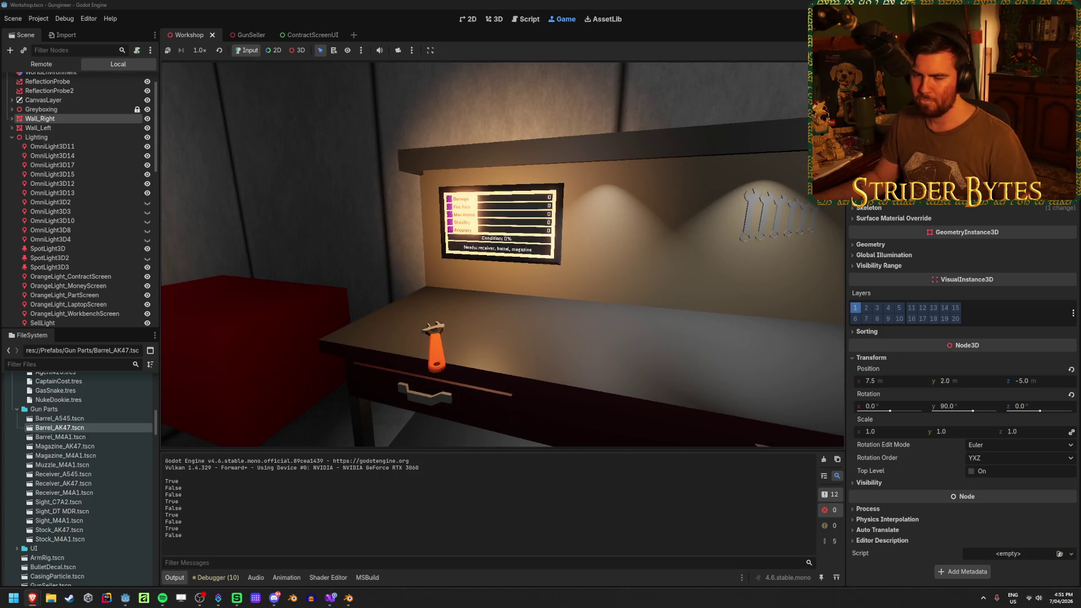
Step: Open Agent 420's contract requirements, leave them, and return to the 3D editor with Ctrl+F2
mouse_move(502, 254)
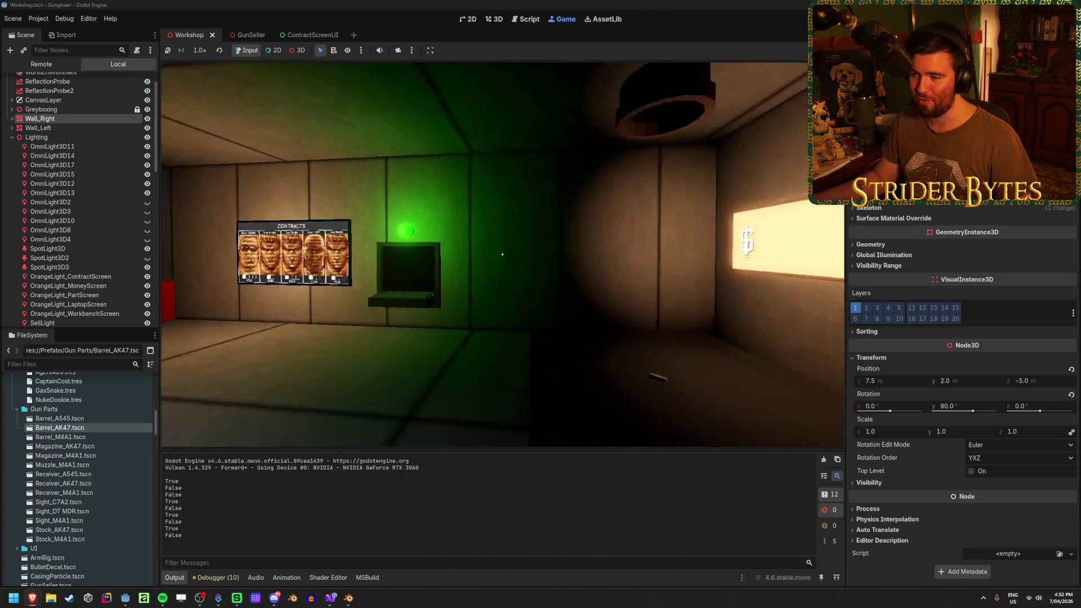
left_click(502, 254)
left_click(502, 254)
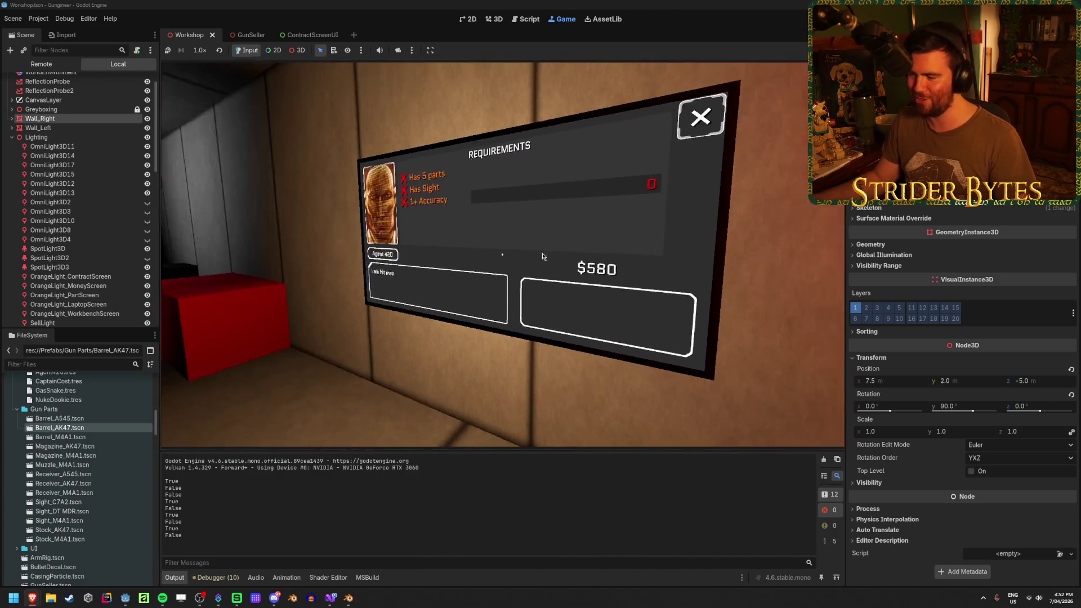
key("s")
key("ctrl+F2")
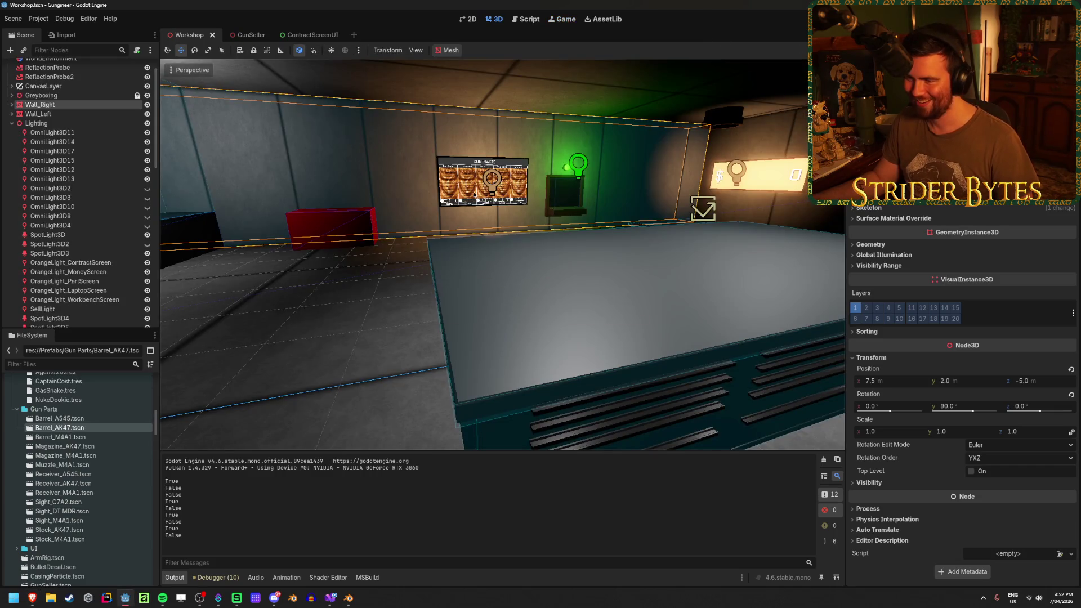
Step: Fly the 3D view around the workshop to the green-lit screen, then open GunSeller.cs in Visual Studio
key("w")
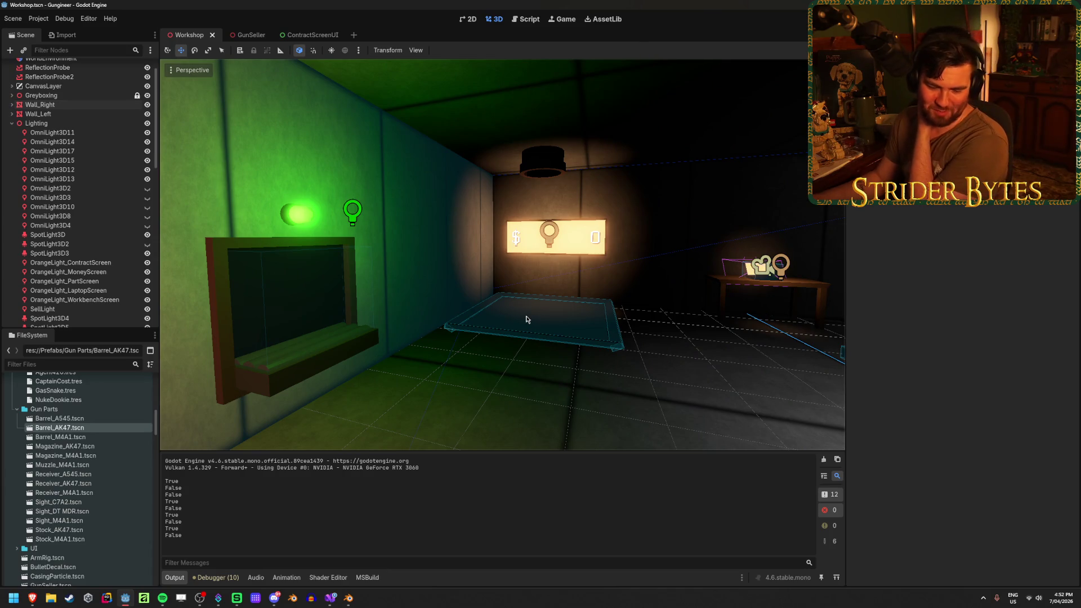
left_click(330, 598)
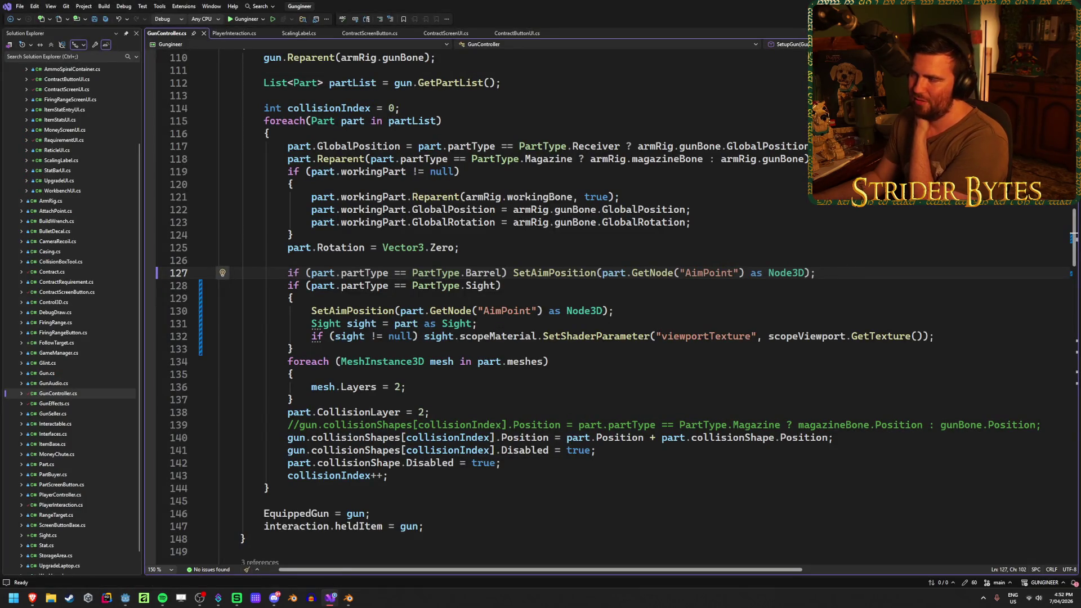
key("alt+Tab")
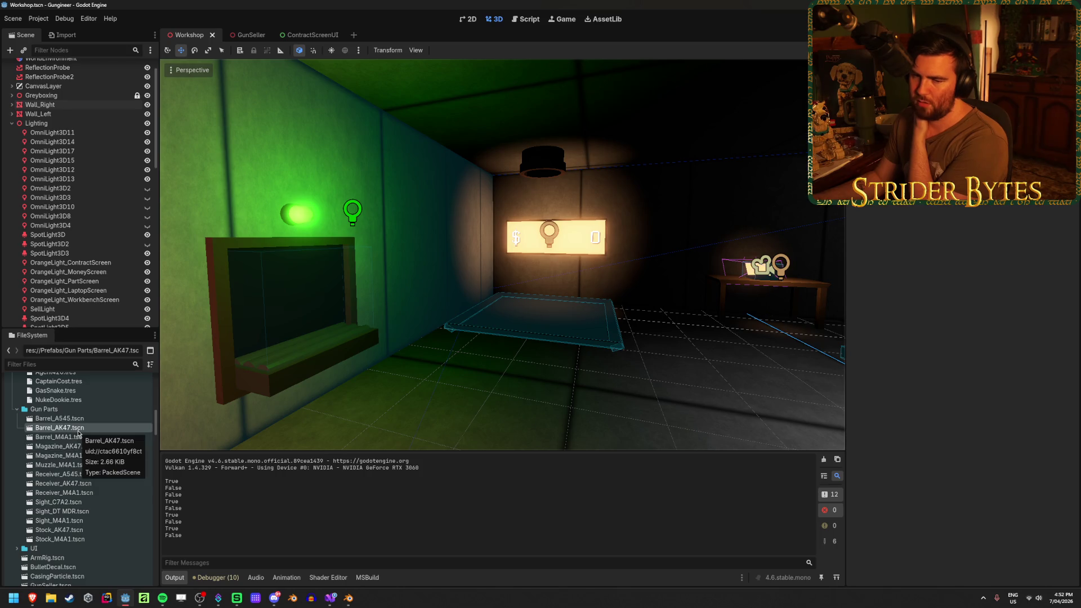
mouse_move(414, 336)
left_mouse_down()
mouse_move(462, 341)
mouse_move(416, 335)
left_mouse_up()
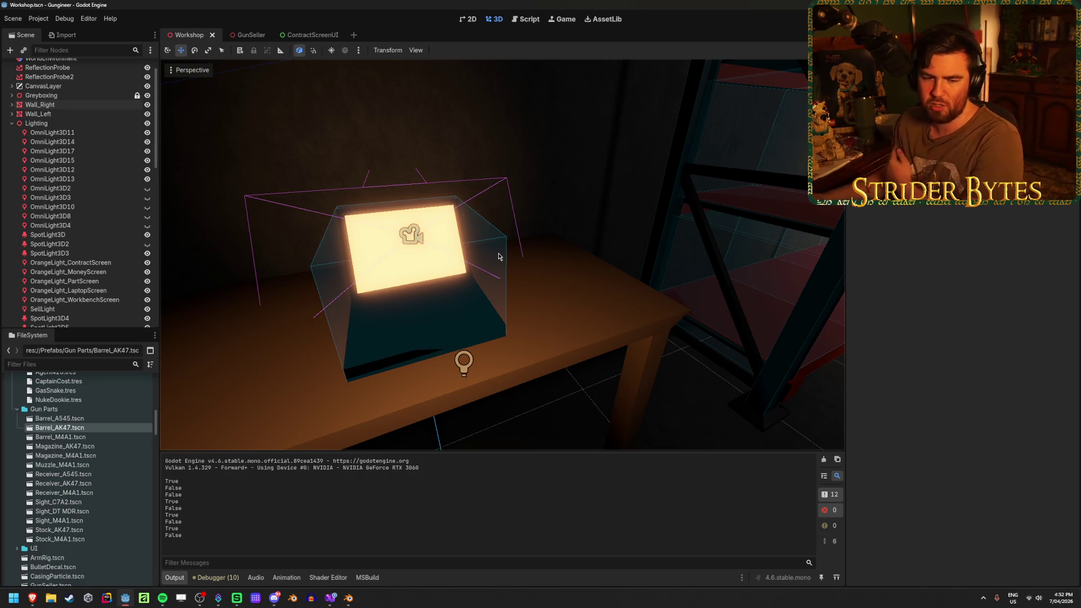
left_click_drag(498, 257, 619, 271)
left_click_drag(253, 157, 356, 160)
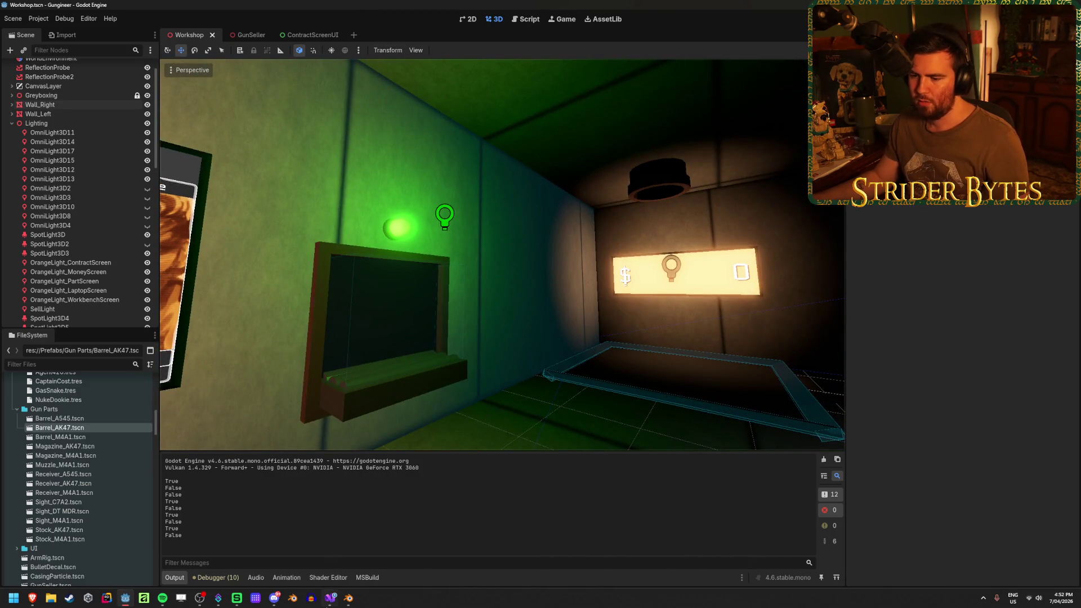
key("alt+Tab")
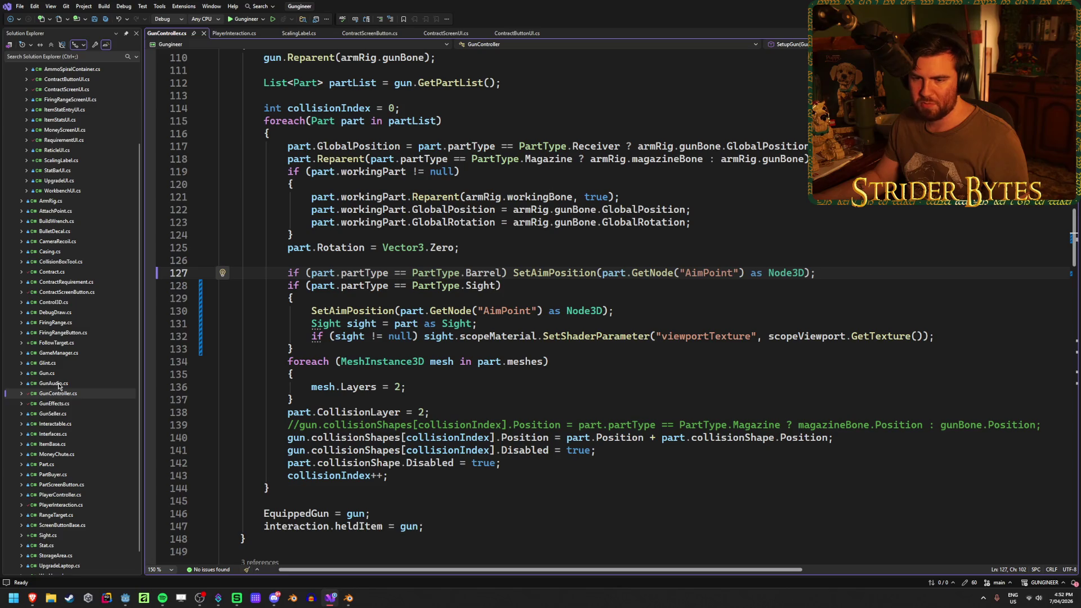
double_click(53, 413)
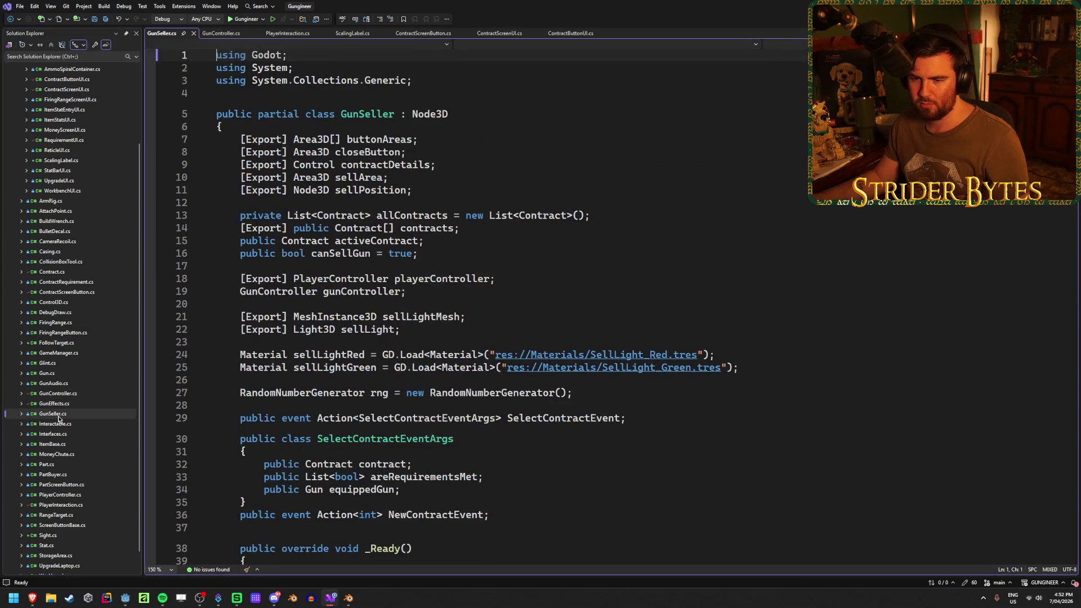
Step: Review GunSeller.cs: the SelectContractEvent declaration, _Ready's gunController and contract loading, and SellItem's early return
left_click(628, 421)
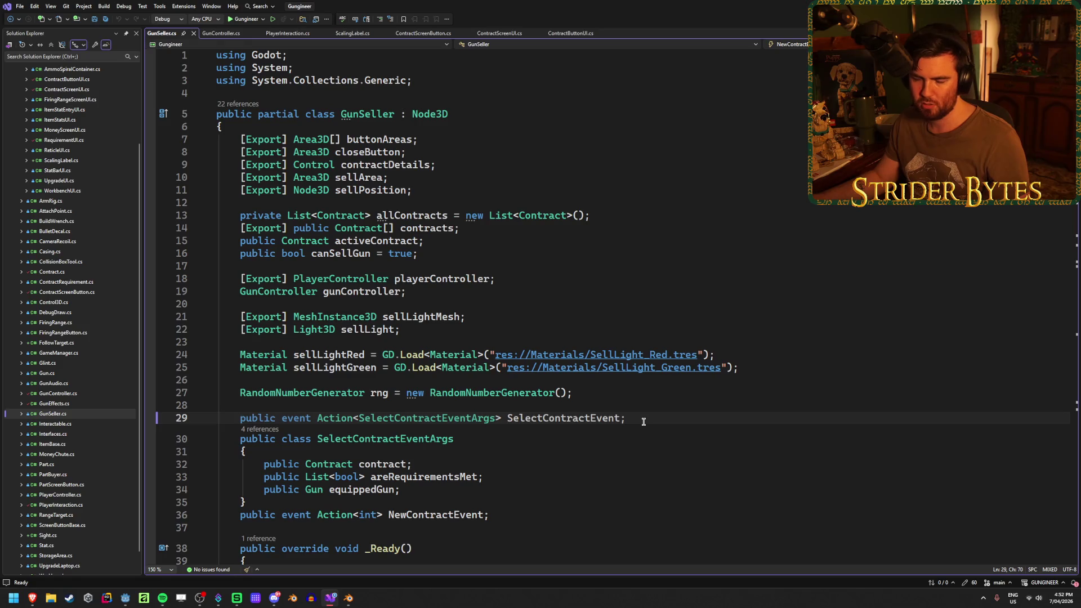
scroll(643, 422, "down", 5)
left_click(610, 387)
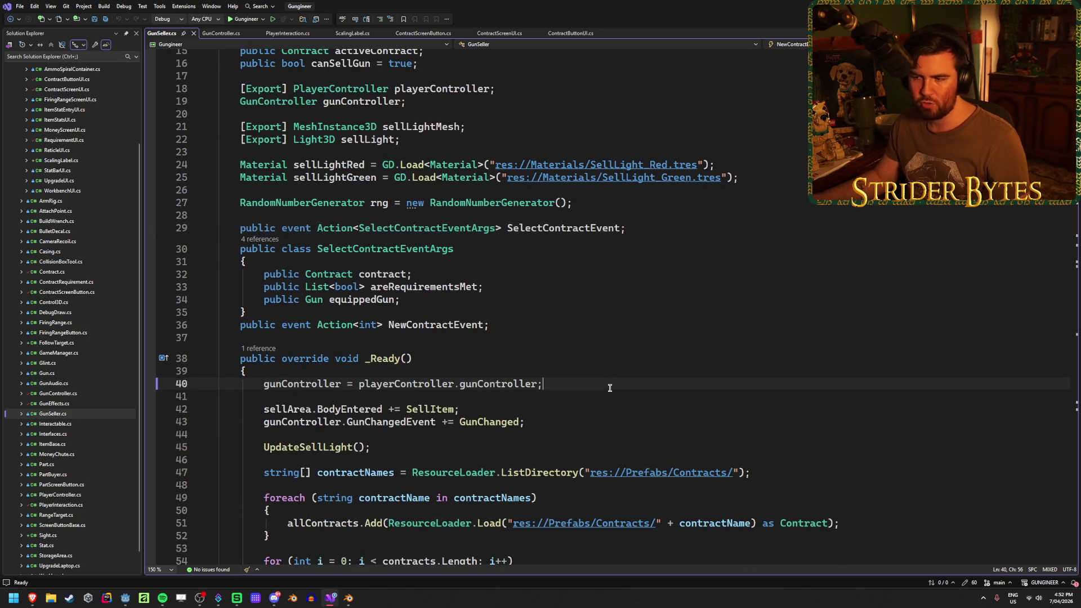
scroll(608, 385, "down", 5)
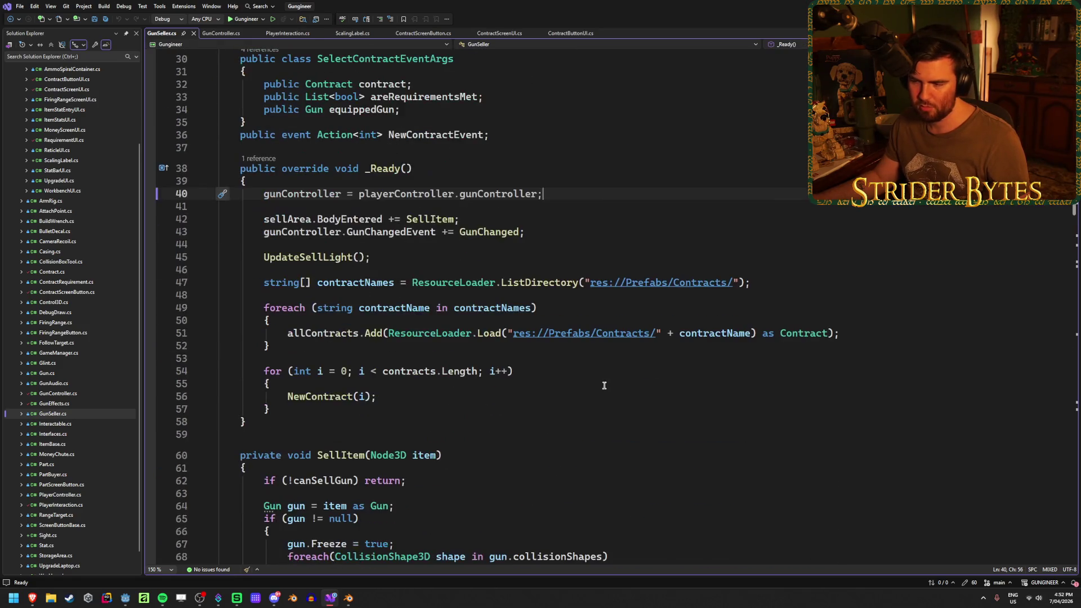
left_click(875, 332)
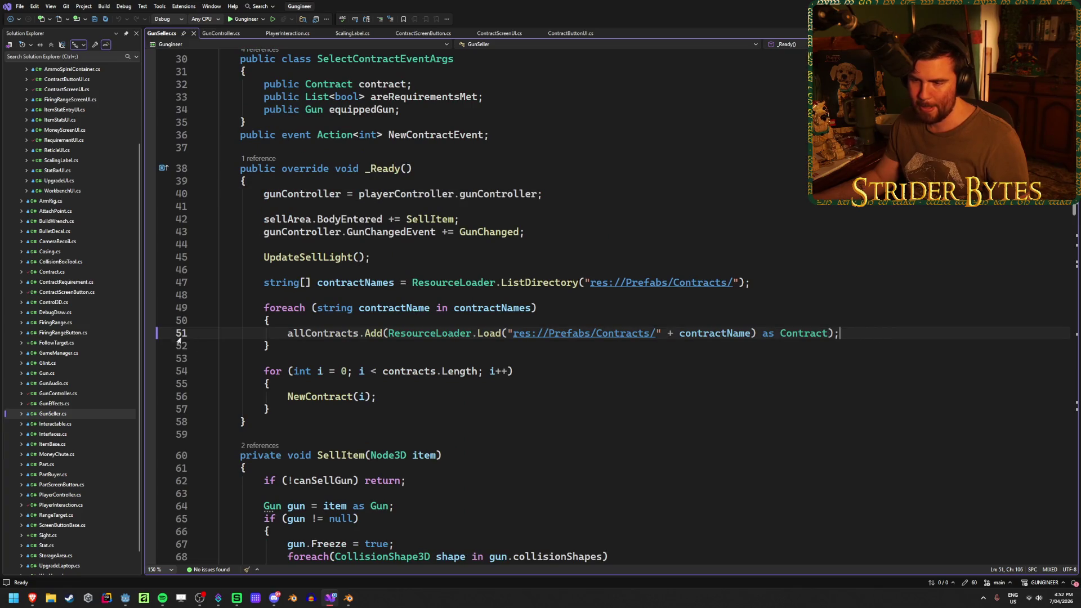
scroll(476, 305, "down", 10)
scroll(476, 304, "up", 3)
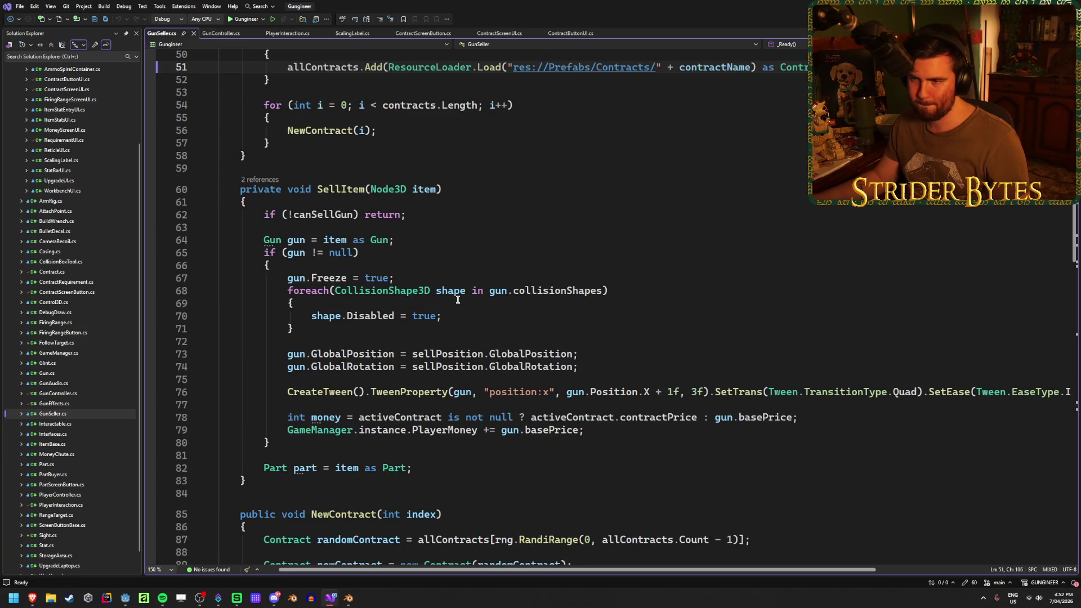
double_click(383, 215)
scroll(429, 220, "down", 1)
scroll(429, 220, "up", 1)
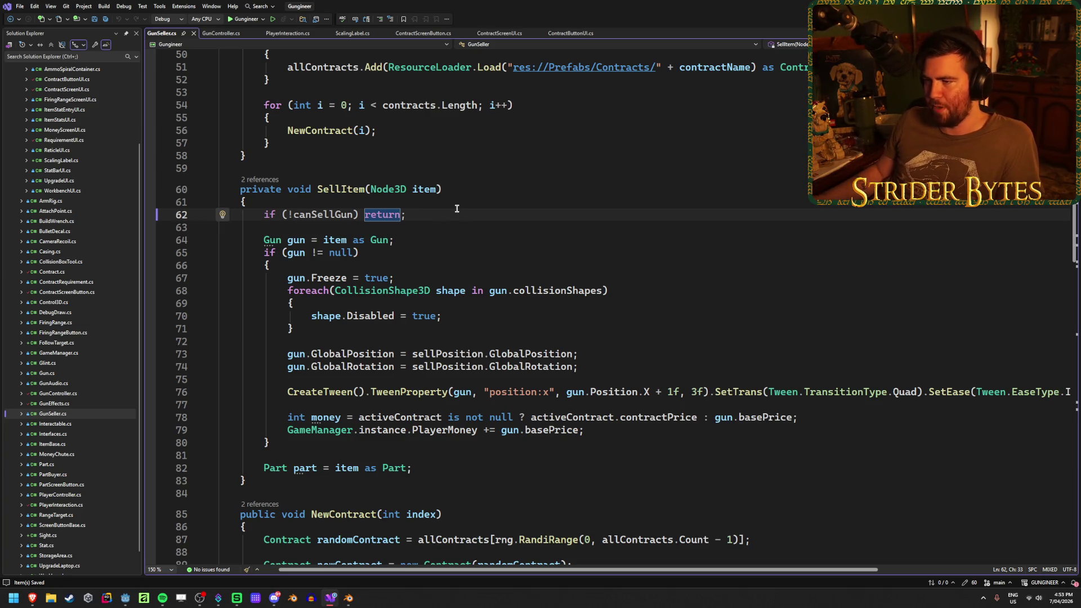
key("Up")
key("Home")
key("shift+Right")
left_click(457, 210)
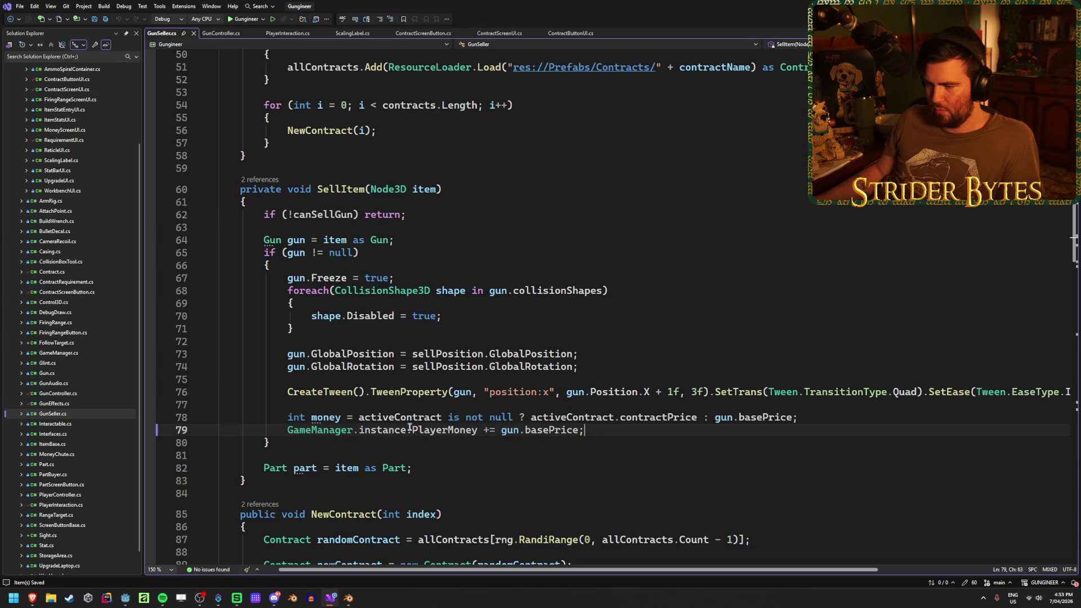
left_click(444, 417)
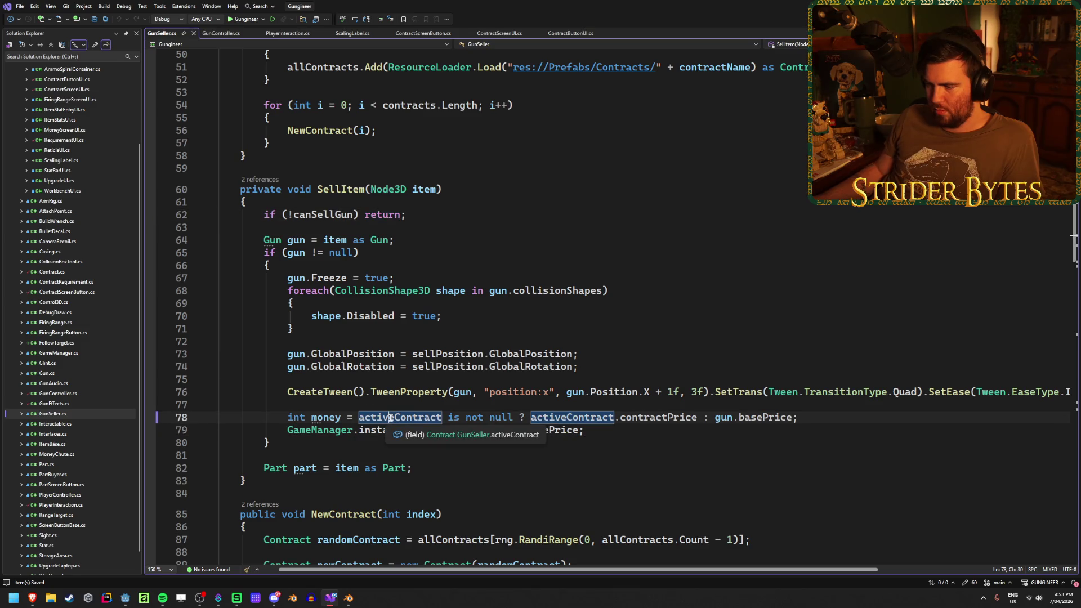
left_click(658, 417)
left_click(786, 425)
left_click(740, 417)
left_click(724, 417)
left_click(638, 417)
left_click(552, 429)
left_click(384, 417)
left_click(401, 417)
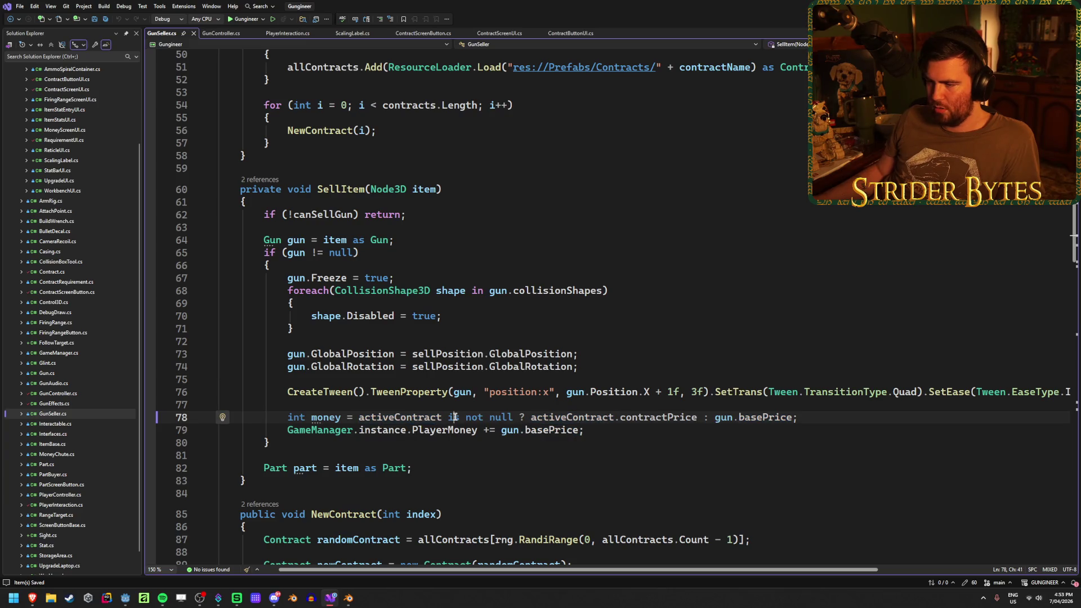
key("F12")
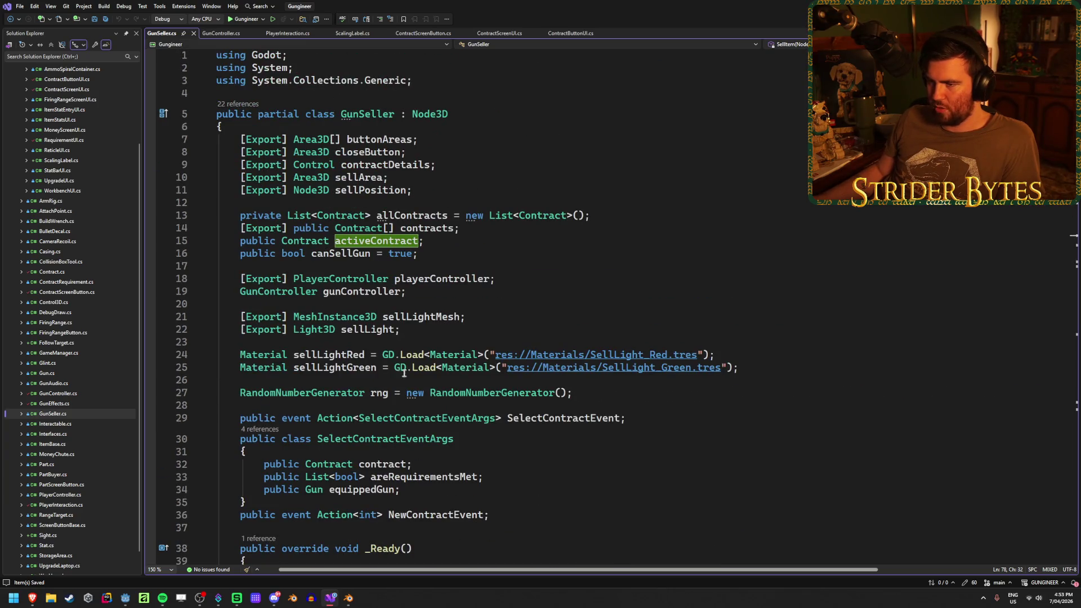
left_click(389, 240)
scroll(495, 411, "down", 7)
scroll(496, 411, "down", 17)
scroll(495, 411, "down", 7)
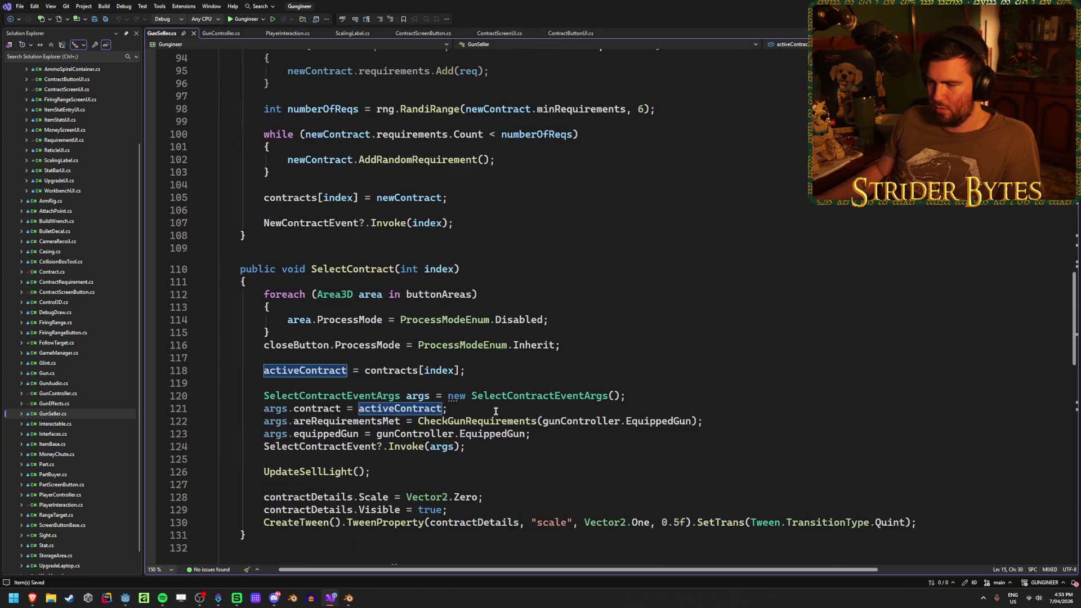
scroll(518, 409, "down", 1)
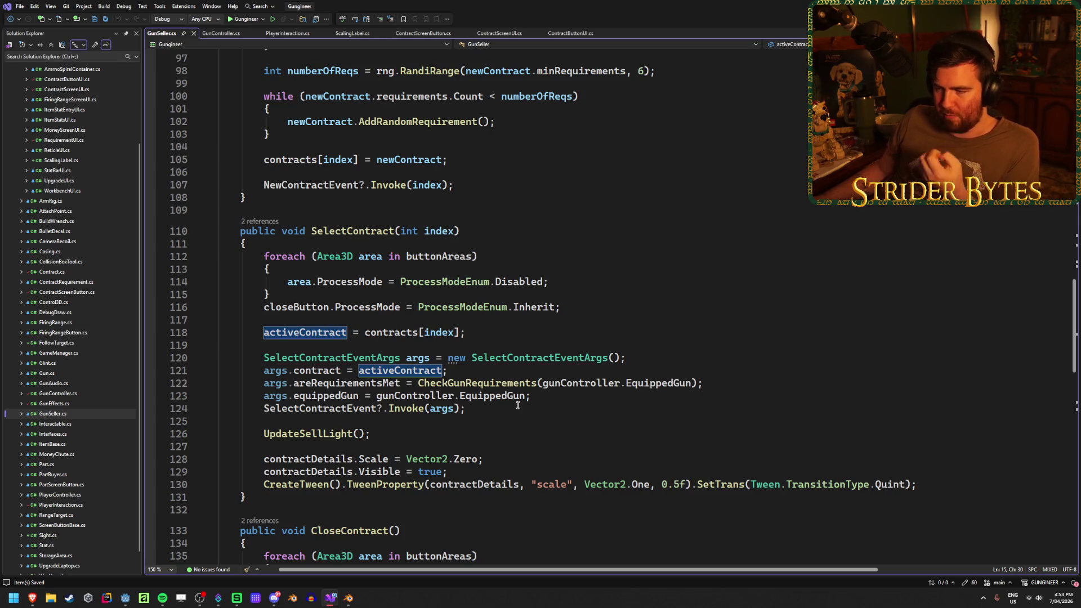
left_click(518, 405)
scroll(507, 405, "down", 13)
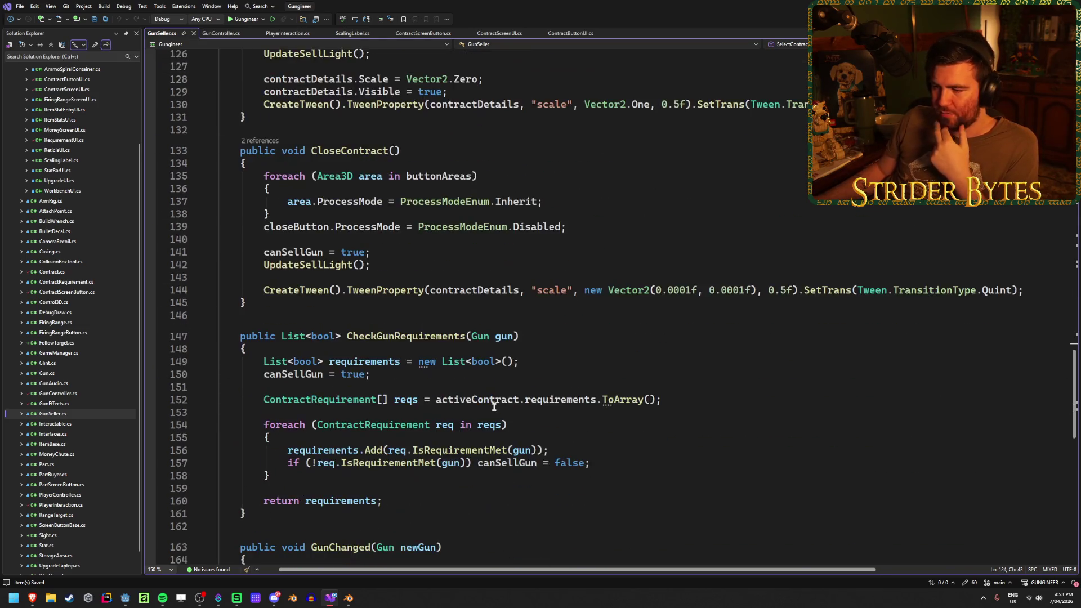
scroll(494, 406, "up", 20)
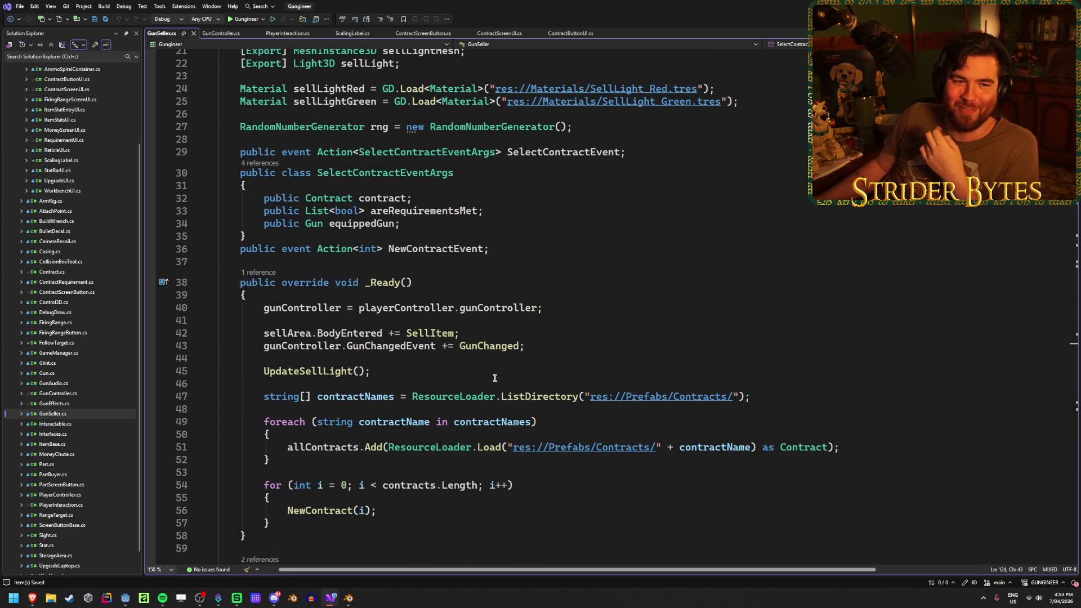
scroll(501, 378, "up", 4)
left_click(512, 401)
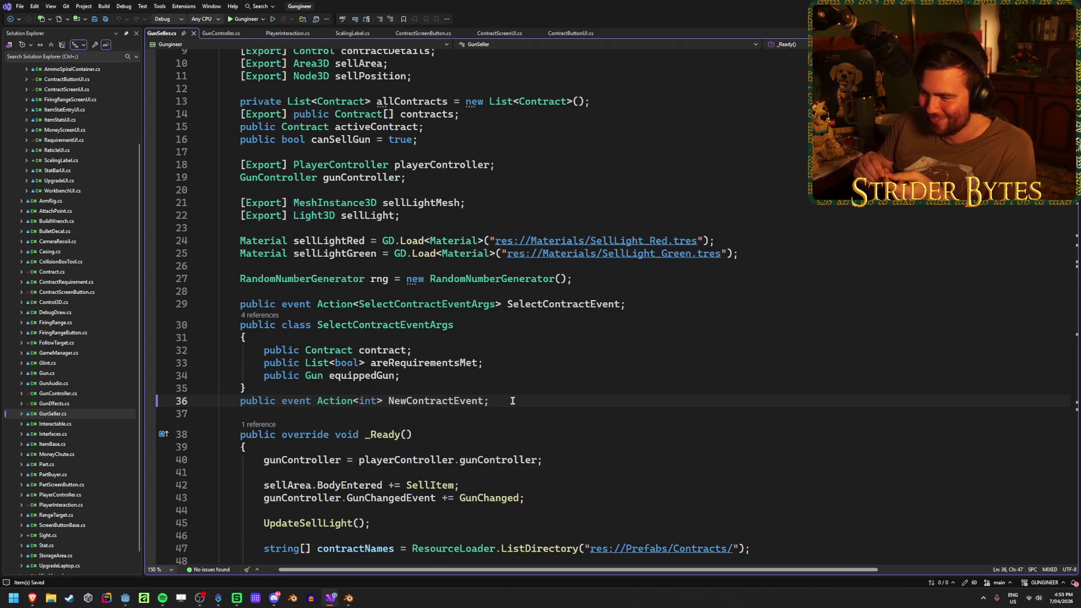
scroll(518, 399, "down", 17)
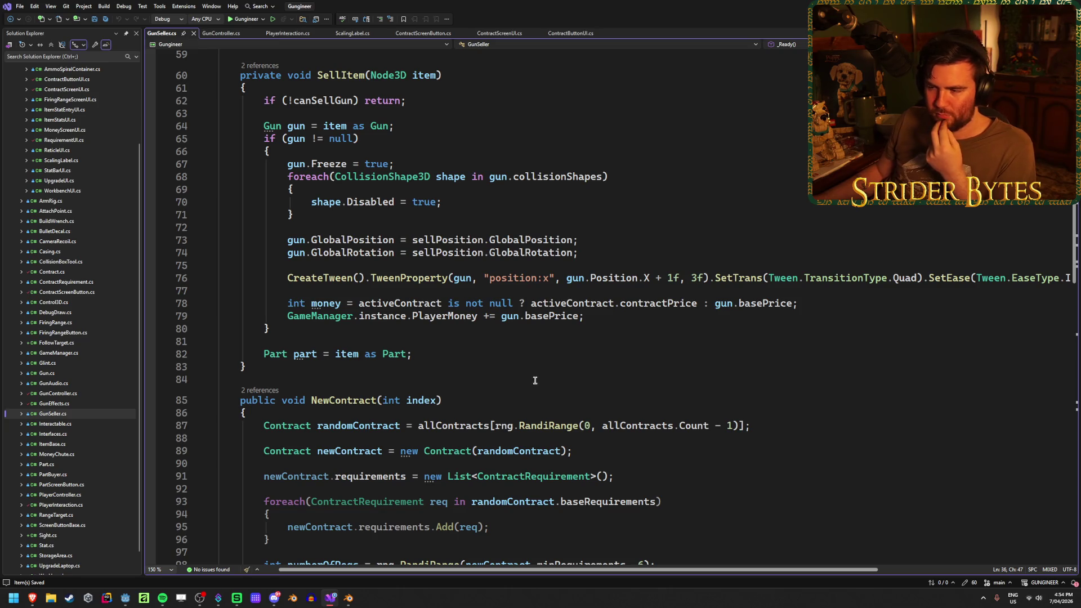
Step: Review SellItem's PlayerMoney line and the sell position and GlobalRotation lines
left_click(476, 354)
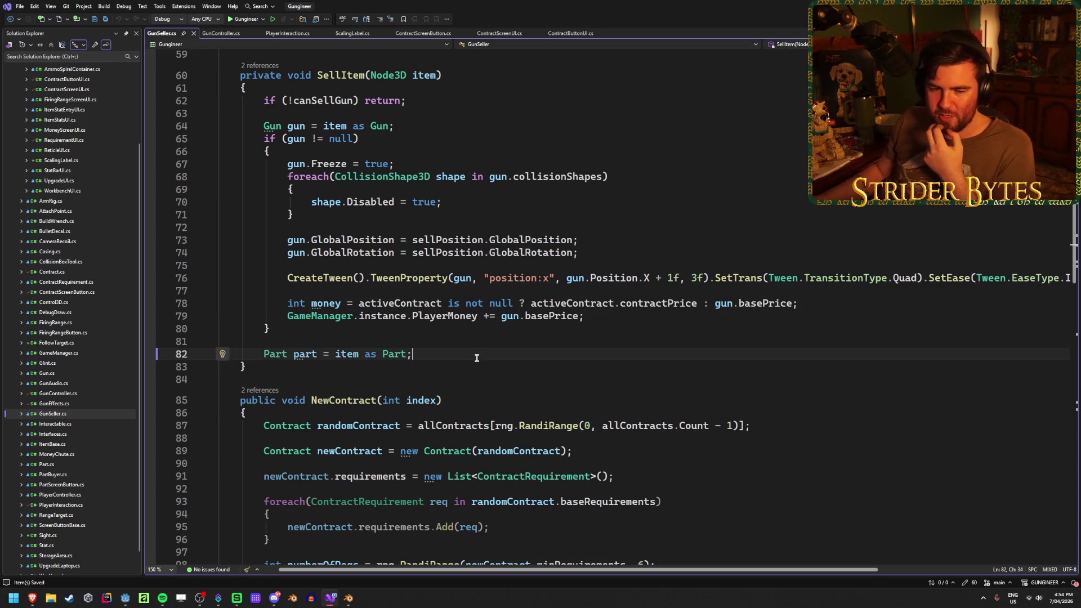
left_click(586, 315)
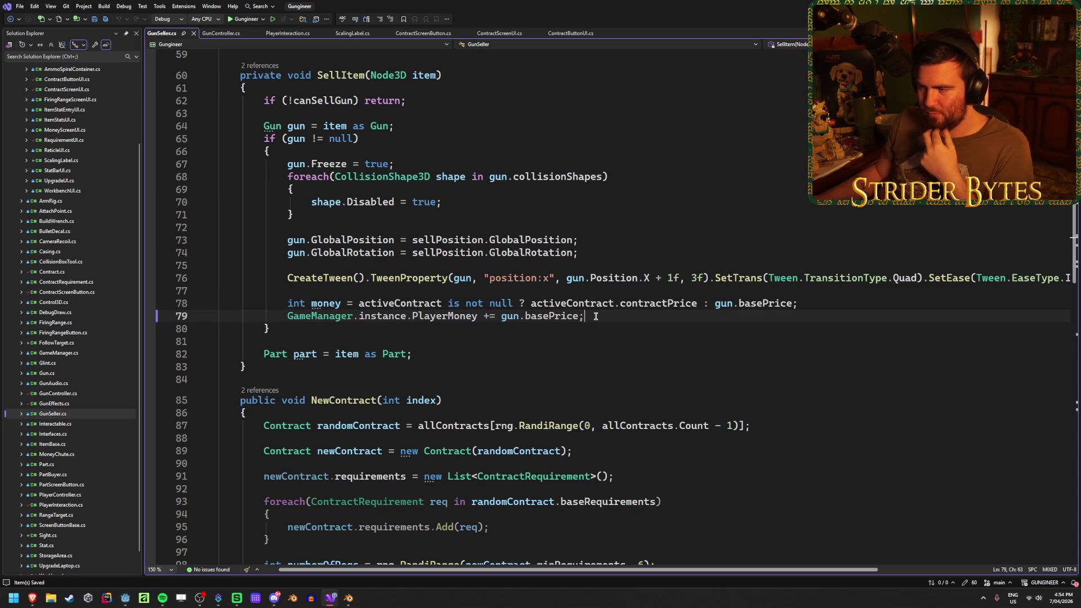
left_click(595, 254)
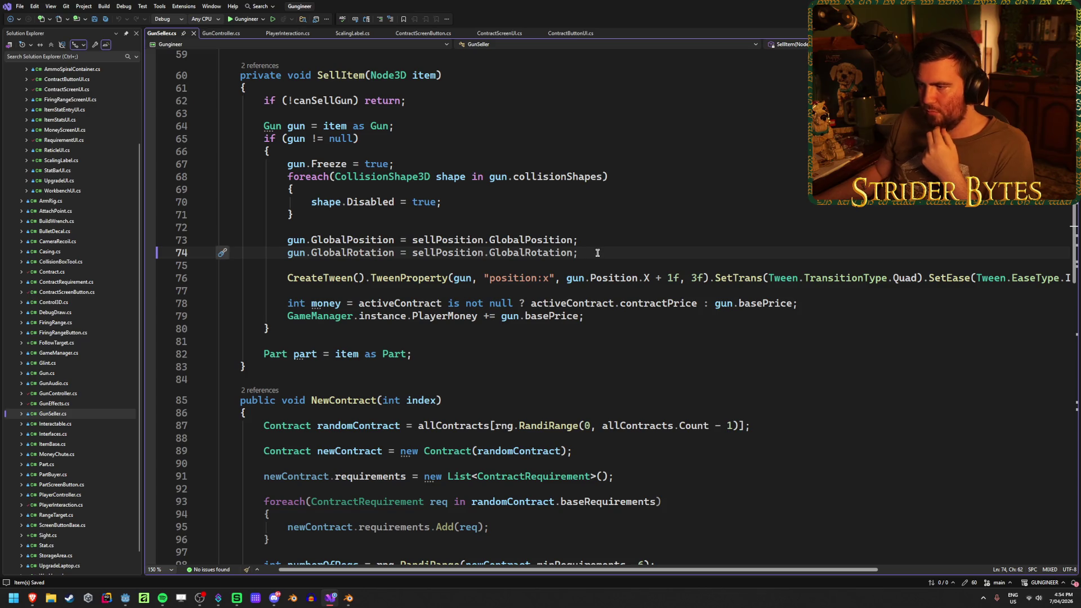
left_click(600, 241)
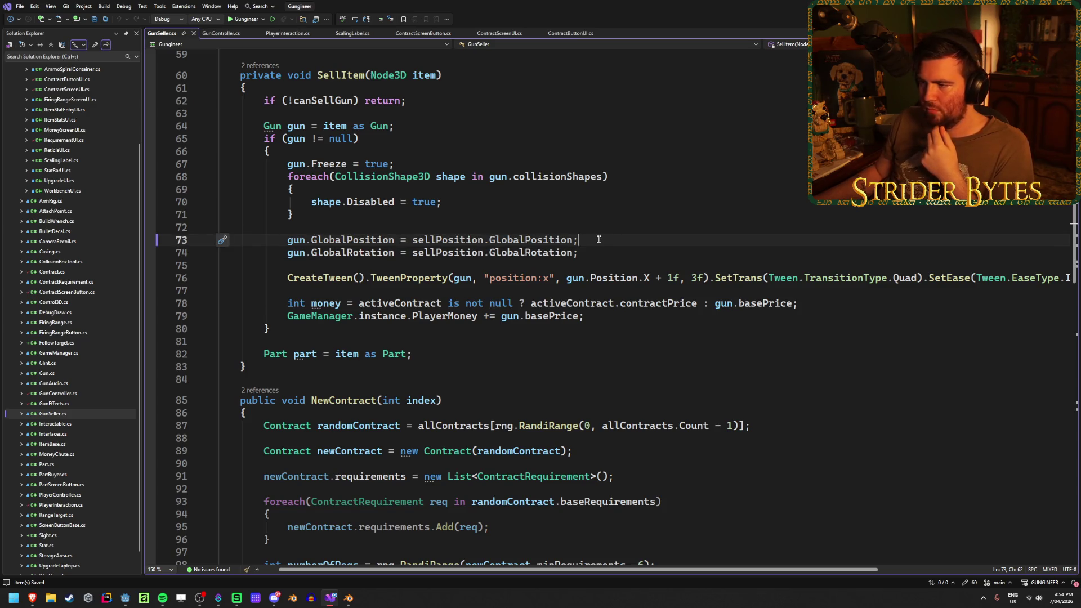
left_click(591, 254)
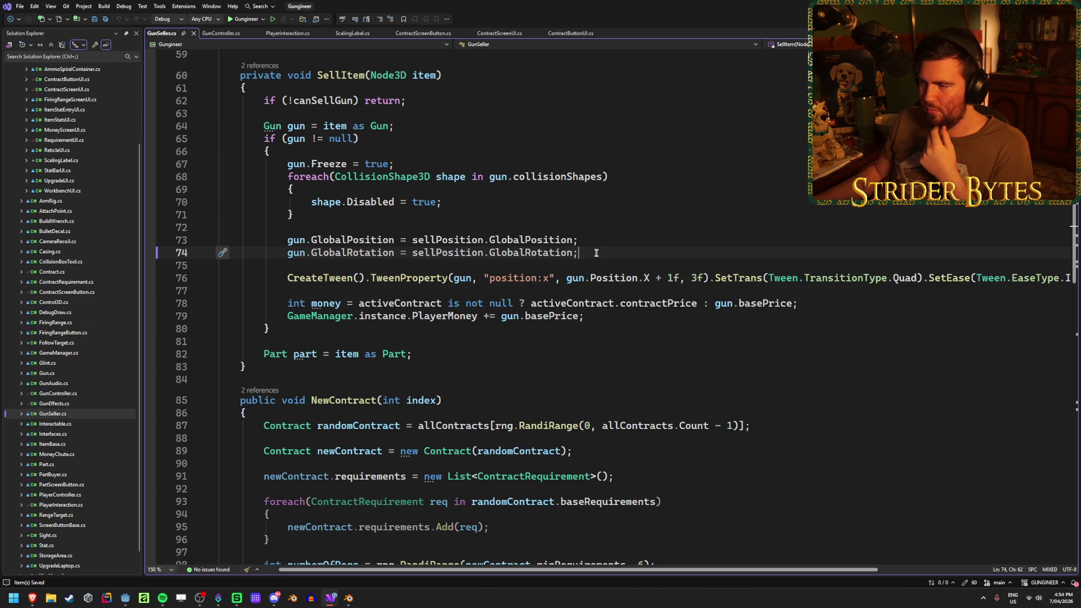
left_click(600, 241)
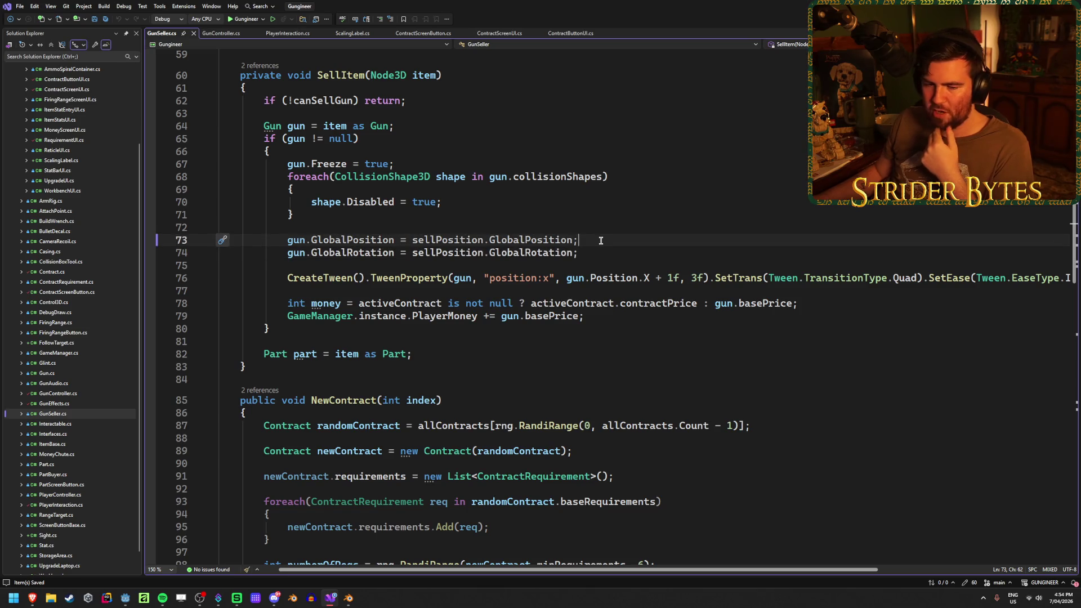
mouse_move(565, 252)
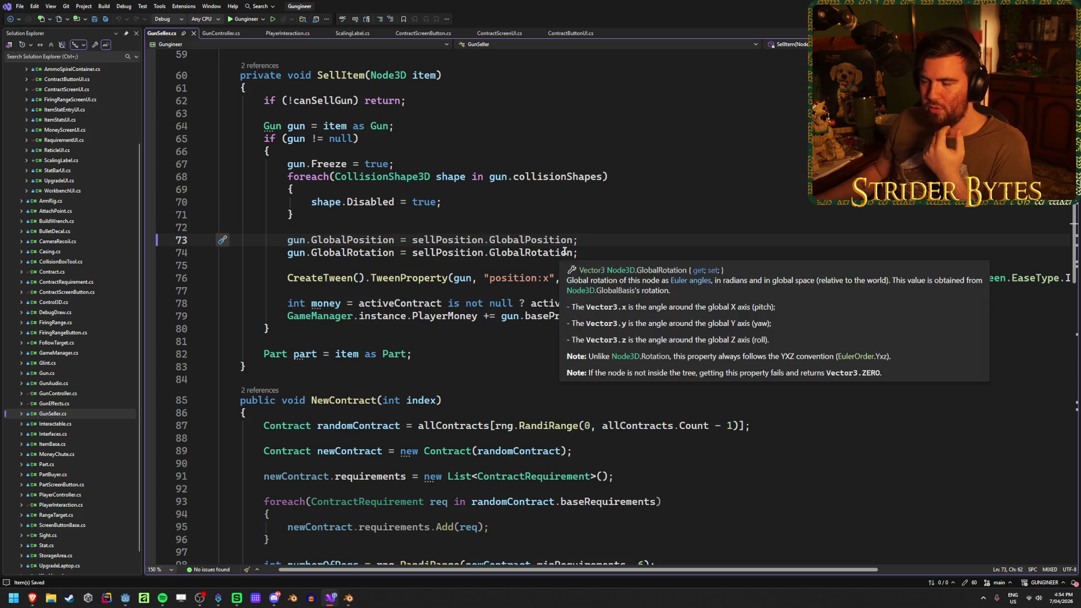
scroll(573, 263, "up", 2)
left_click(618, 398)
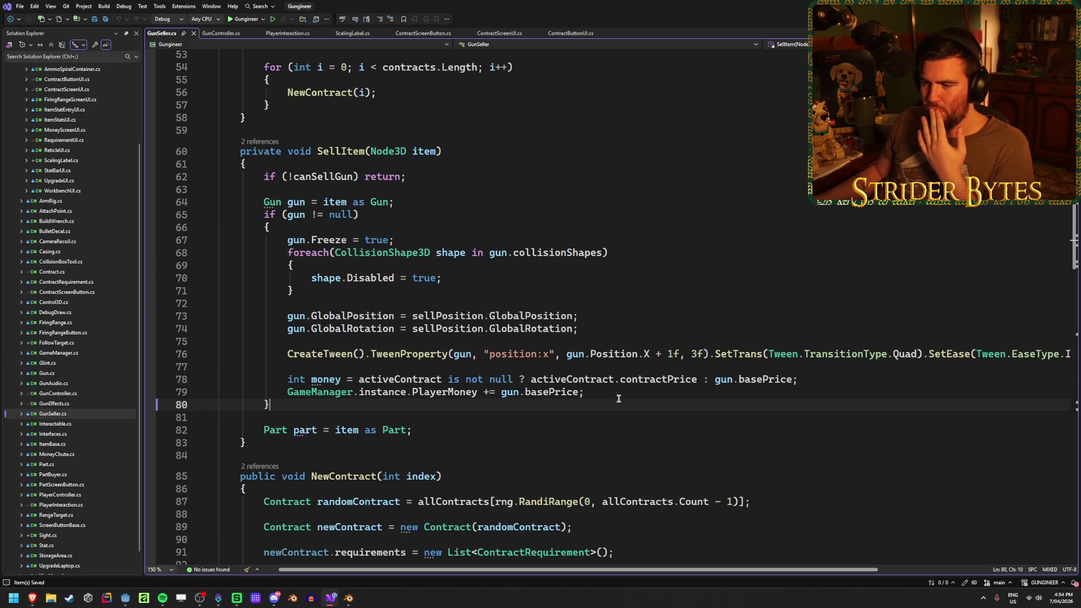
left_click(618, 392)
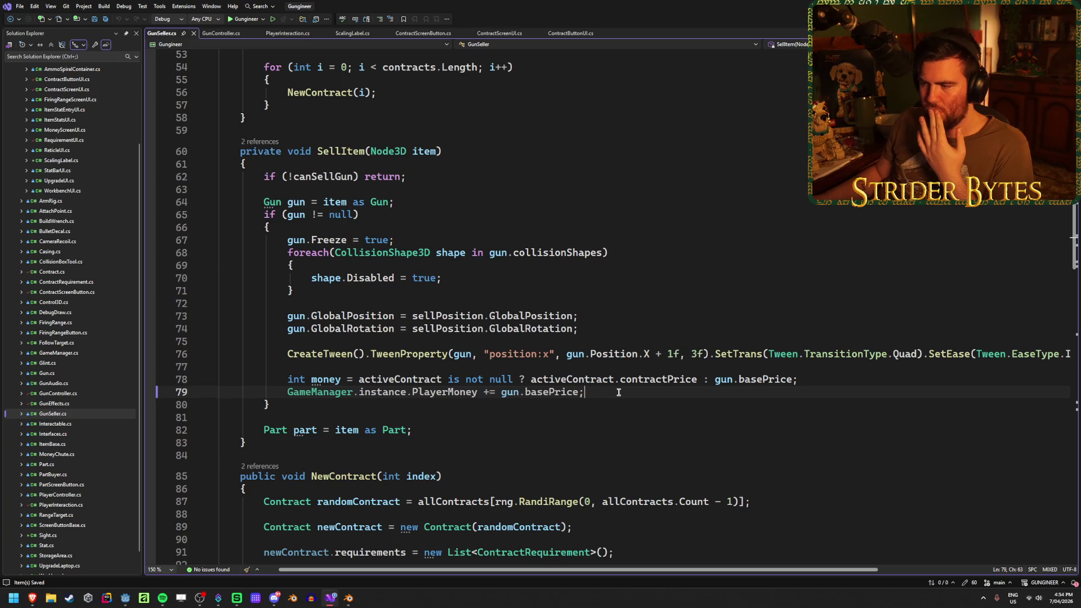
Step: On line 79, replace gun.basePrice with money so selling adds the computed value
left_click(549, 393)
mouse_move(577, 393)
left_mouse_down()
mouse_move(503, 392)
mouse_move(526, 393)
left_mouse_up()
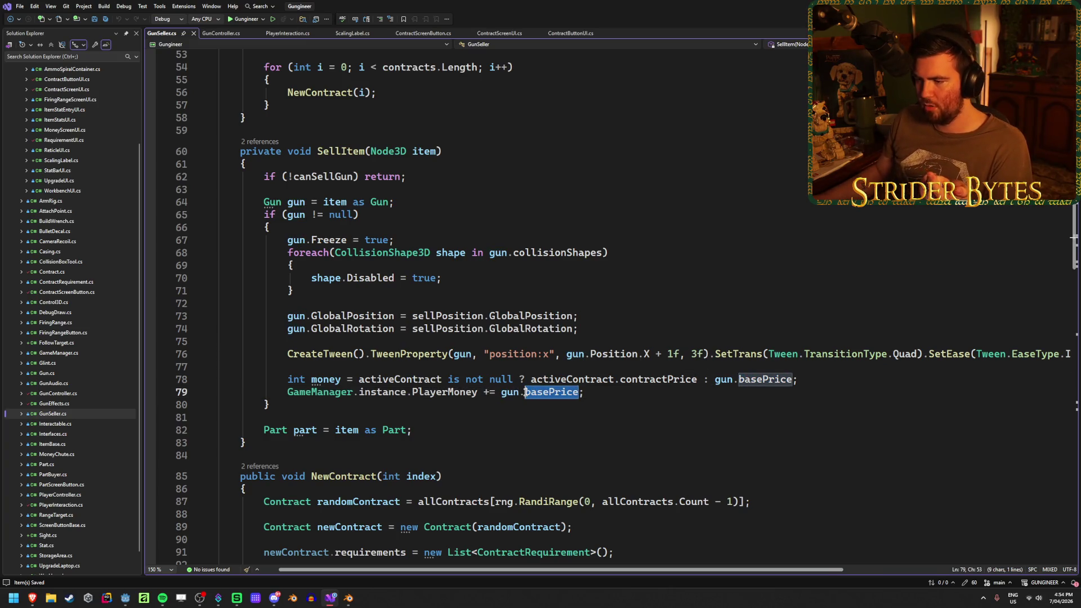
type("money")
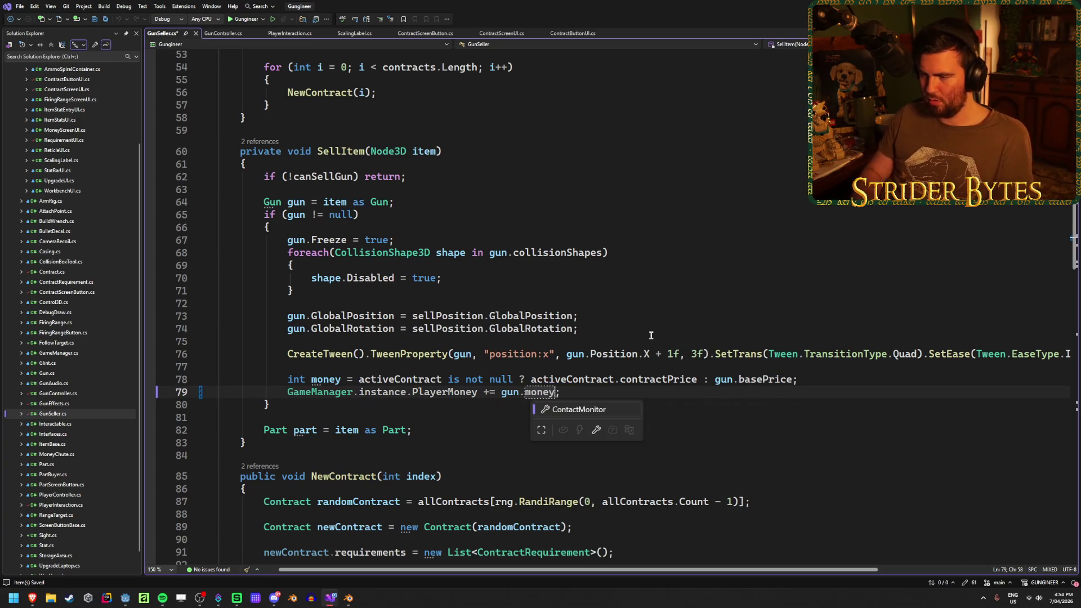
key("ctrl+Left")
key("BackSpace")
key("BackSpace")
key("BackSpace")
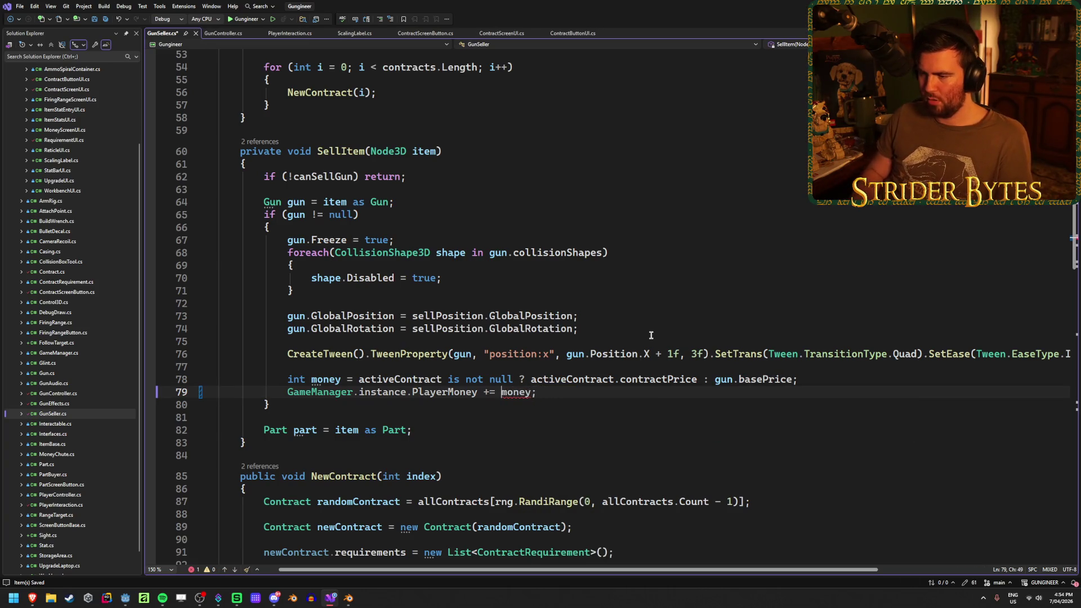
left_click(577, 397)
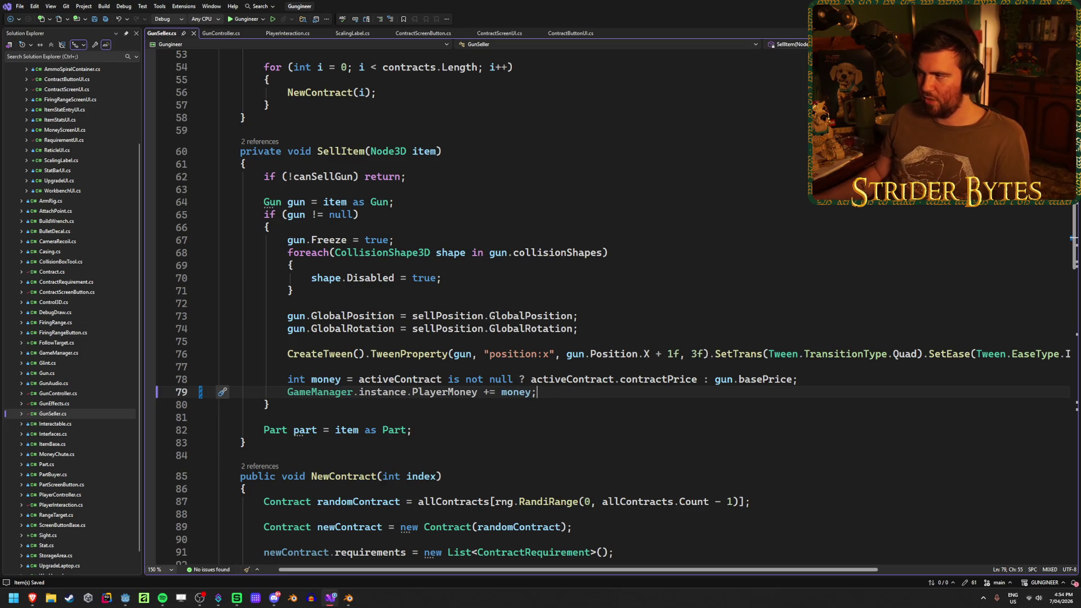
key("alt+Tab")
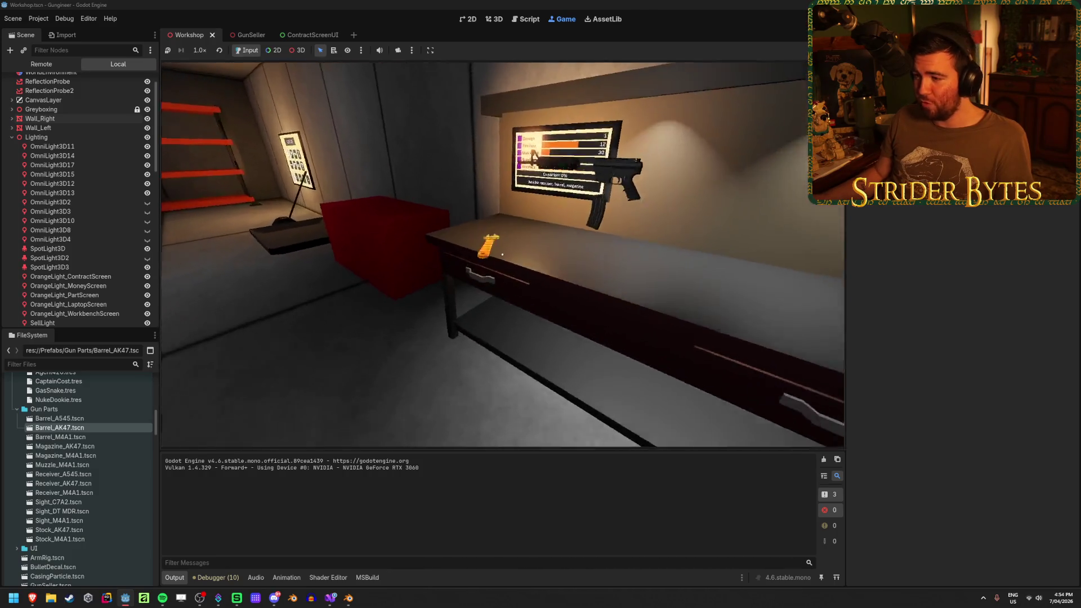
Step: Walk to the contracts board and browse the Agent 420 $559, $1155 and Cpt. Cost requirements
key("w")
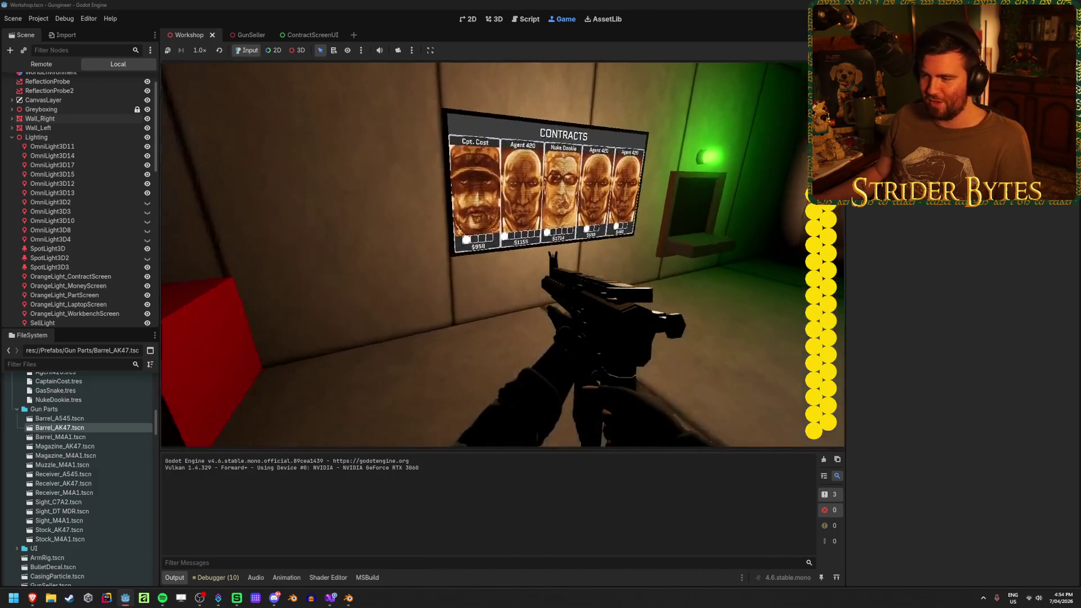
key("e")
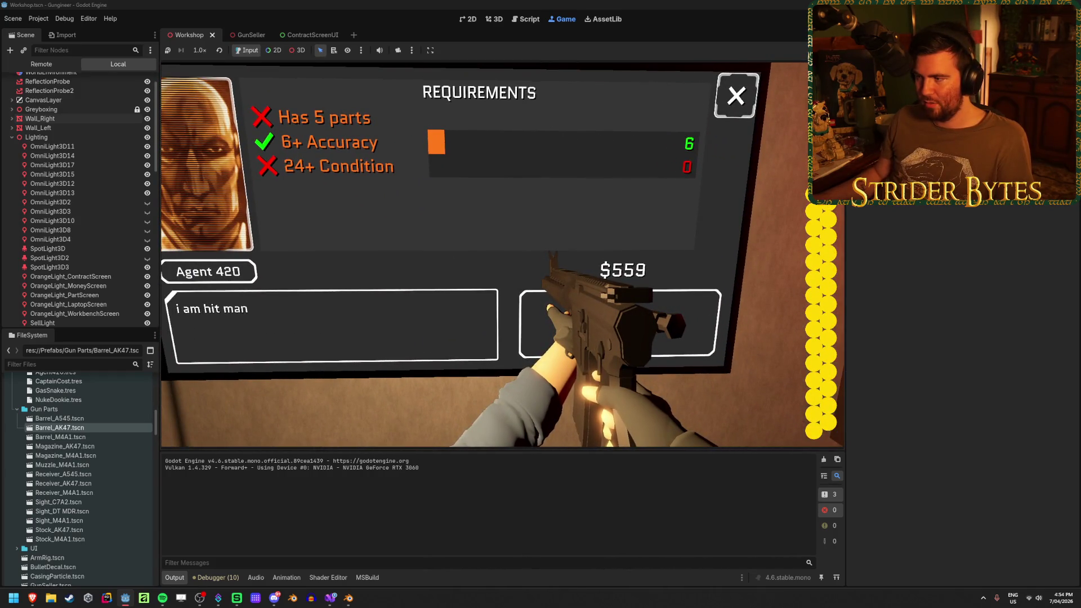
key("e")
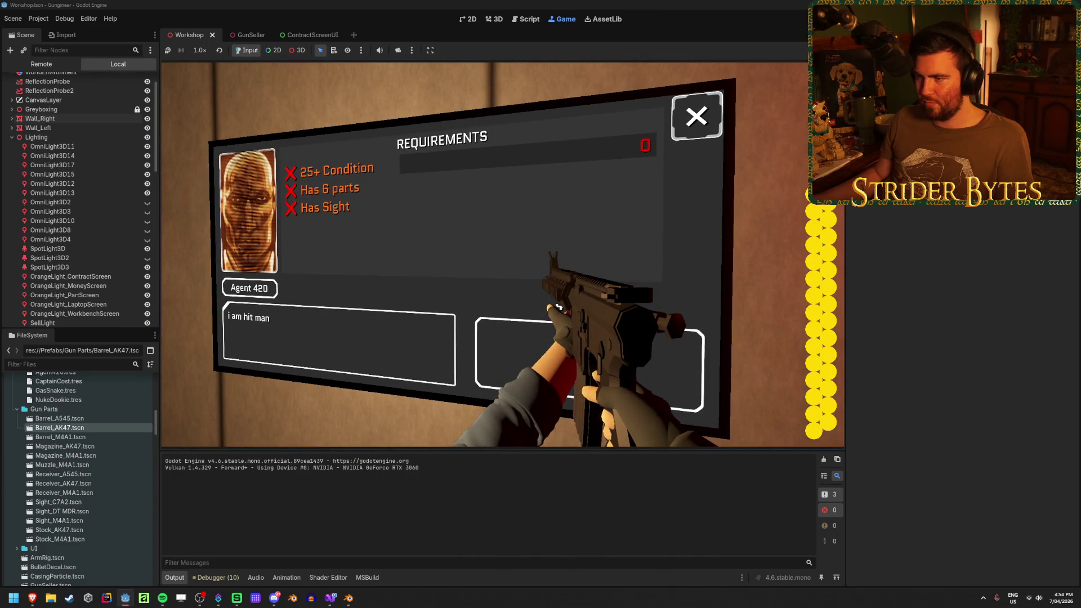
key("e")
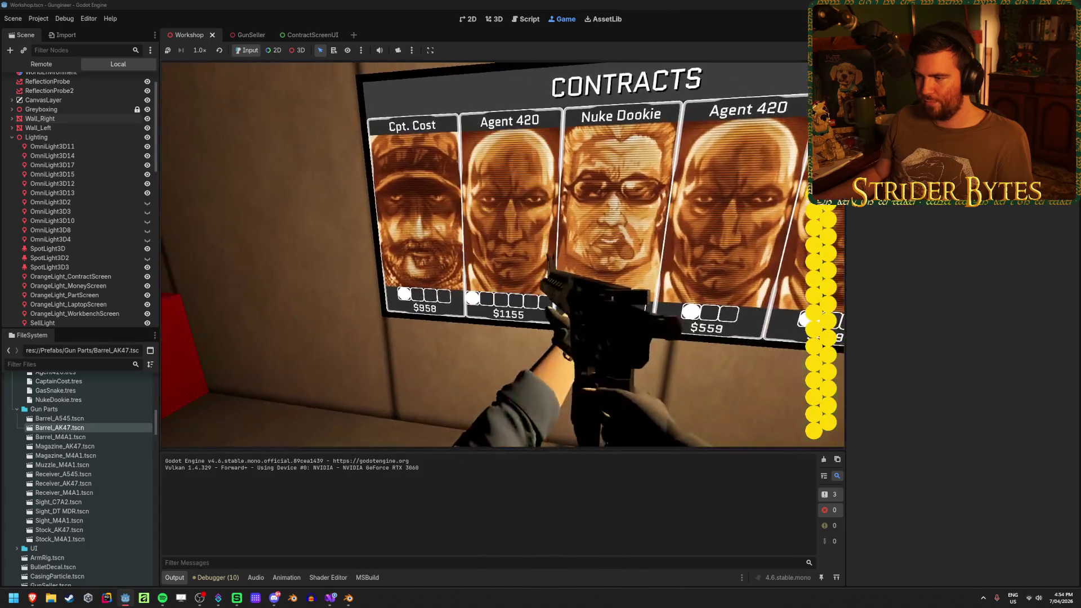
key("e")
key("e")
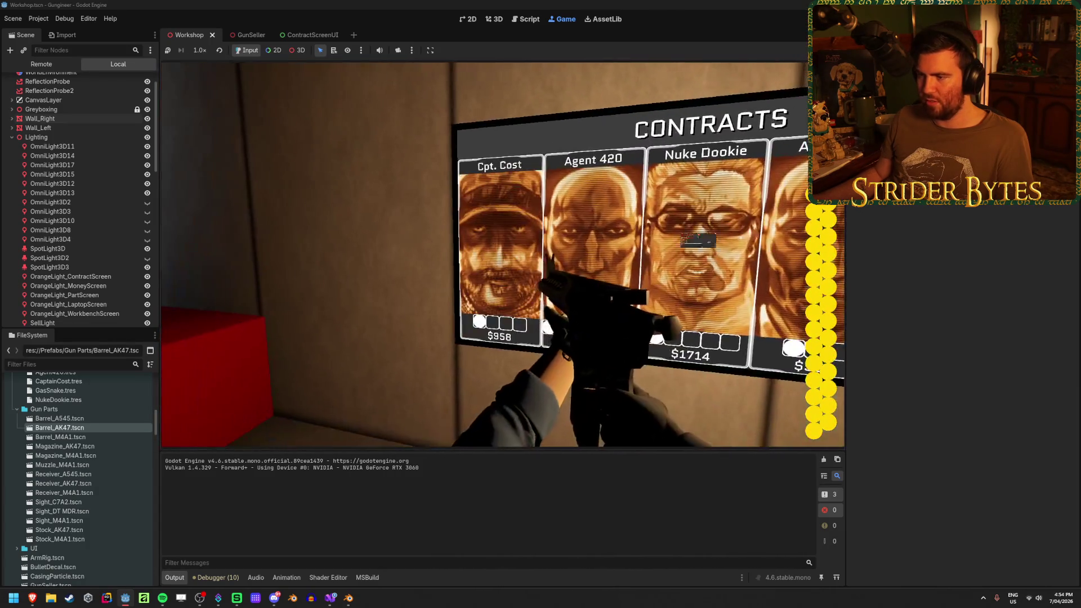
key("e")
key("e")
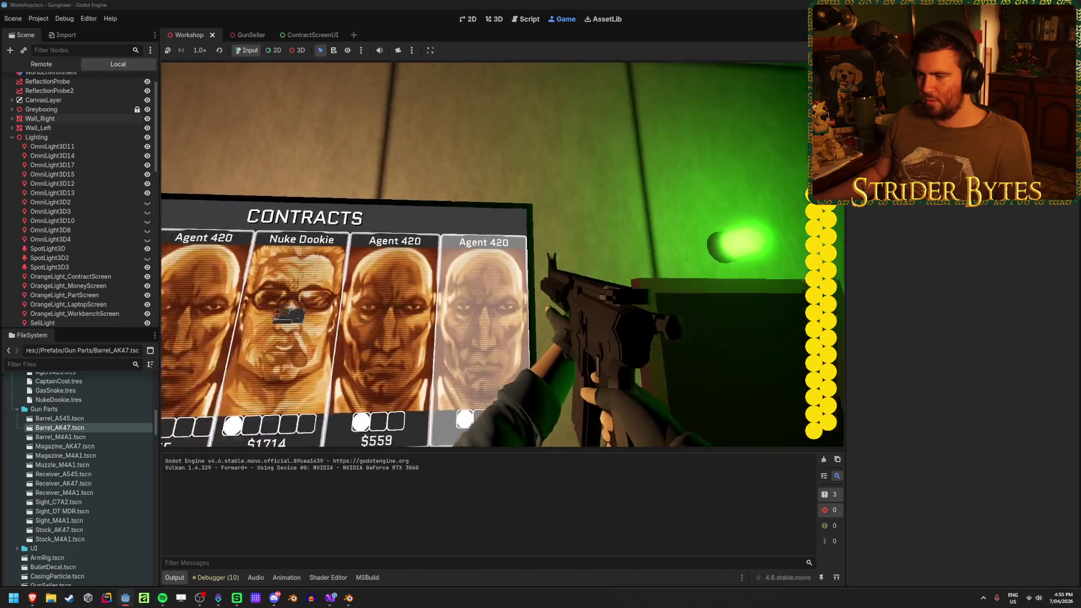
key("e")
key("Escape")
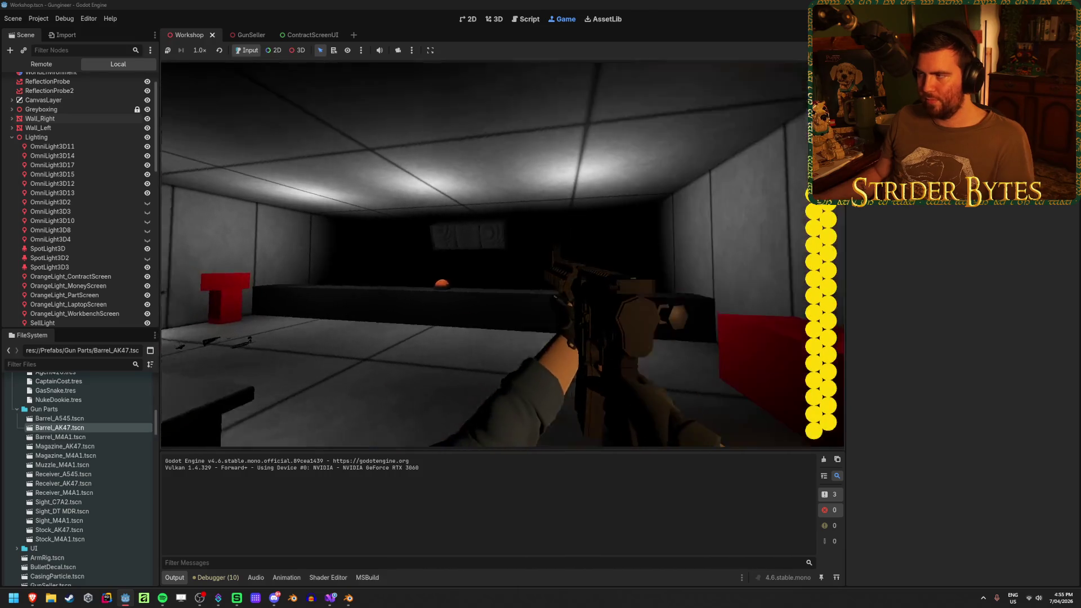
Step: Restart the game, check the Gas Snake and Cpt. Cost $888 contracts, then walk to the workbench
key("F5")
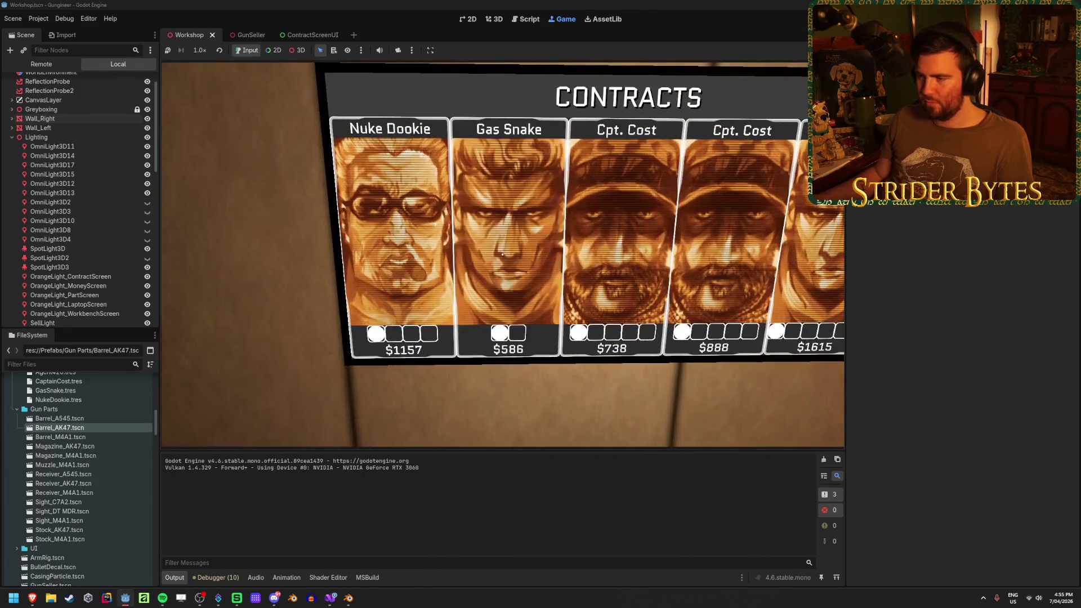
left_click(502, 254)
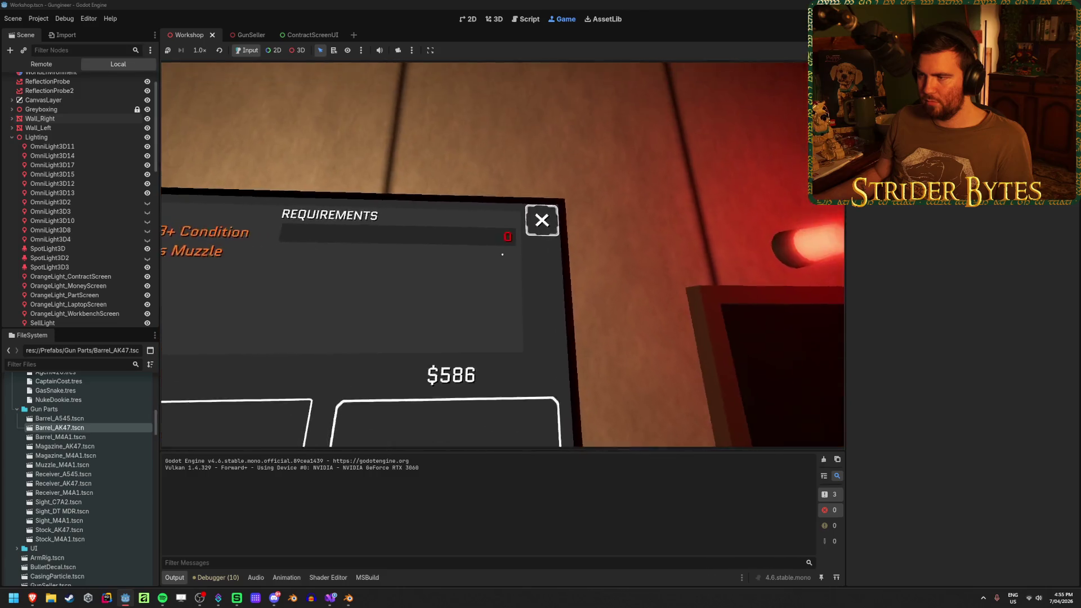
left_click(503, 254)
left_click(502, 254)
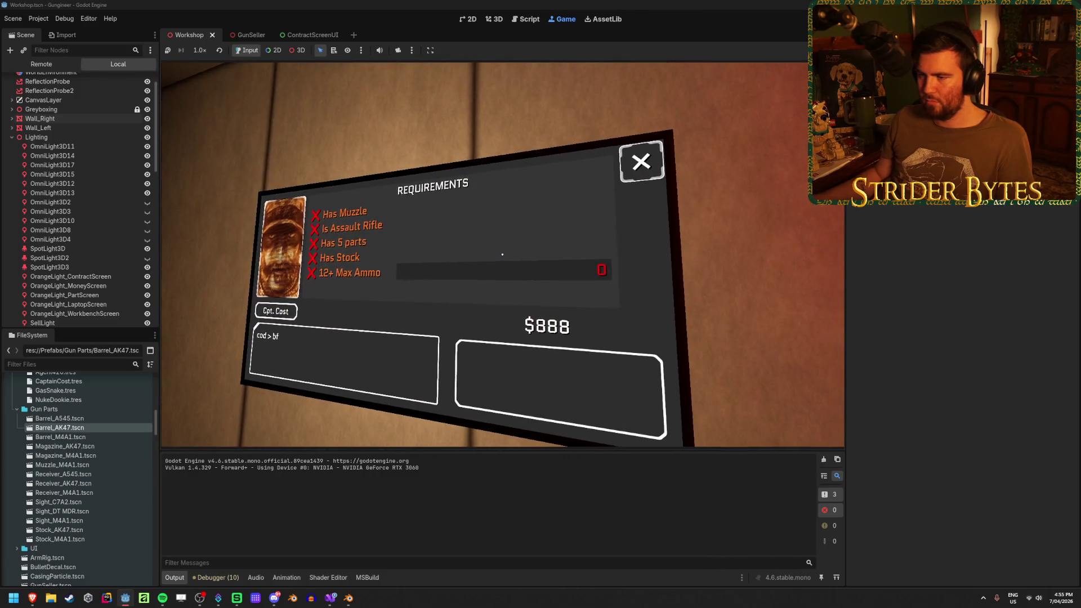
key("Escape")
key("w")
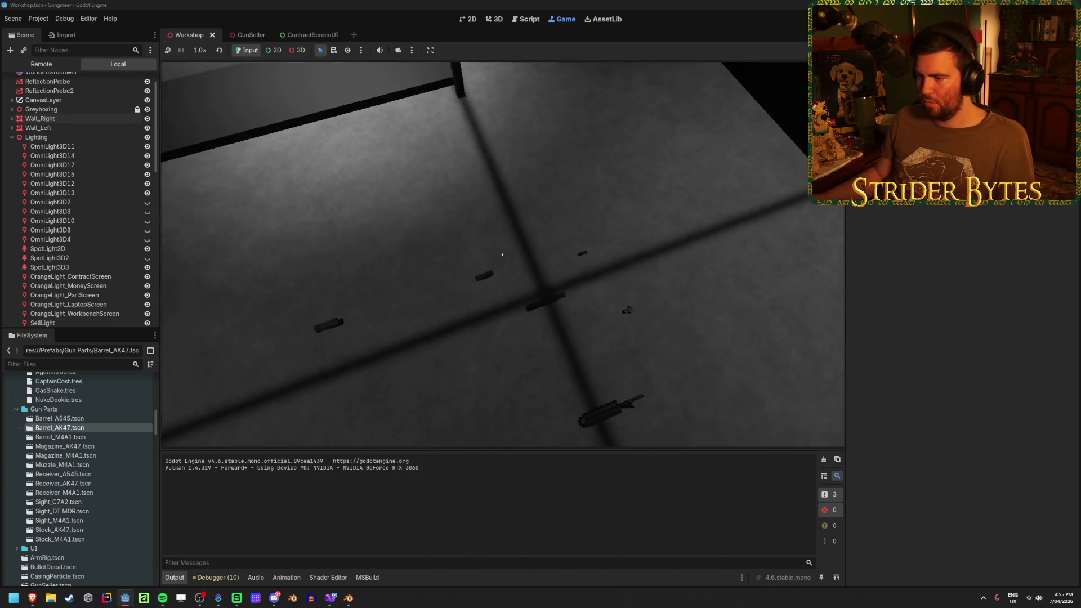
left_click(502, 254)
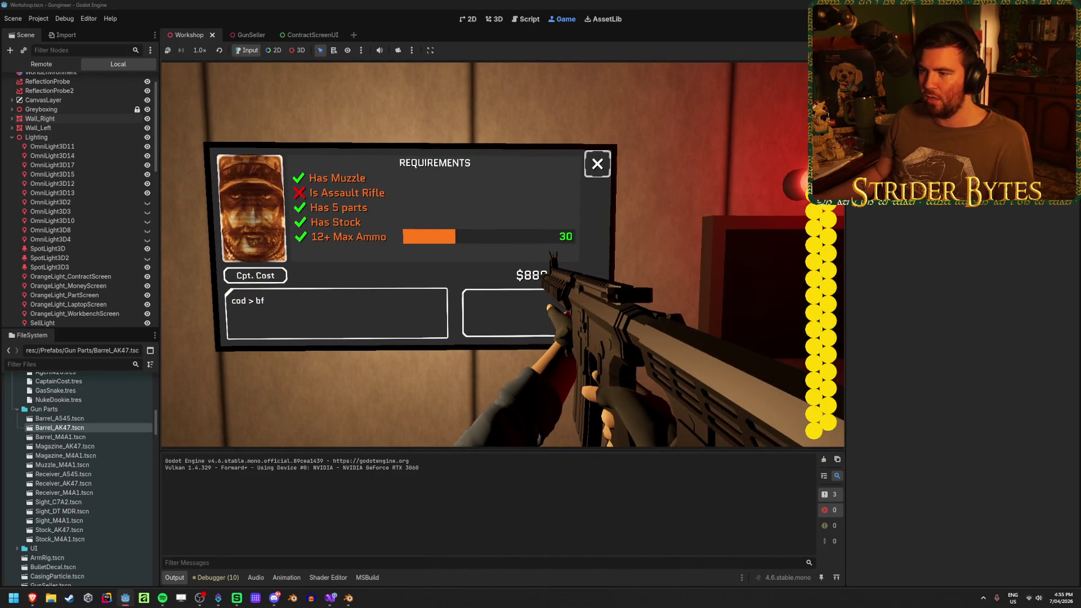
Step: Open and close the Gas Snake and $586 contract requirement panels while holding the rifle
key("Escape")
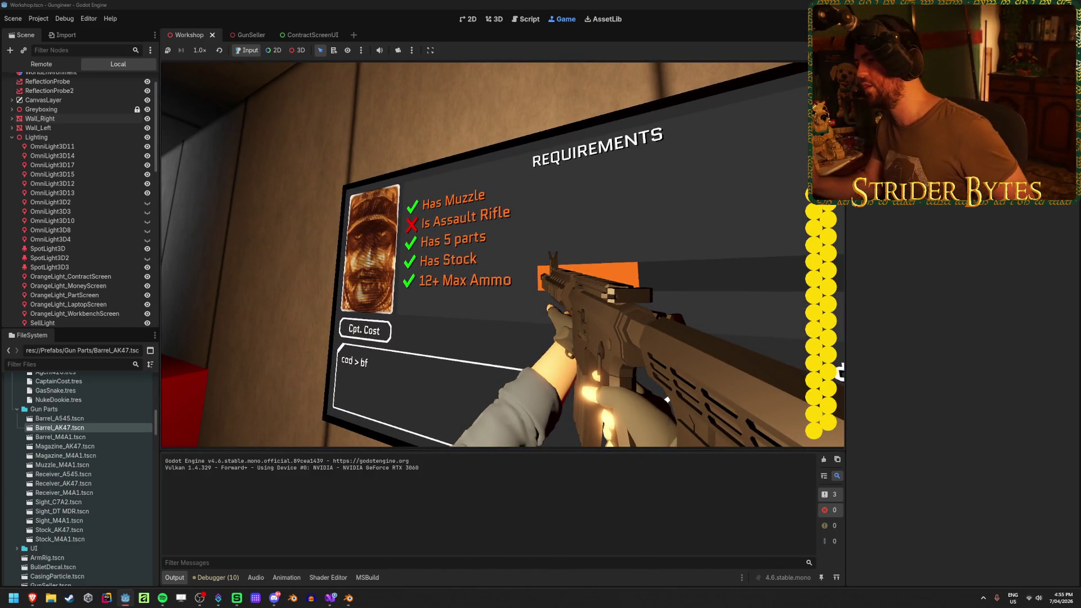
key("w")
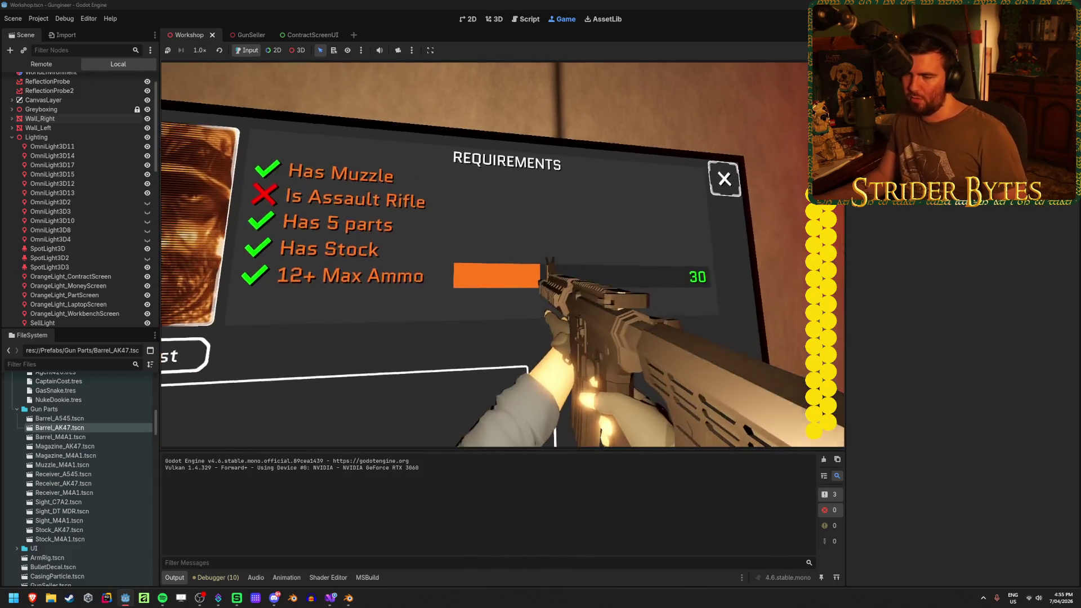
key("Escape")
key("e")
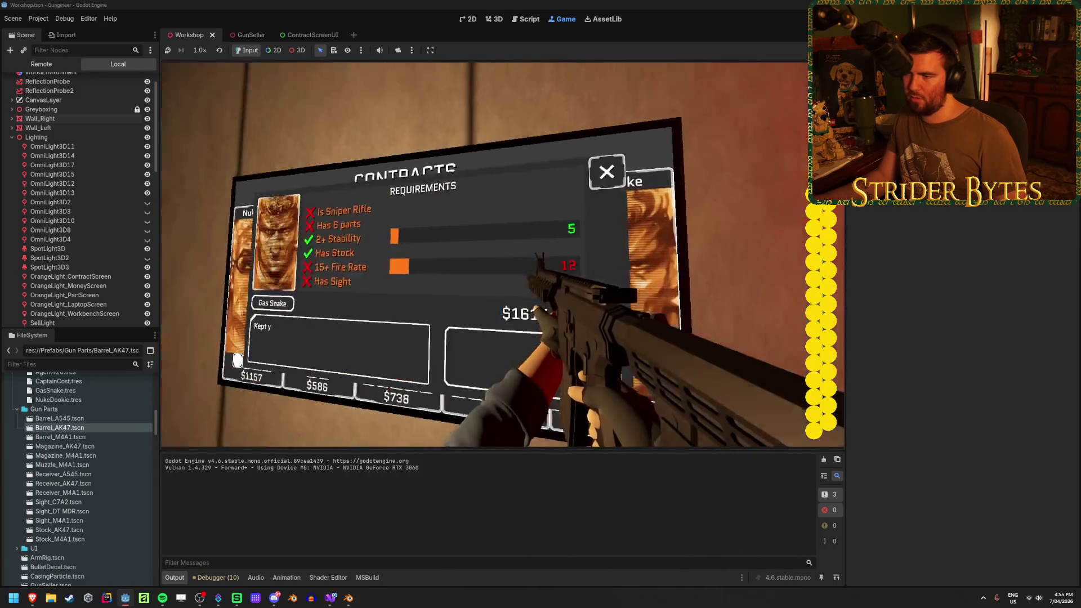
key("Escape")
key("e")
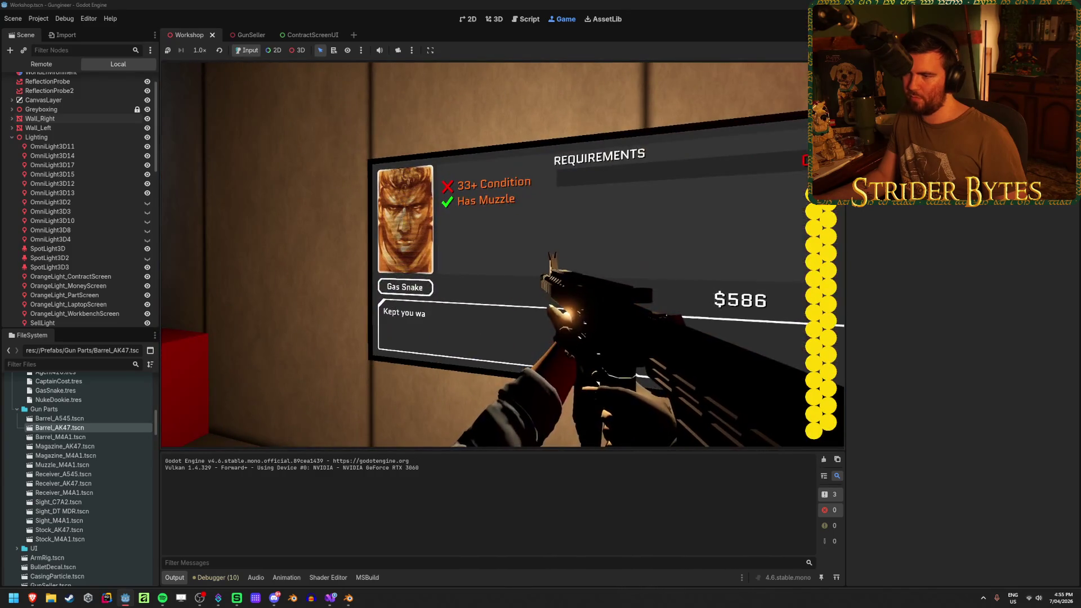
key("Escape")
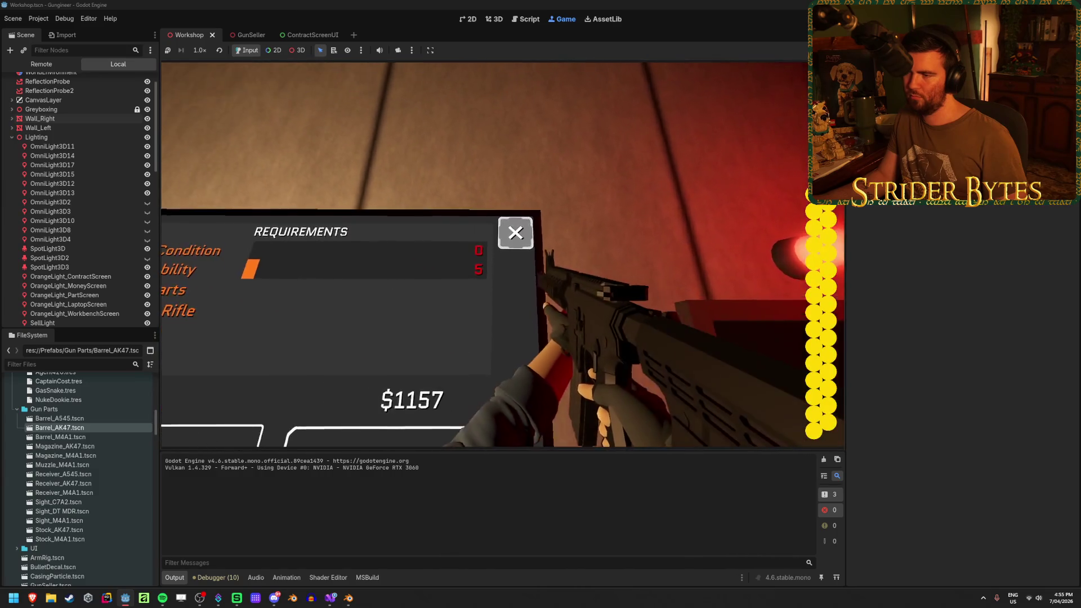
key("Escape")
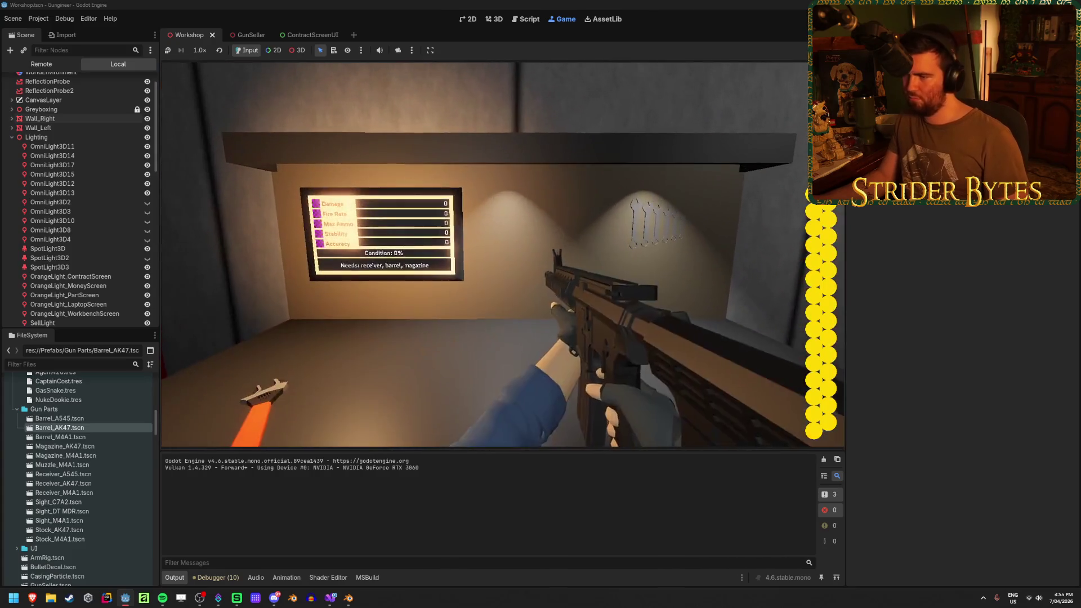
key("F8")
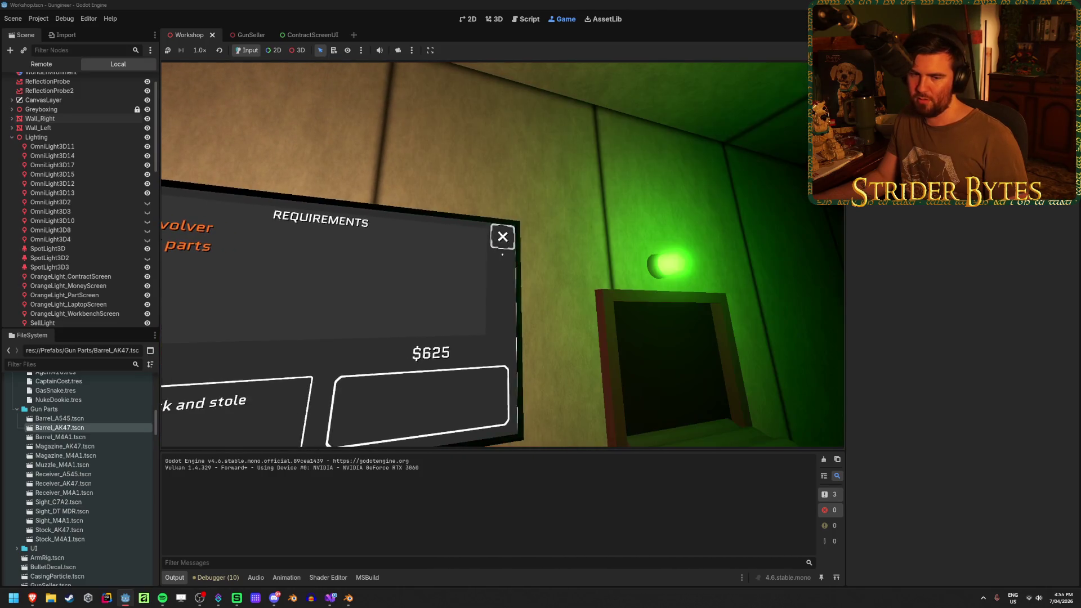
Step: Cycle through the Nuke Dookie $545 and Gas Snake $1539 and $1132 requirement panels
left_click(502, 254)
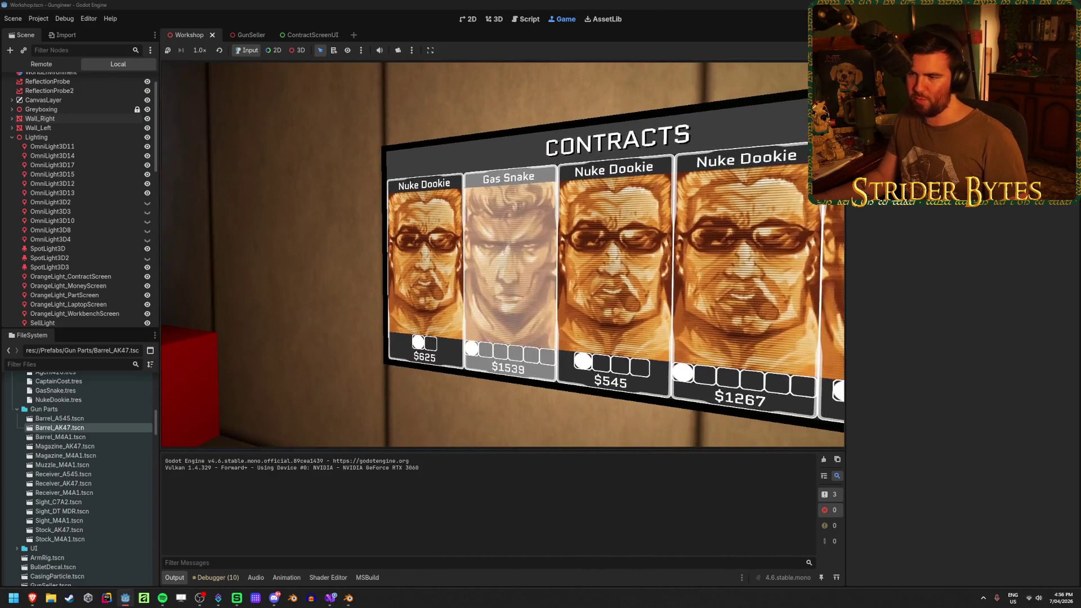
left_click(503, 254)
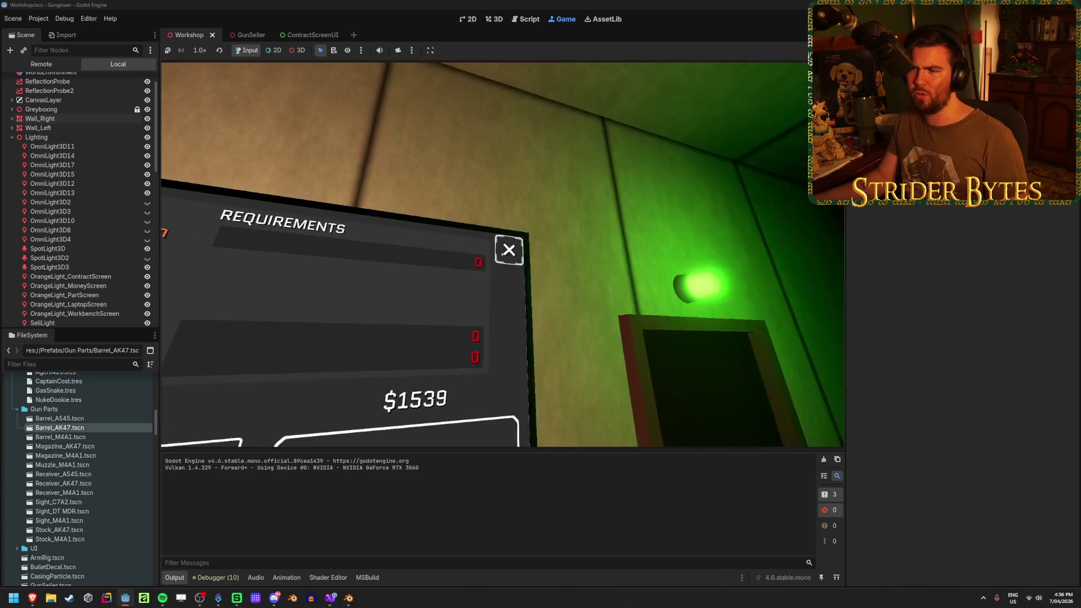
left_click(502, 254)
left_click(502, 254)
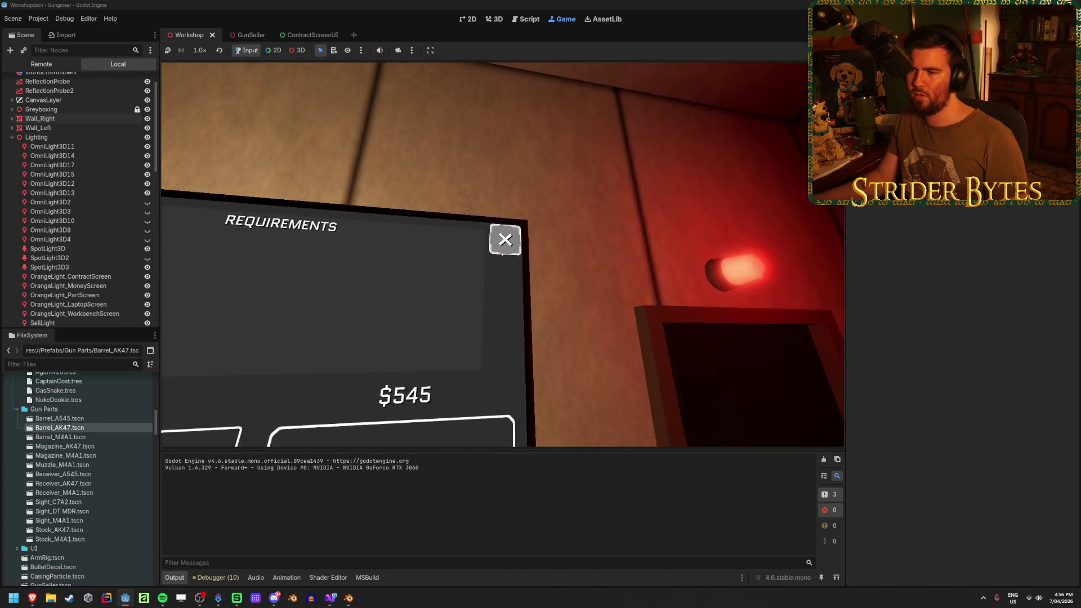
left_click(503, 254)
left_click(502, 255)
left_click(502, 255)
left_click(503, 255)
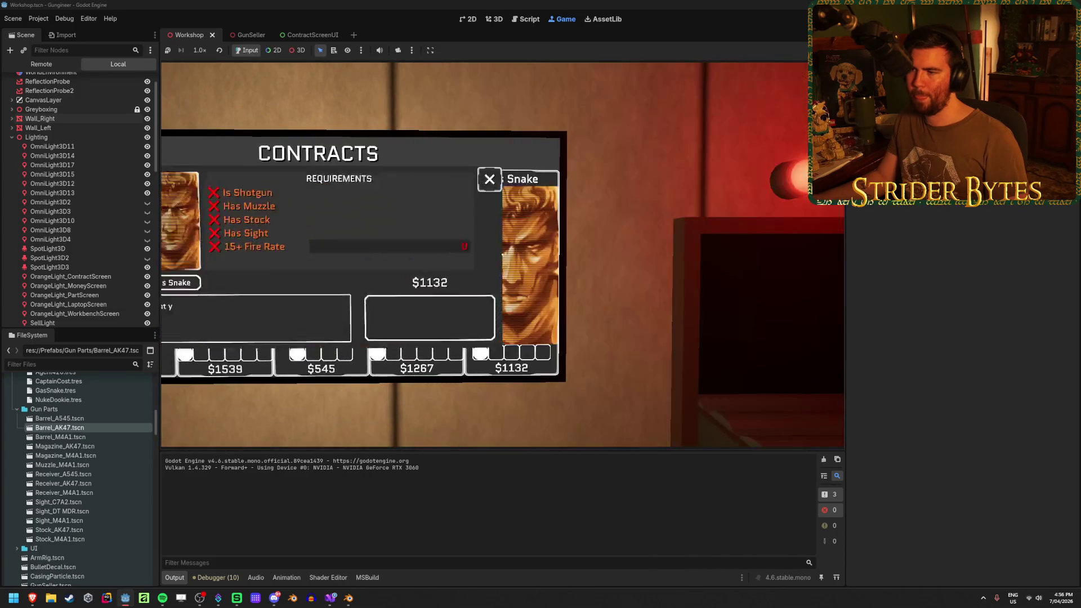
left_click(502, 255)
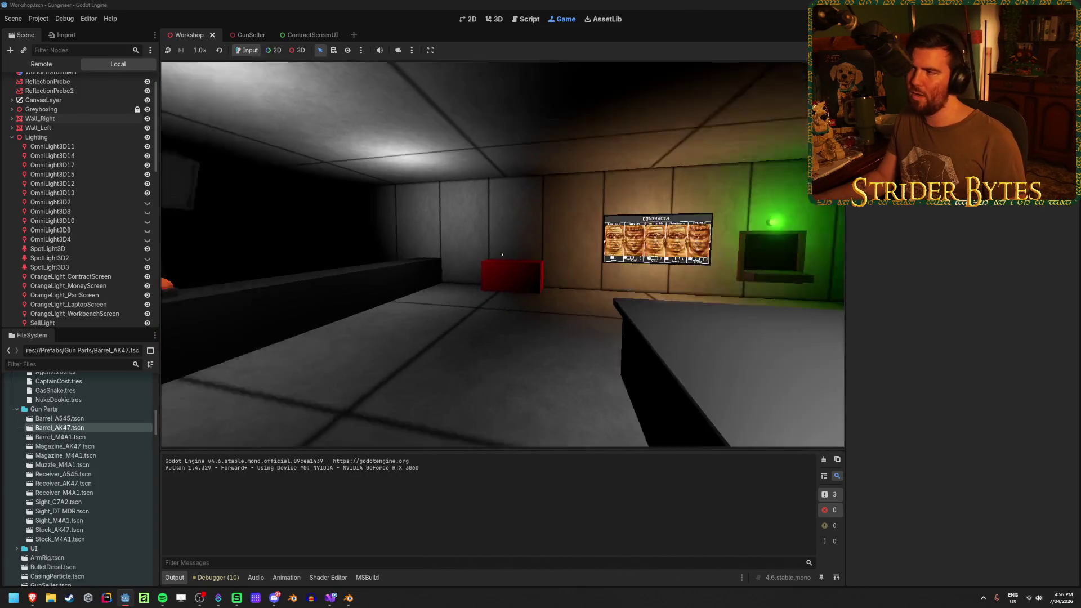
key("alt+Tab")
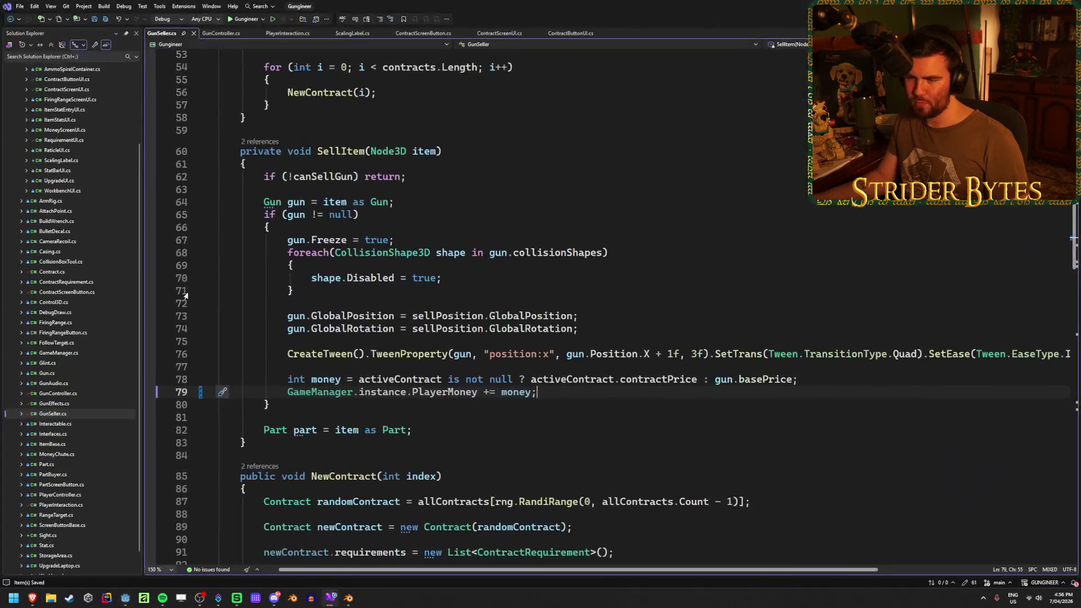
scroll(489, 262, "down", 20)
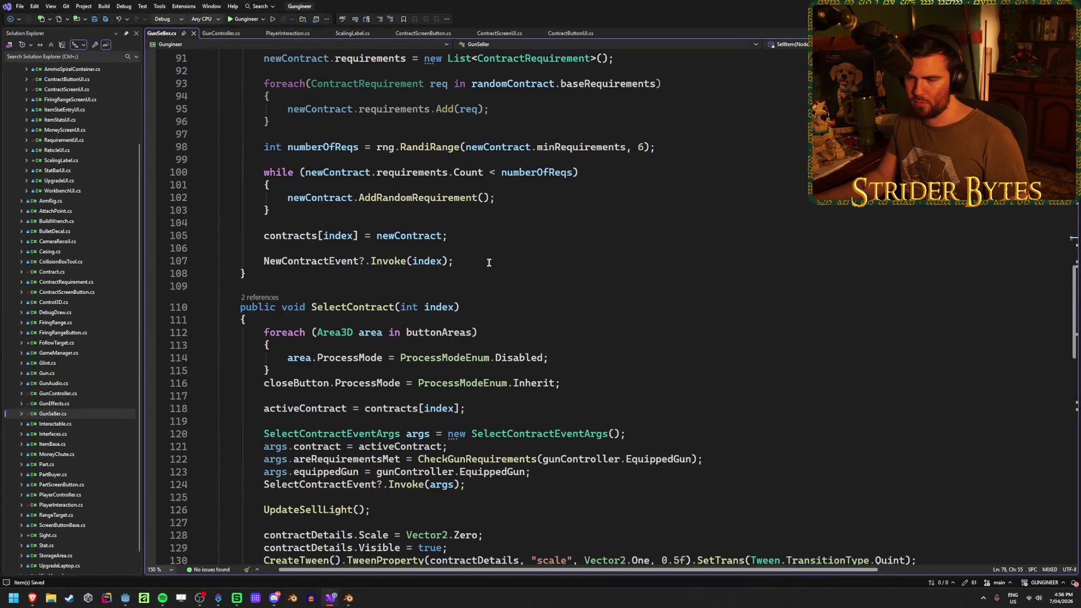
scroll(488, 263, "down", 6)
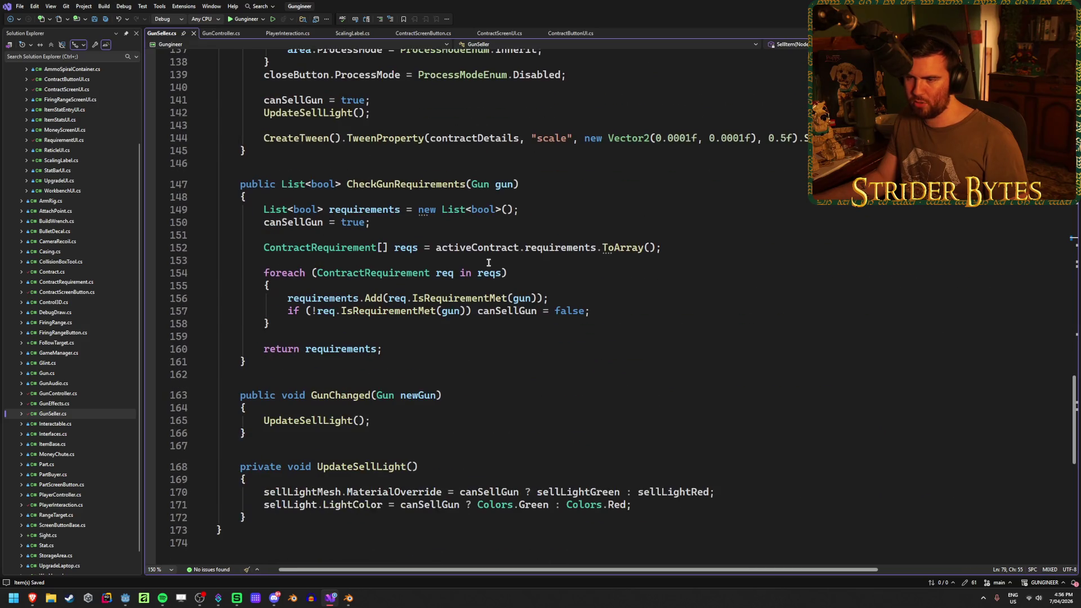
left_click(537, 179)
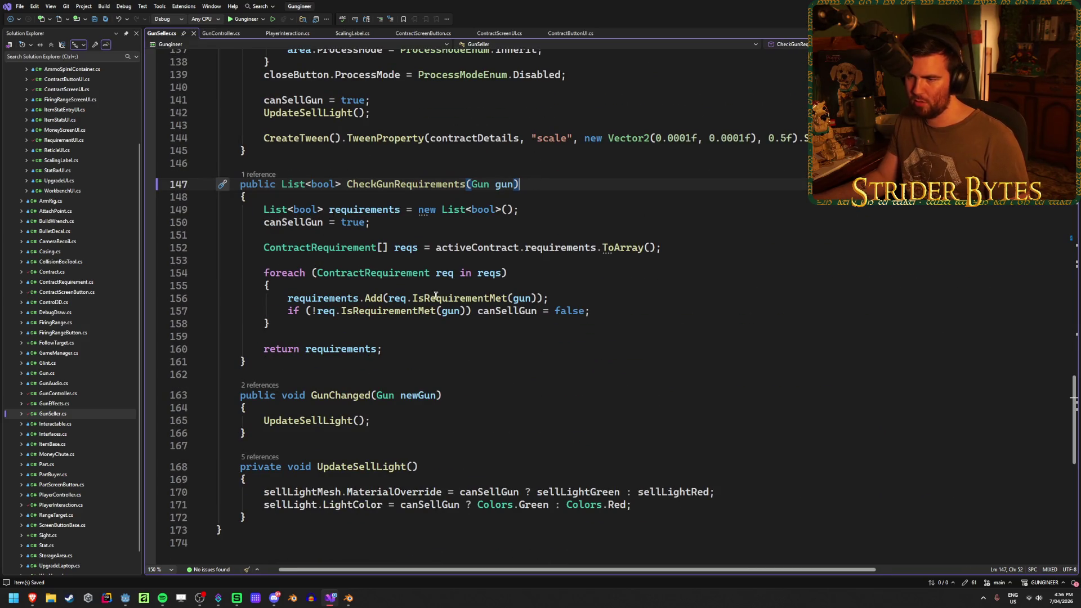
left_click(399, 348)
left_click(260, 175)
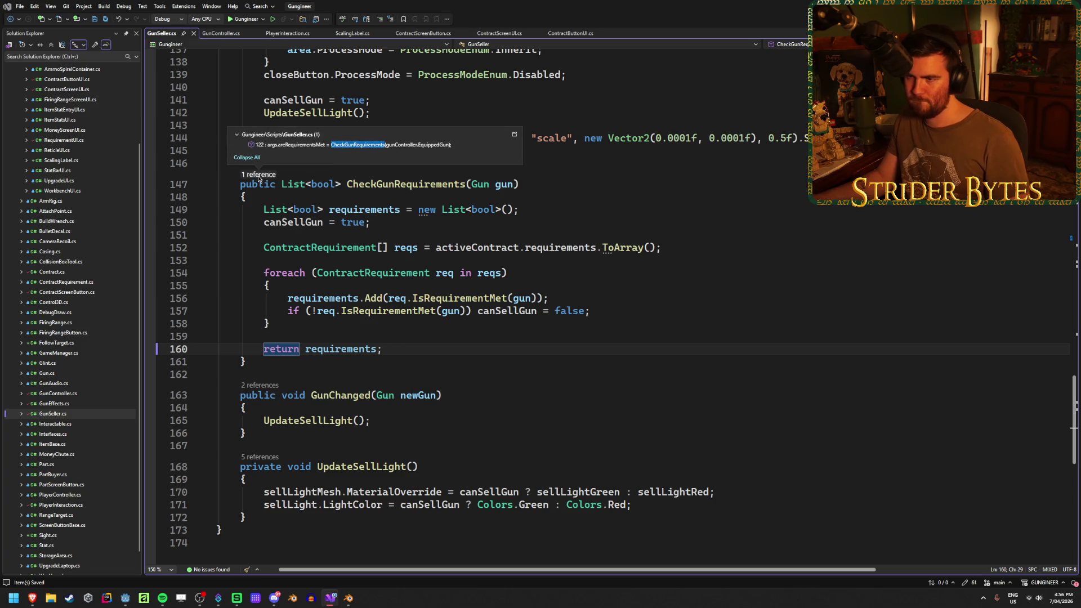
left_click(597, 184)
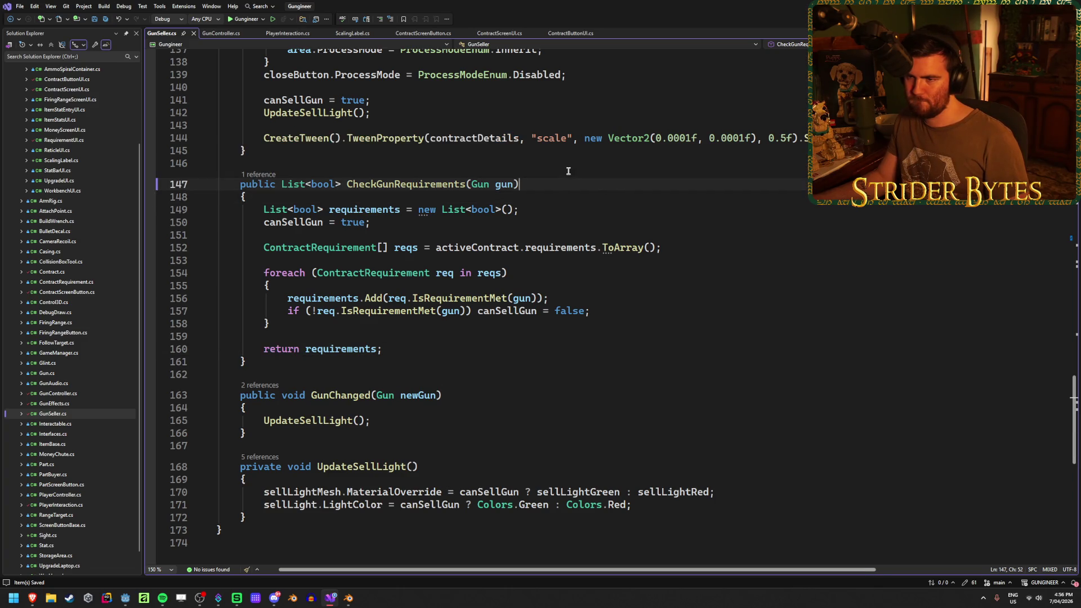
scroll(433, 384, "up", 20)
scroll(286, 185, "down", 5)
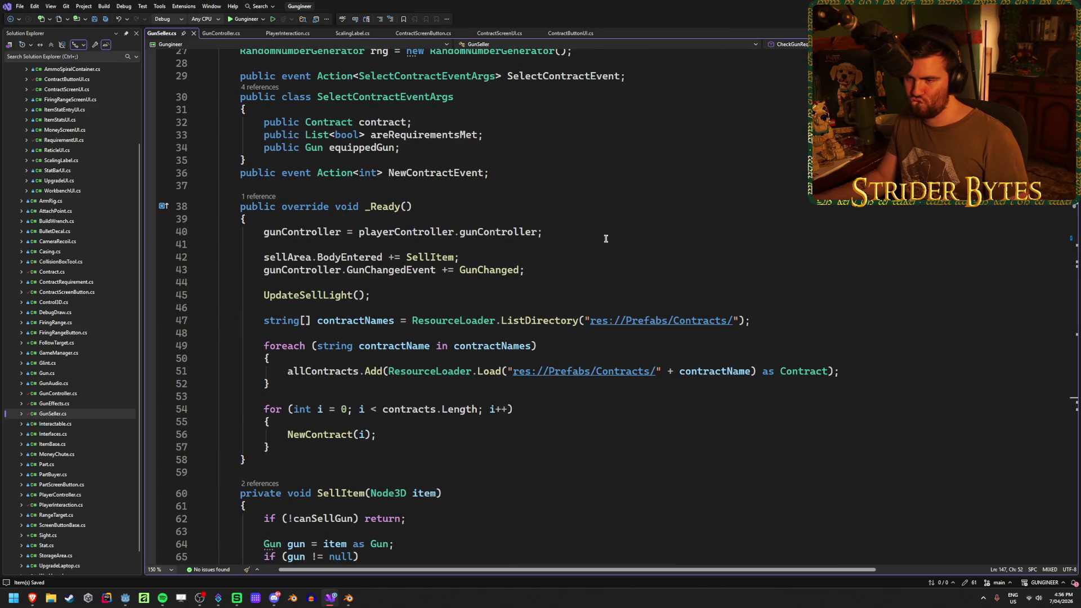
left_click(405, 271)
left_click(488, 270)
scroll(485, 272, "down", 20)
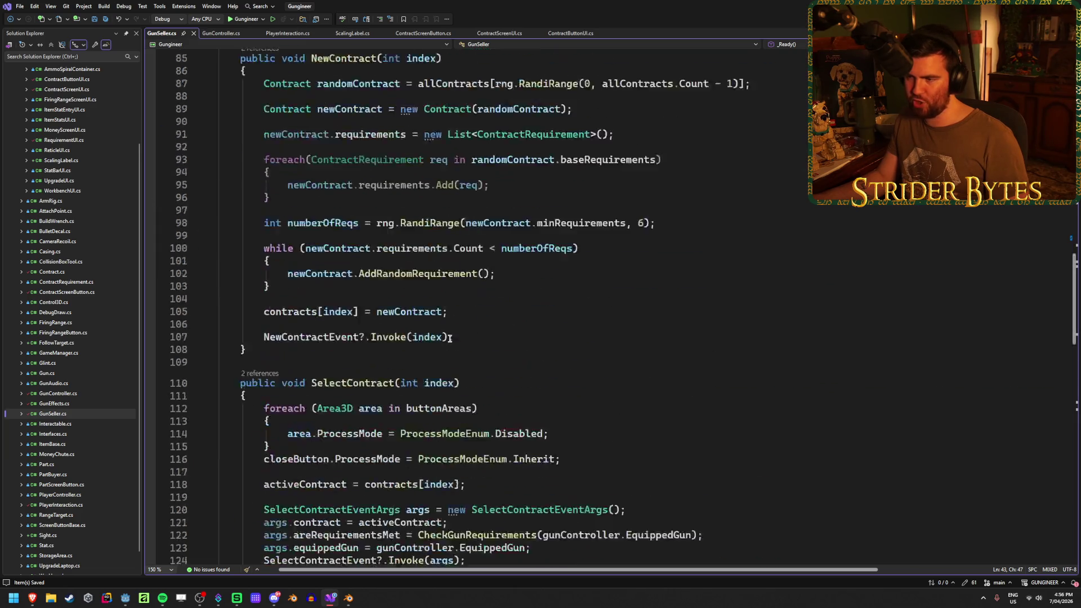
scroll(517, 237, "up", 6)
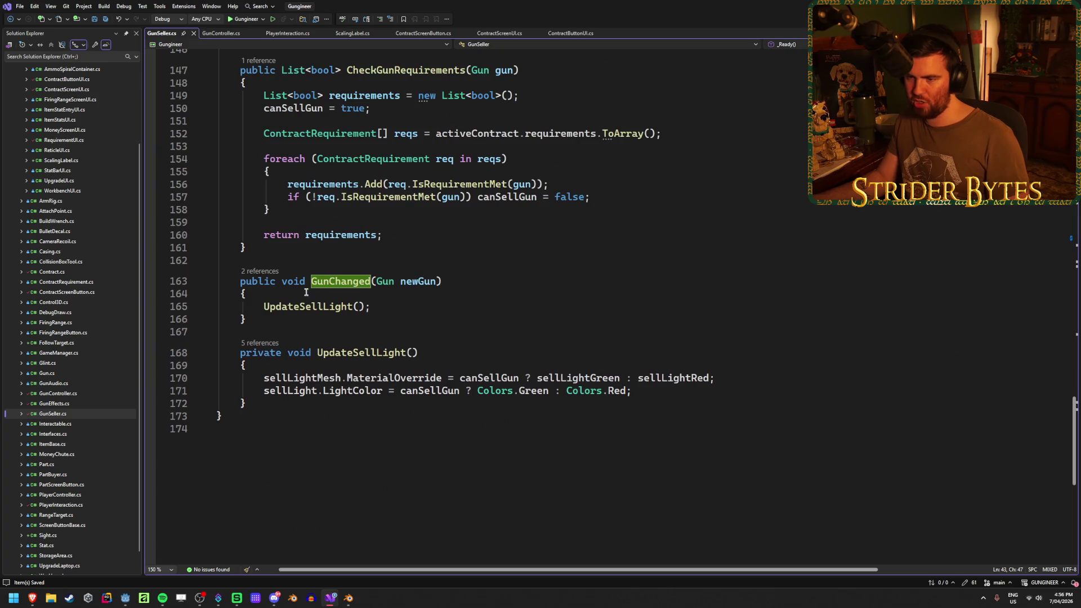
left_click(293, 306)
scroll(445, 344, "up", 1)
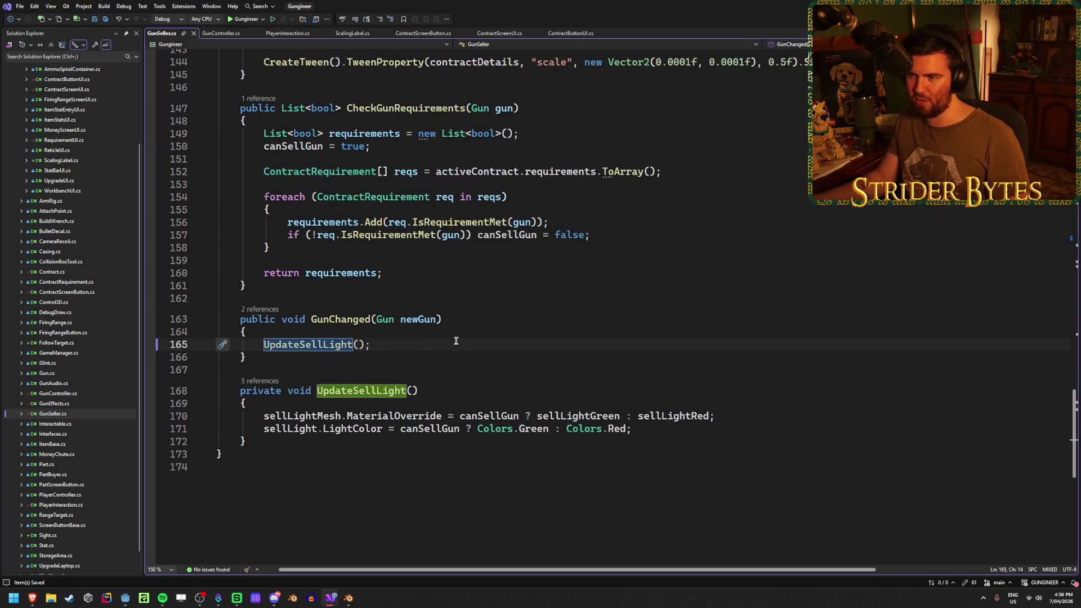
key("Up")
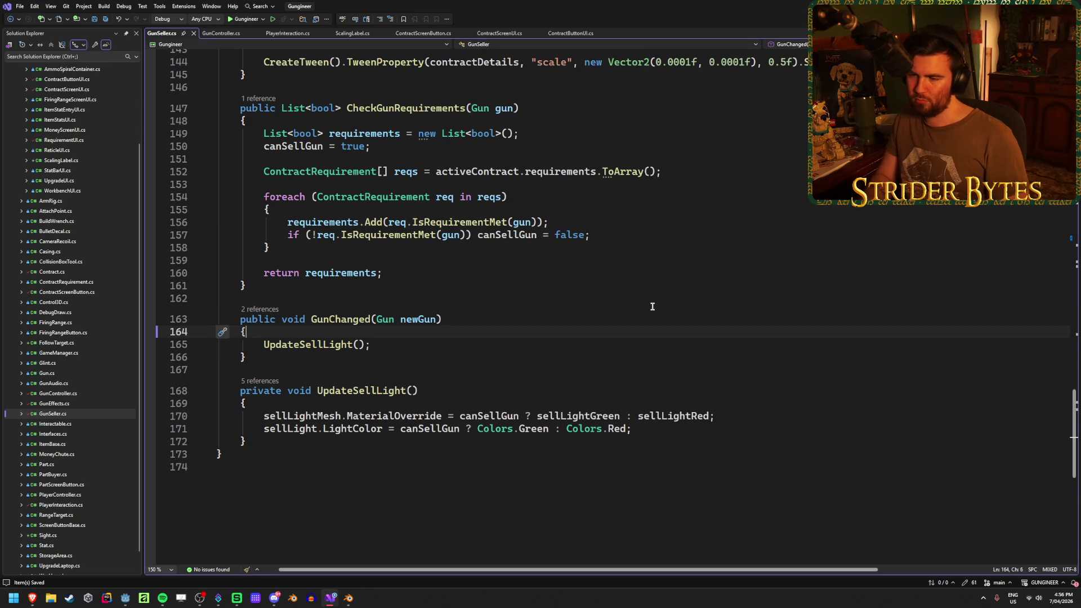
Step: Add a CheckGunRequirements(newGun); call at the top of GunChanged, save, and test it in Godot
key("Return")
type("Check")
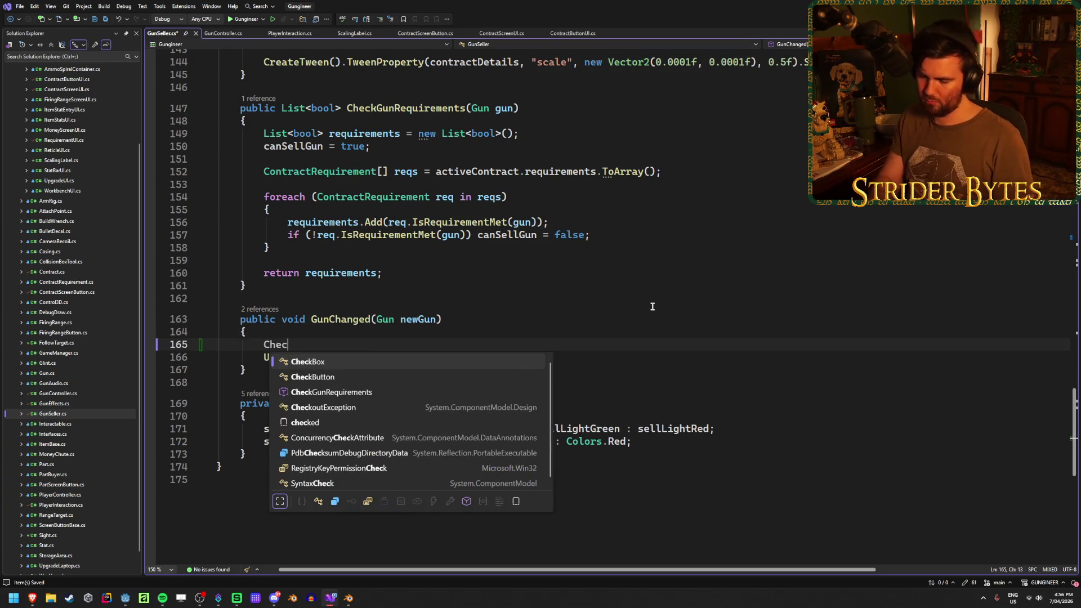
key("Down")
key("Down")
key("Tab")
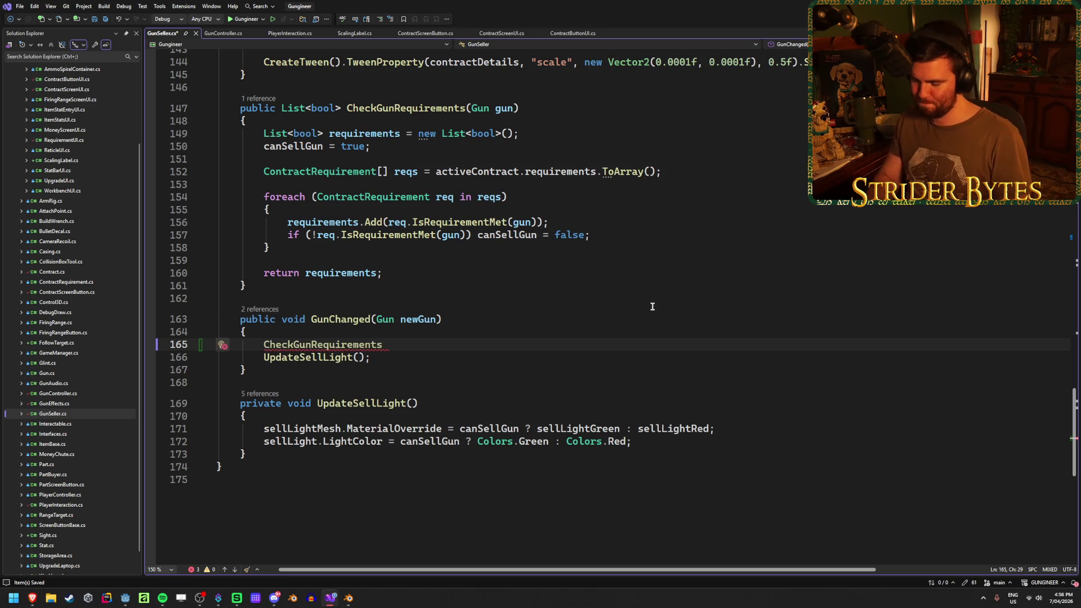
type("(newGun);")
key("ctrl+s")
key("alt+Tab")
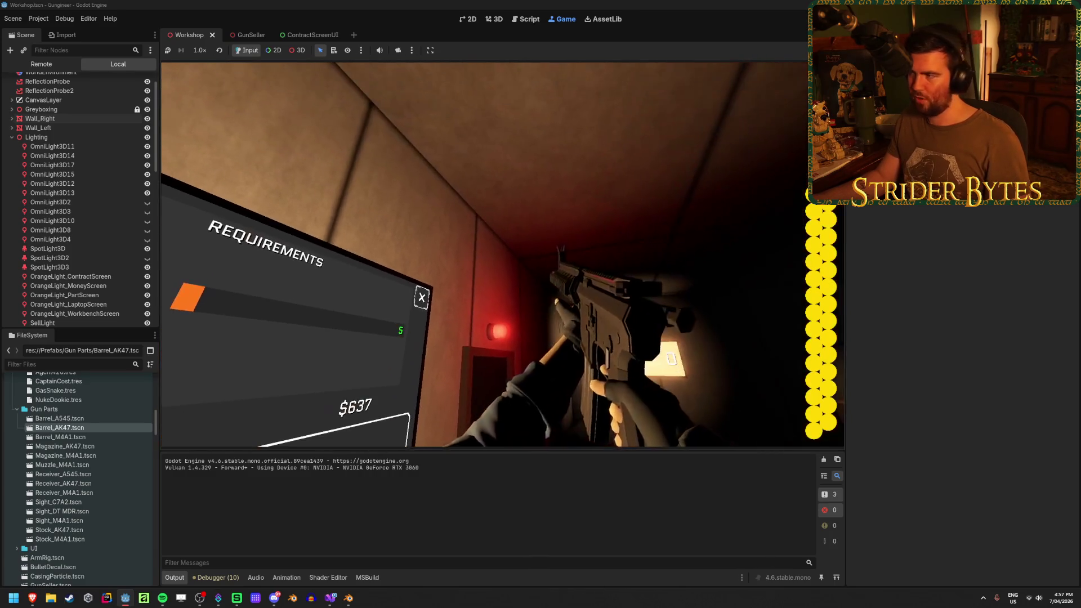
key("F8")
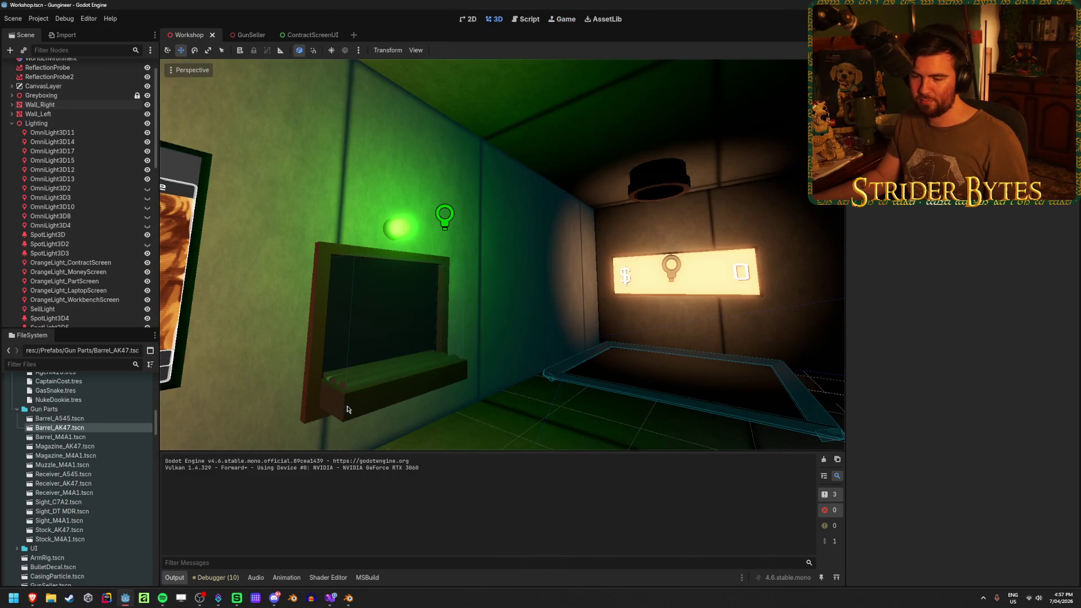
left_click(334, 603)
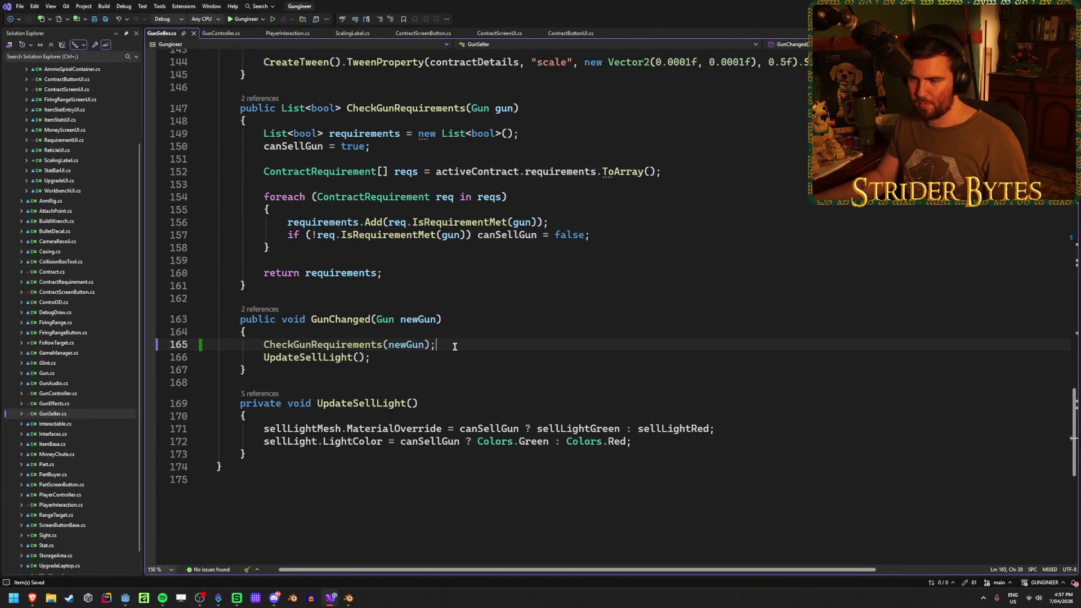
Step: Remove the CheckGunRequirements call and blank line from GunChanged, then save GunSeller.cs
left_click(329, 344)
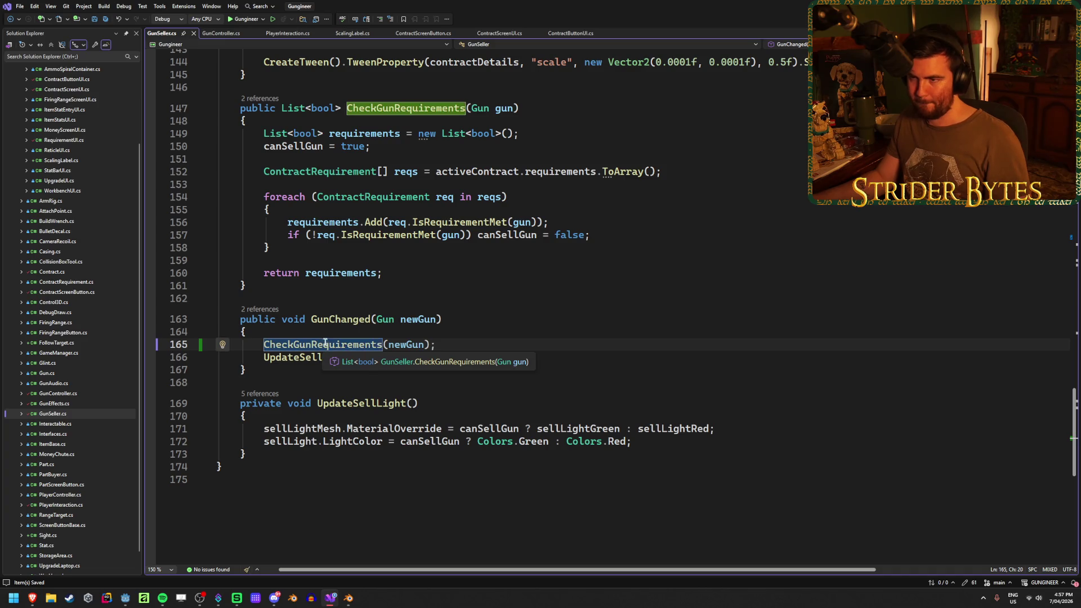
key("End")
key("BackSpace")
key("Left")
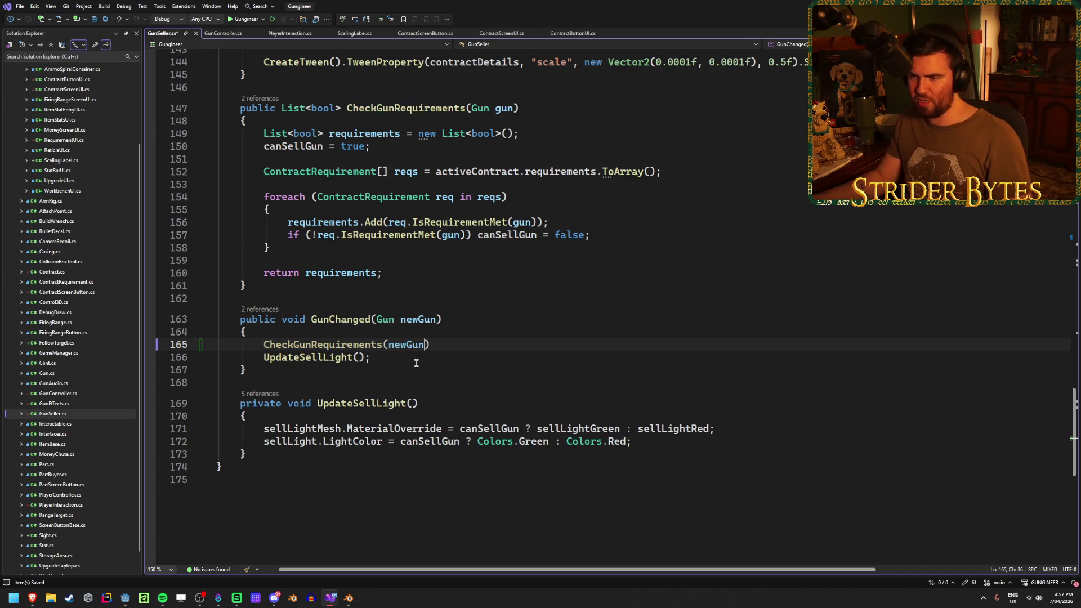
key("BackSpace")
key("ctrl+s")
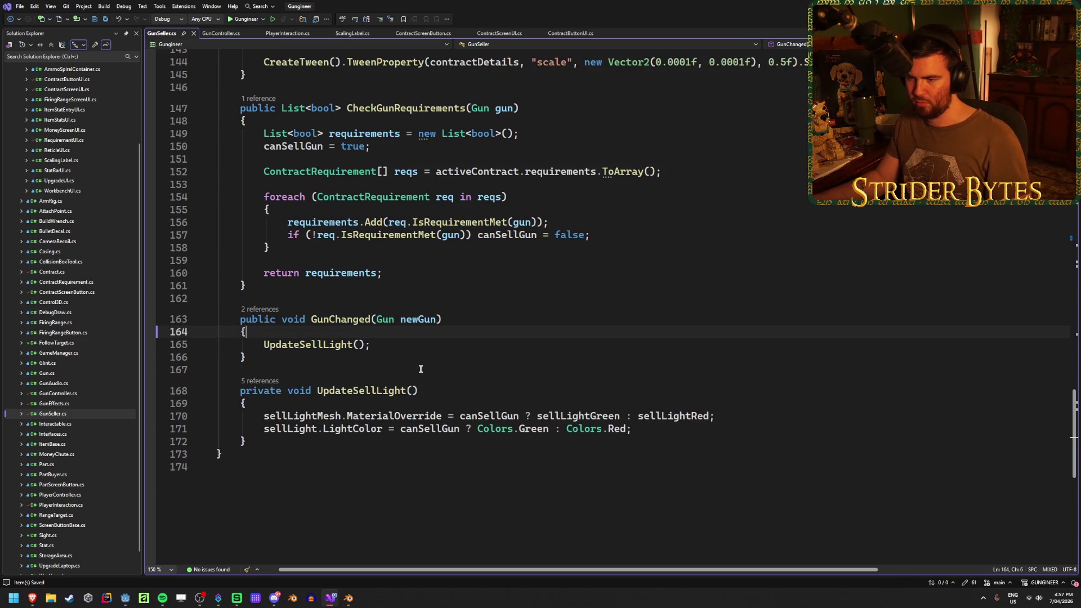
scroll(420, 367, "up", 12)
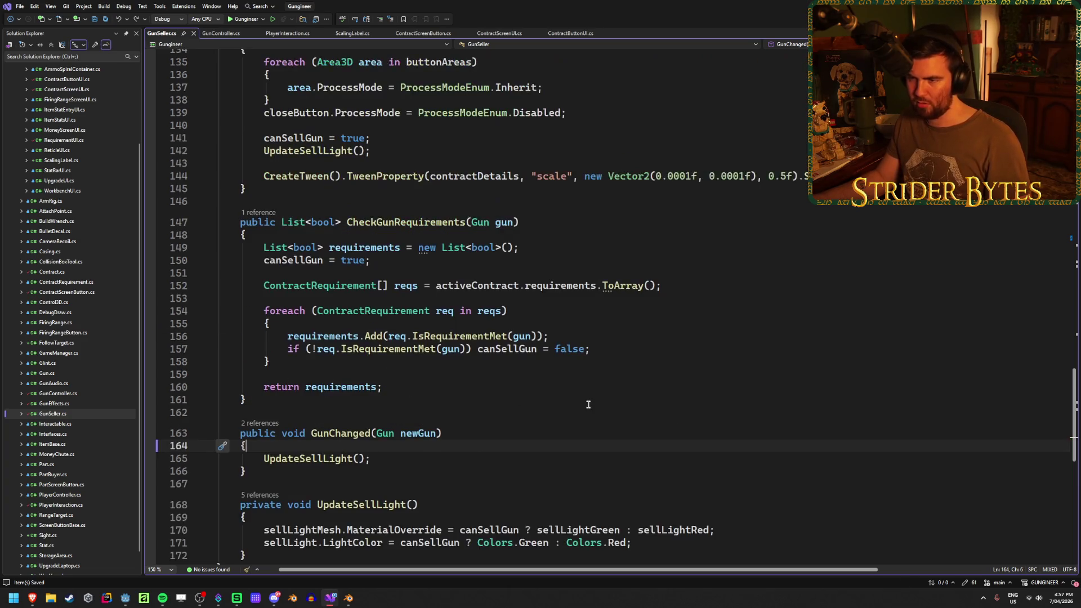
Step: Review how areRequirementsMet is assigned and where the reqs array is built
scroll(589, 401, "up", 2)
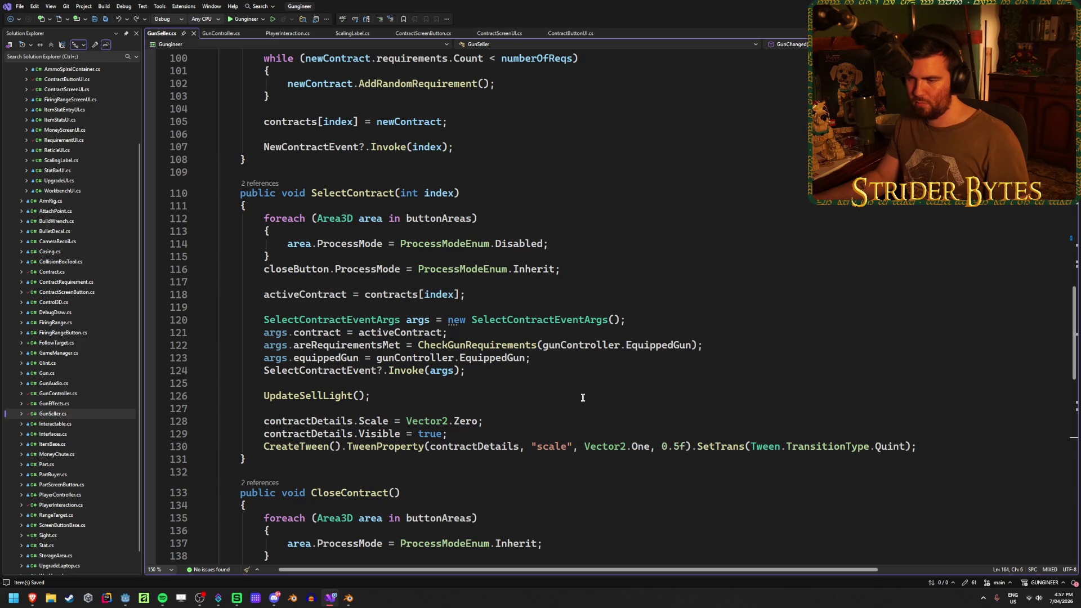
left_click(360, 345)
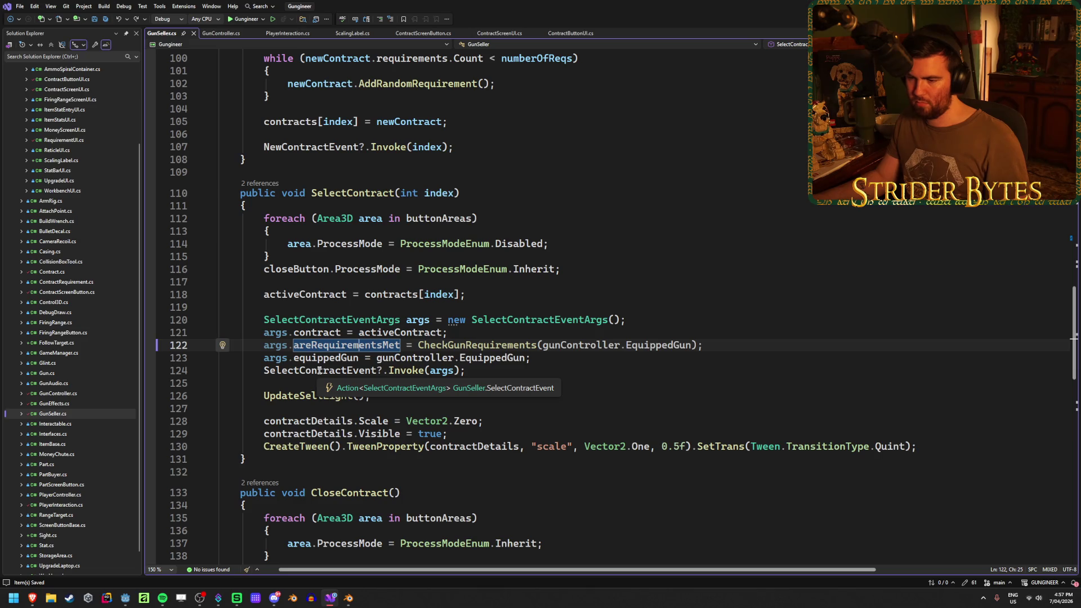
scroll(581, 412, "up", 4)
scroll(582, 411, "down", 4)
left_click(582, 405)
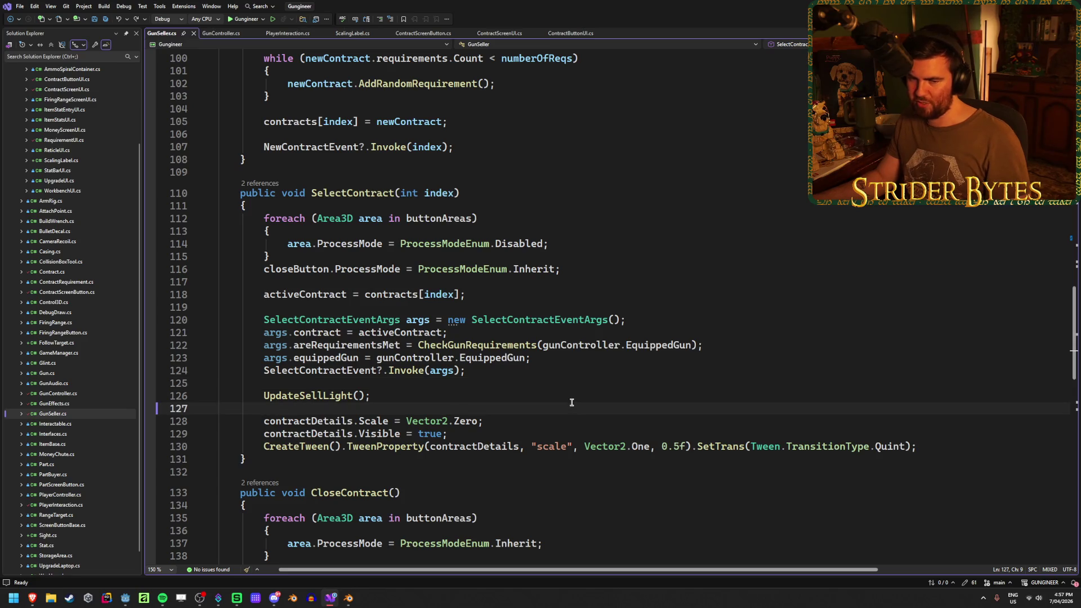
scroll(571, 402, "up", 10)
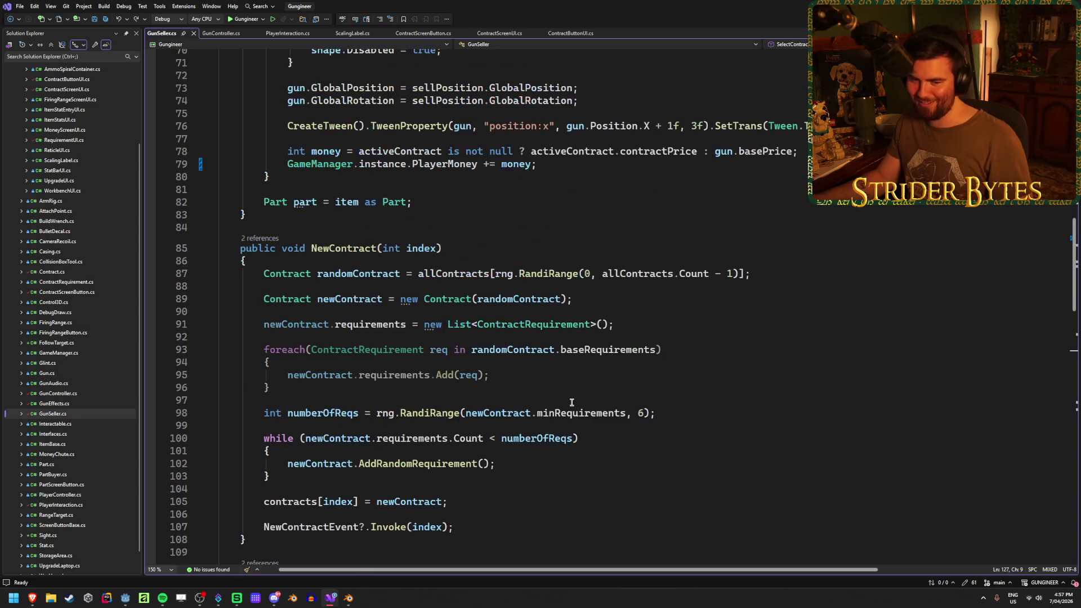
scroll(571, 402, "up", 5)
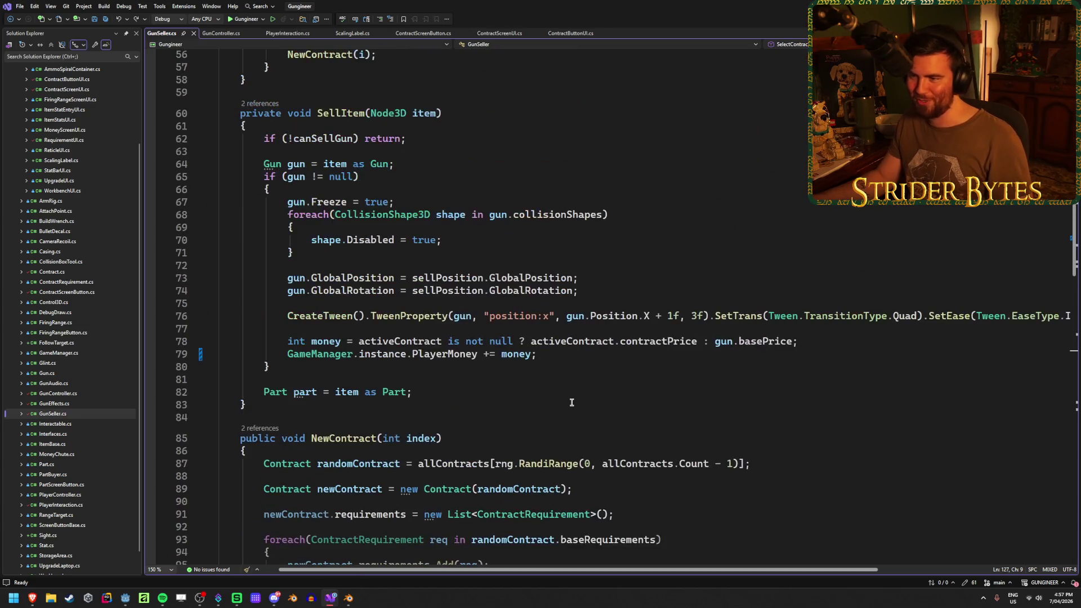
scroll(571, 402, "down", 6)
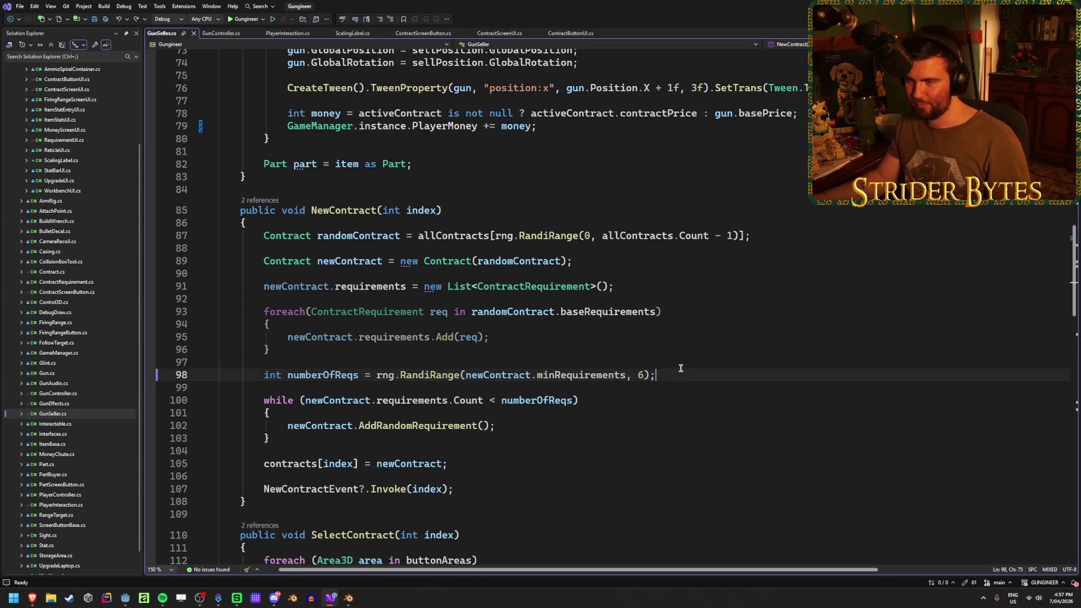
scroll(681, 368, "up", 20)
scroll(673, 394, "down", 8)
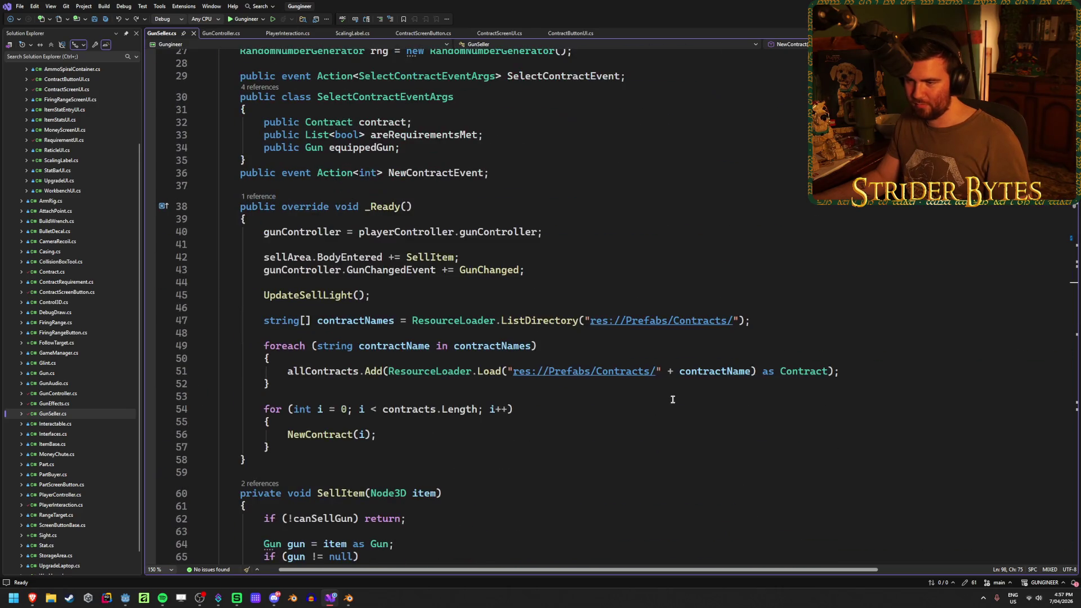
scroll(673, 400, "down", 20)
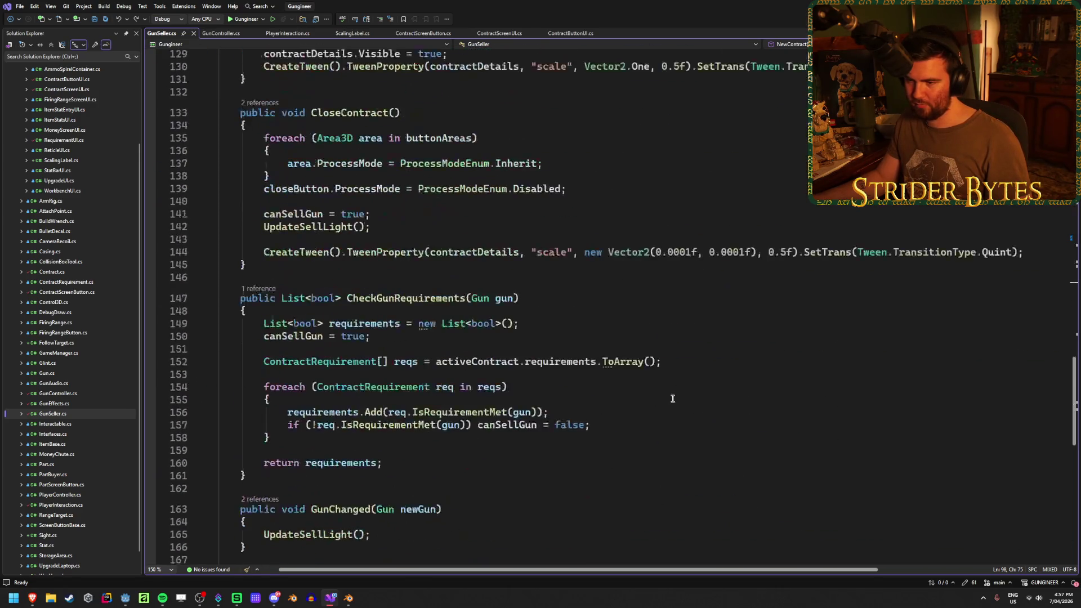
scroll(673, 398, "up", 3)
scroll(673, 398, "down", 2)
left_click(673, 398)
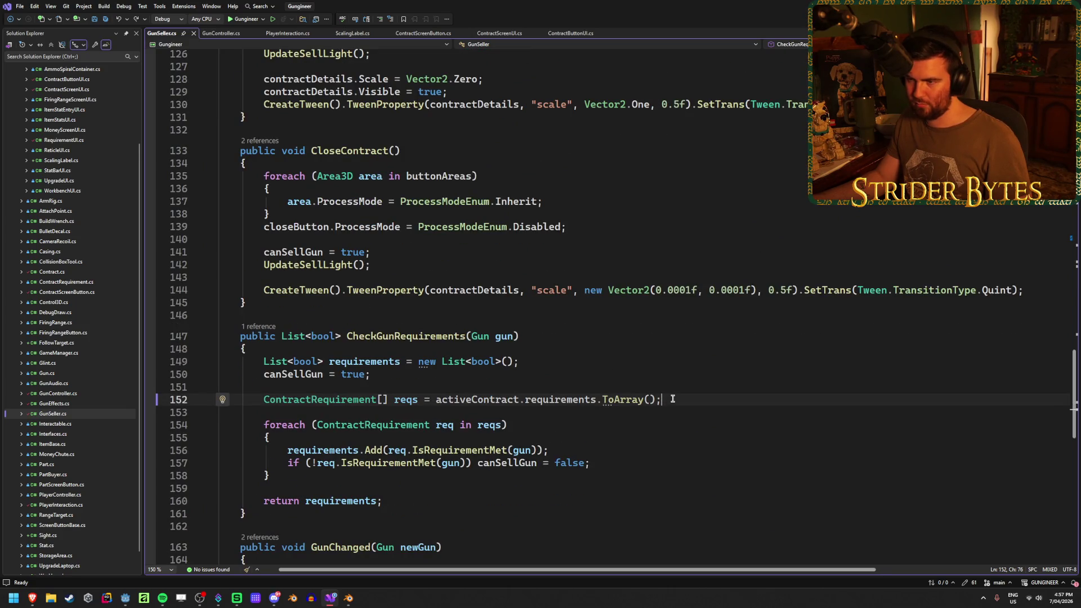
scroll(673, 399, "down", 4)
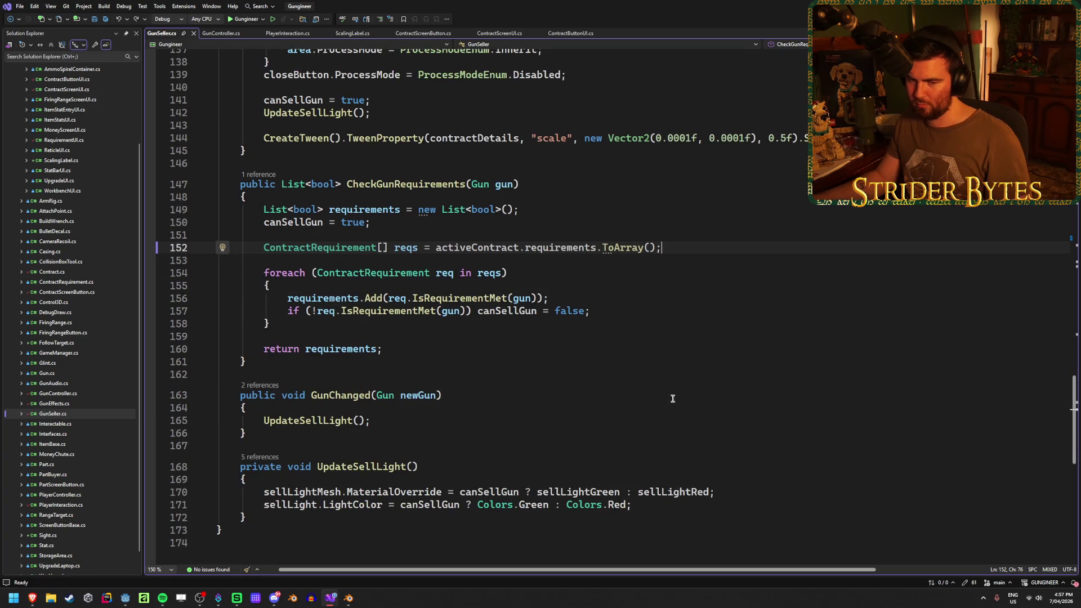
scroll(673, 399, "down", 1)
scroll(673, 399, "up", 1)
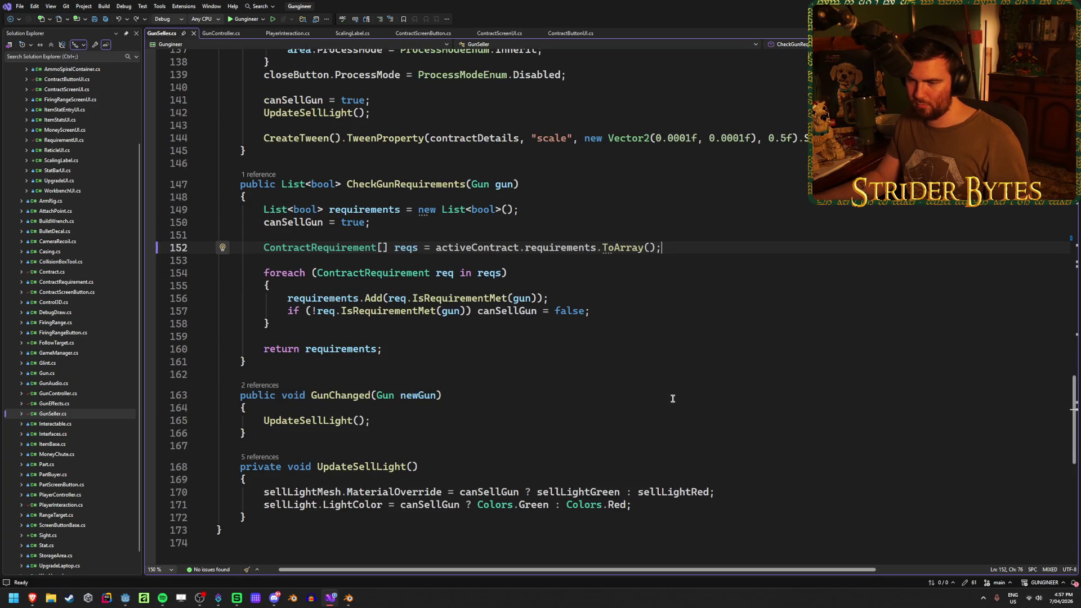
scroll(673, 399, "up", 3)
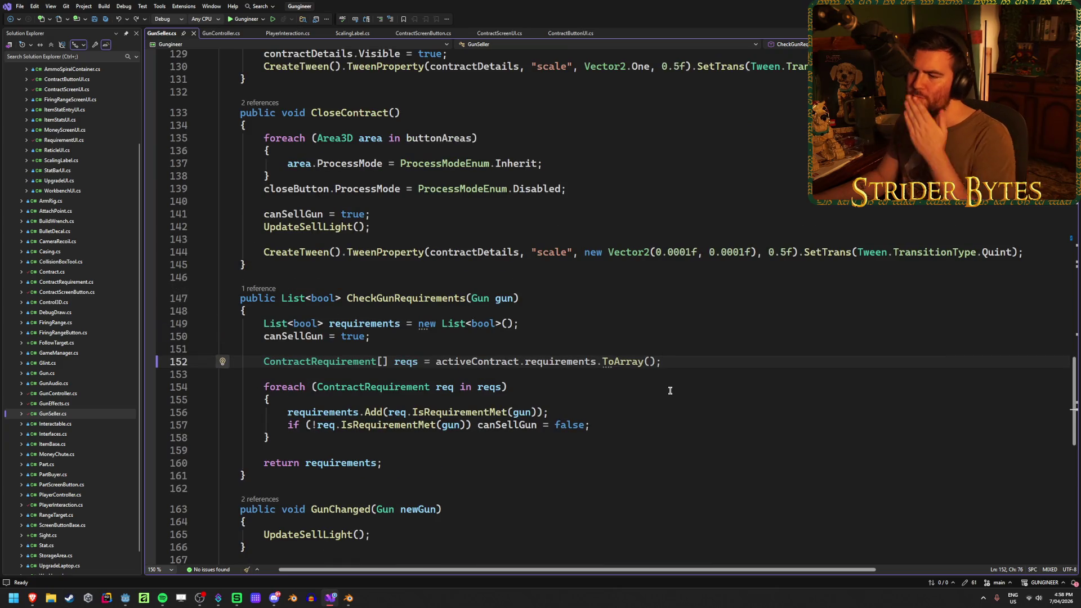
Step: Check CheckGunRequirements' references, the SelectContractEvent type and its Invoke call on line 124
left_click(266, 289)
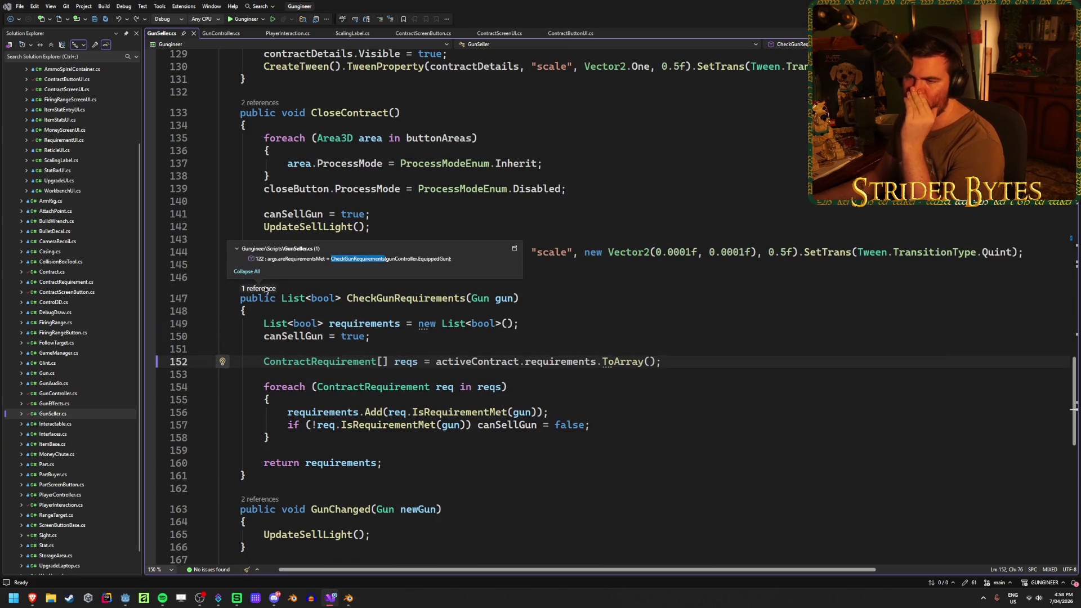
left_click(563, 295)
scroll(557, 316, "up", 9)
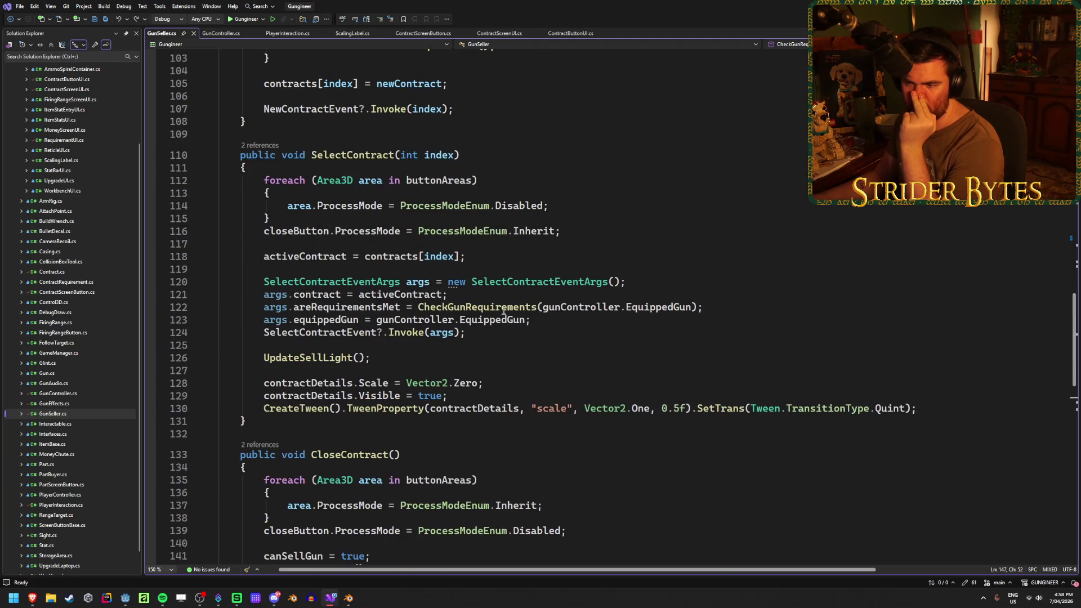
left_click(329, 335)
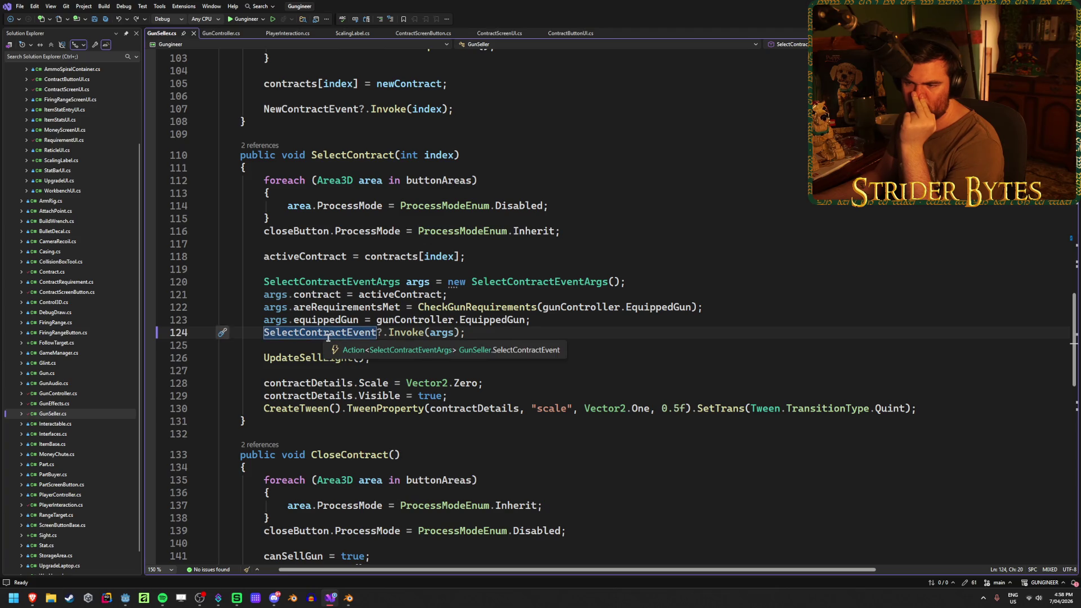
left_click(405, 332)
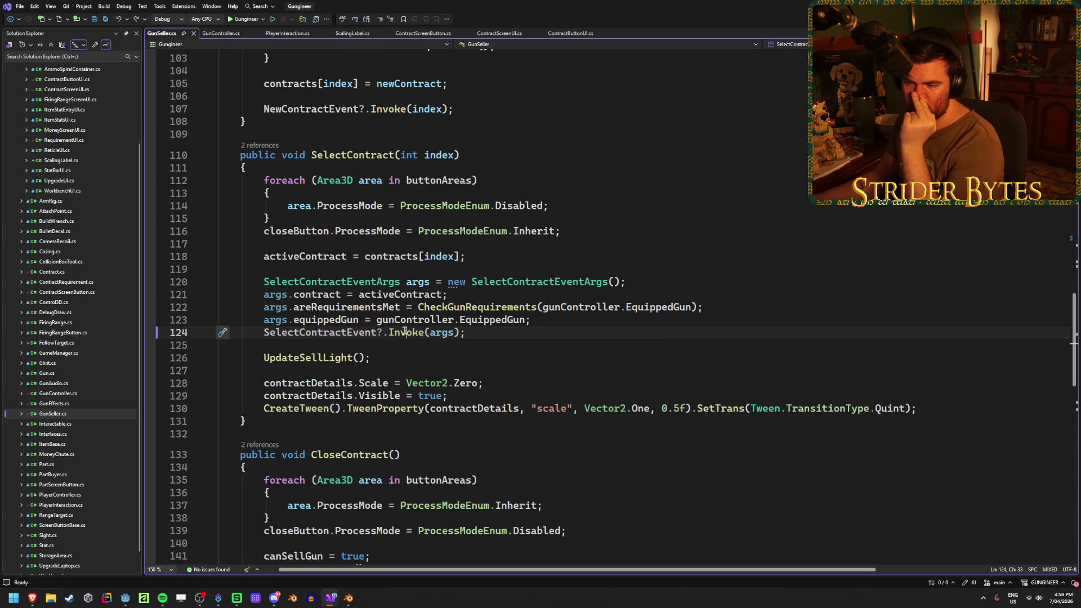
key("End")
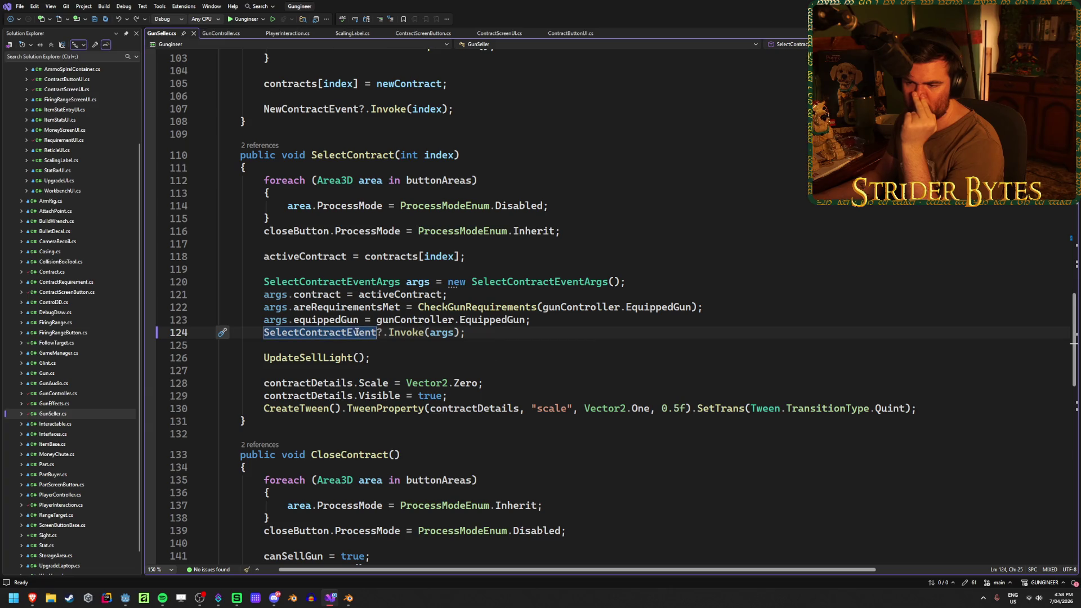
left_click(396, 332)
left_click(473, 332)
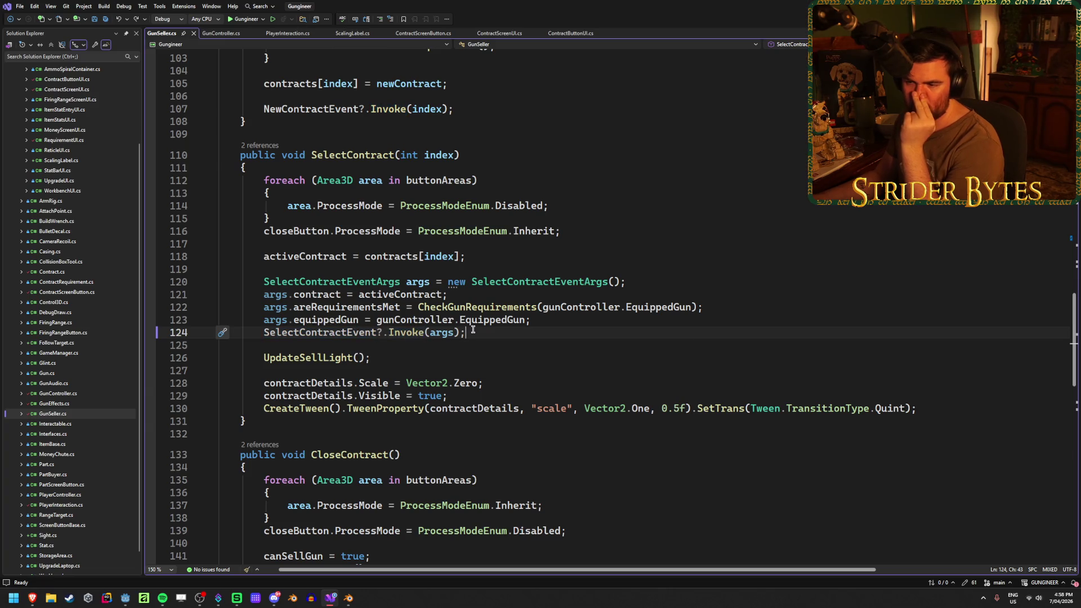
Step: Close GunController.cs and PlayerInteraction.cs, leaving ContractScreenUI.cs showing
middle_click(225, 35)
middle_click(226, 35)
middle_click(226, 35)
middle_click(226, 35)
left_click(226, 35)
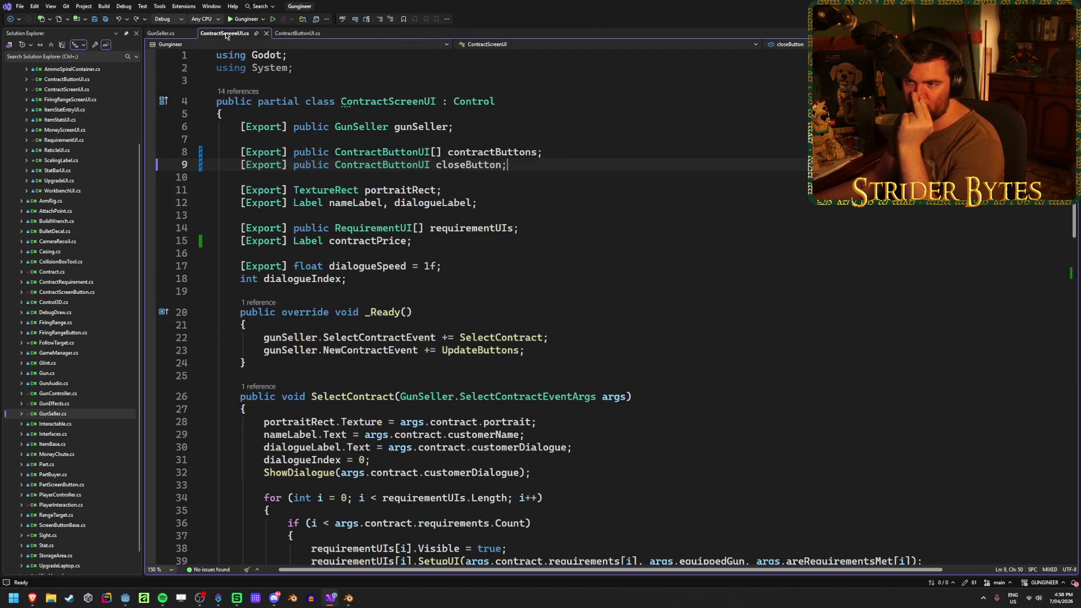
left_click(497, 261)
scroll(544, 262, "down", 2)
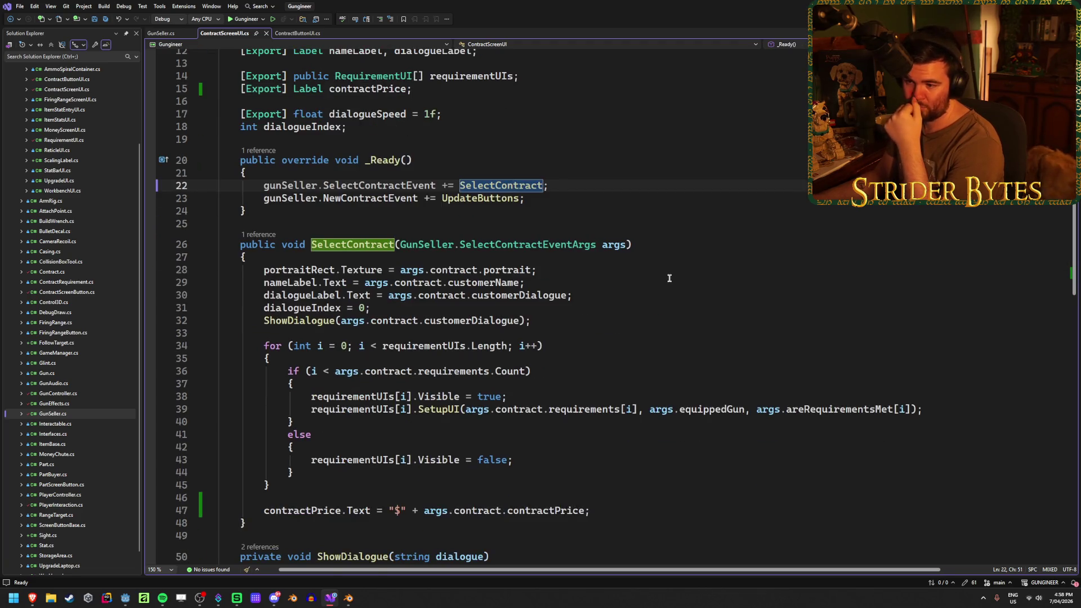
scroll(488, 307, "down", 3)
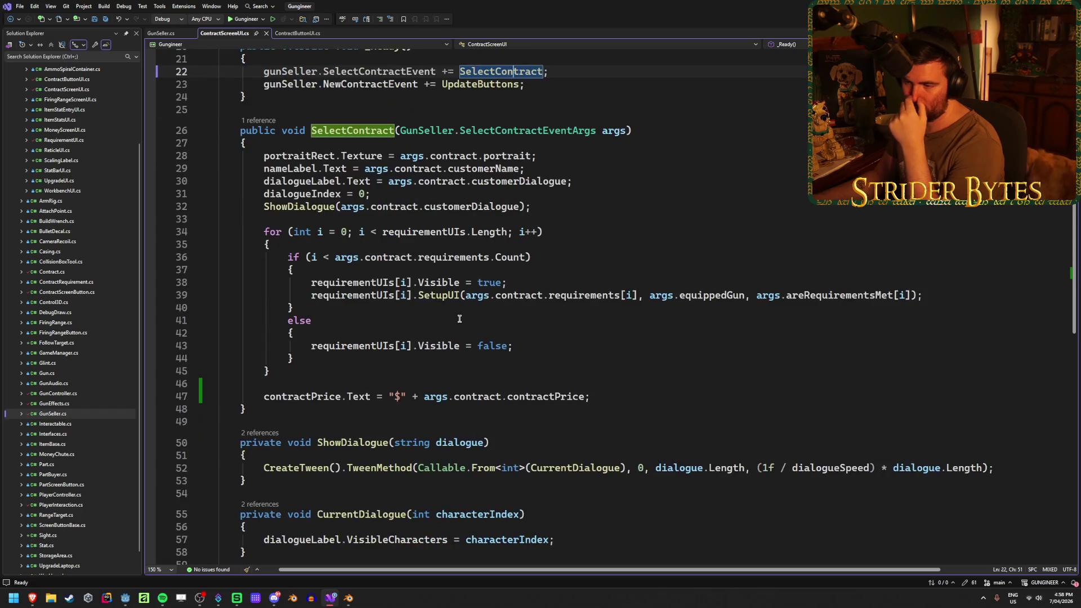
scroll(507, 365, "up", 4)
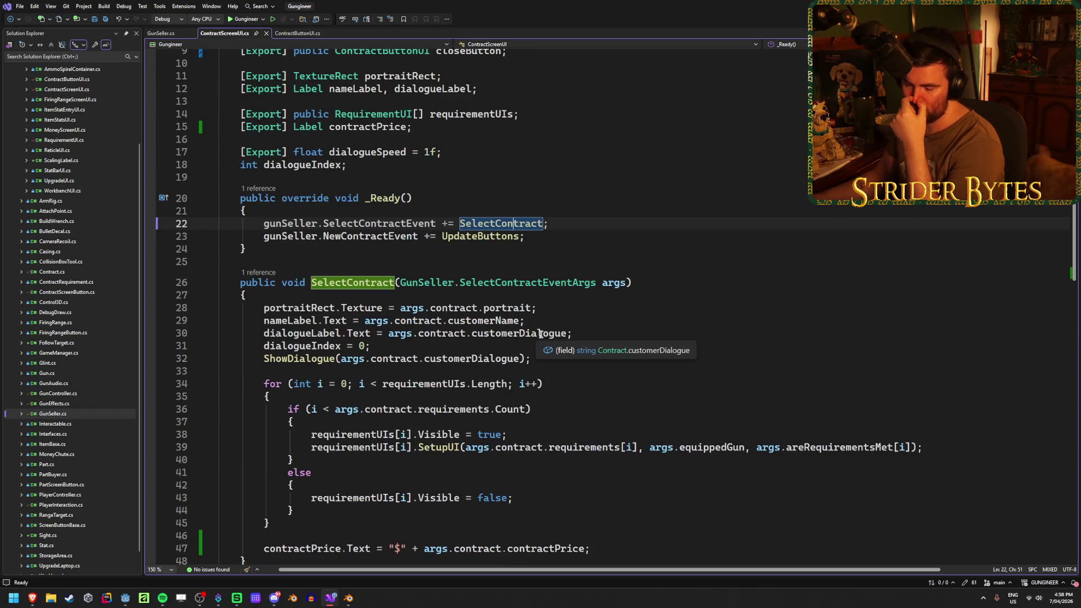
left_click(557, 224)
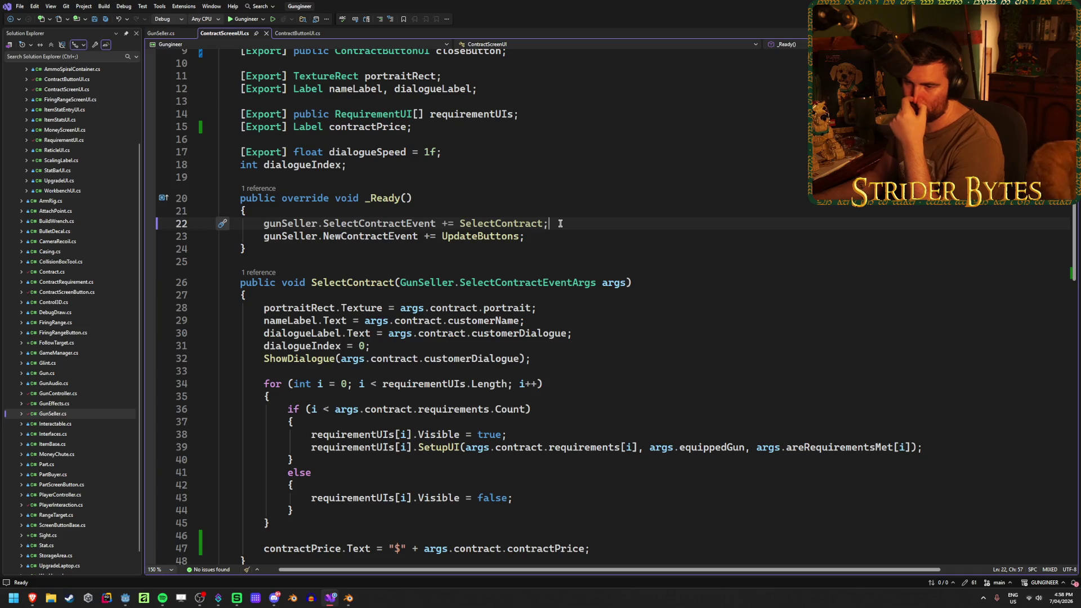
scroll(539, 250, "down", 2)
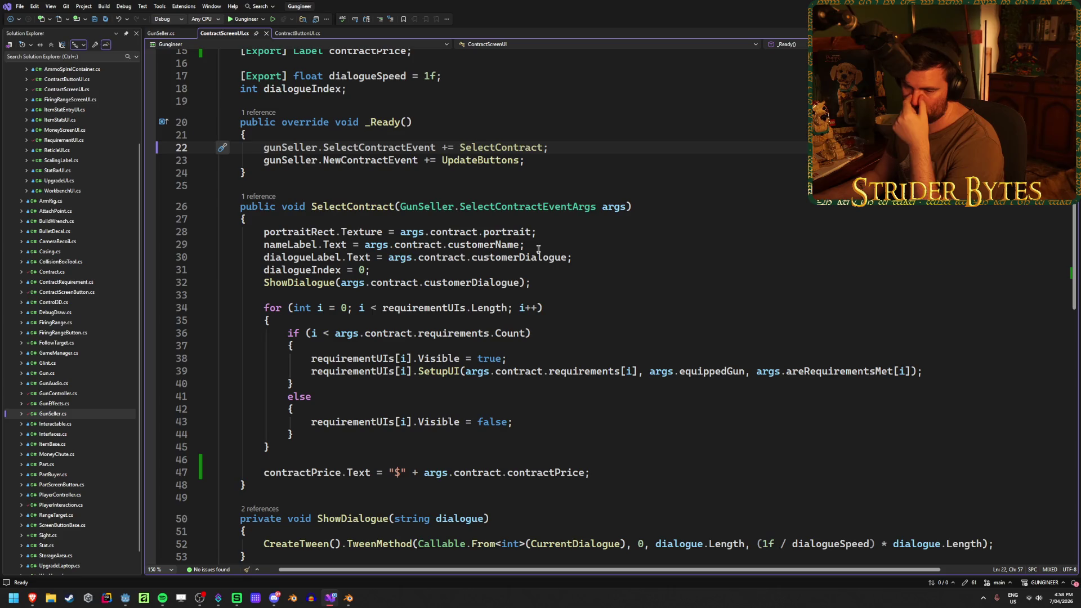
scroll(538, 249, "down", 7)
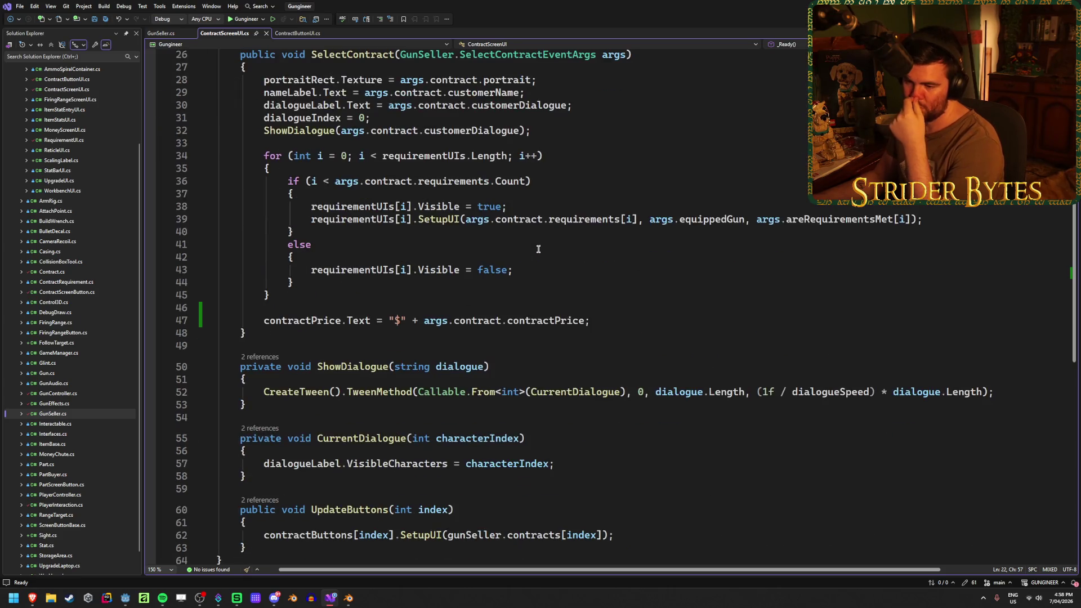
scroll(539, 249, "up", 8)
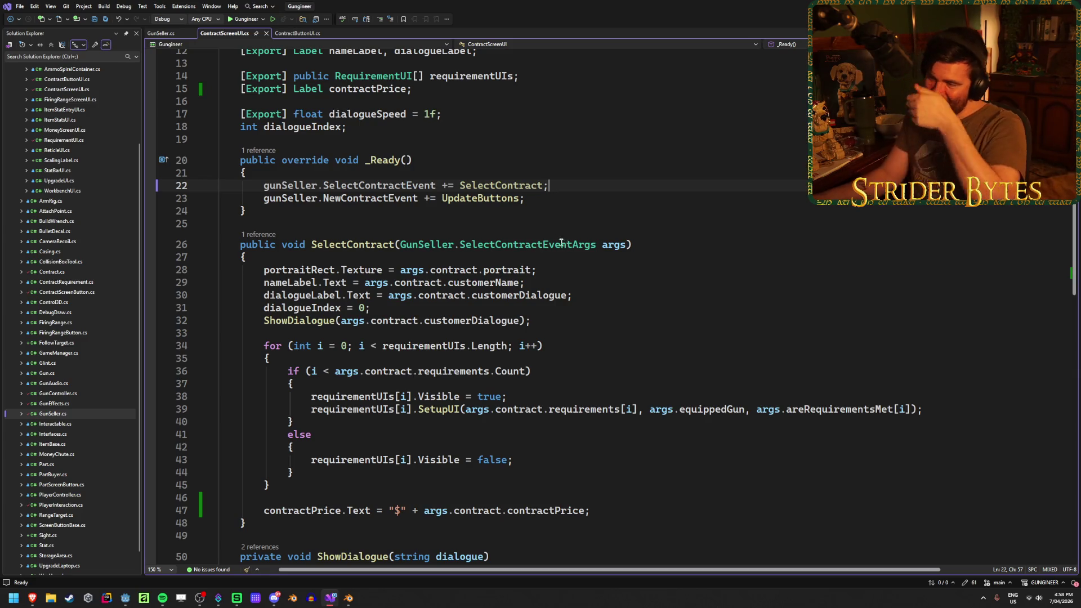
mouse_move(538, 188)
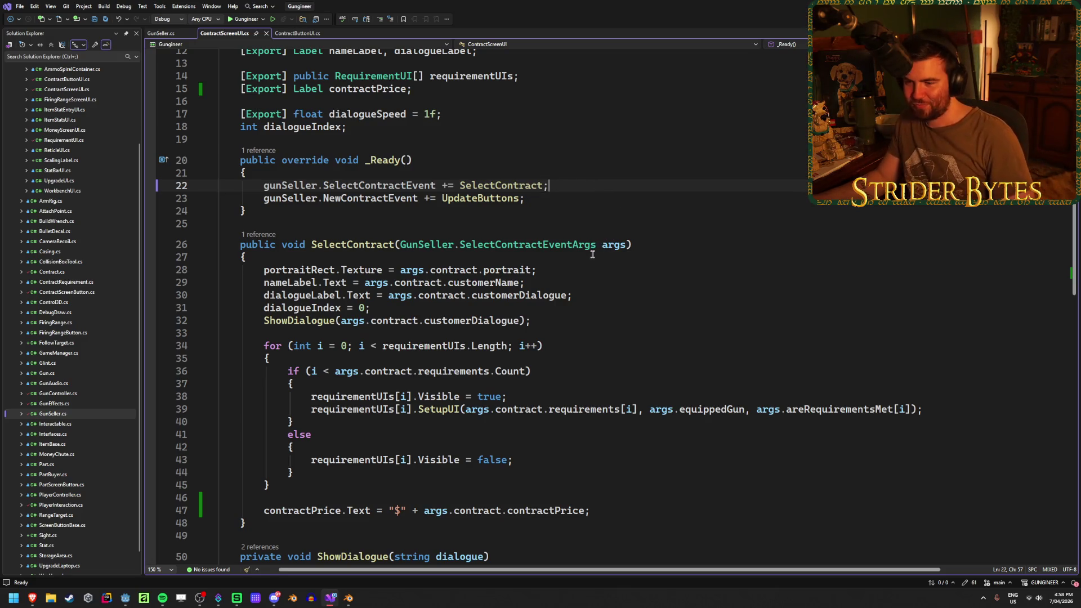
scroll(593, 254, "down", 2)
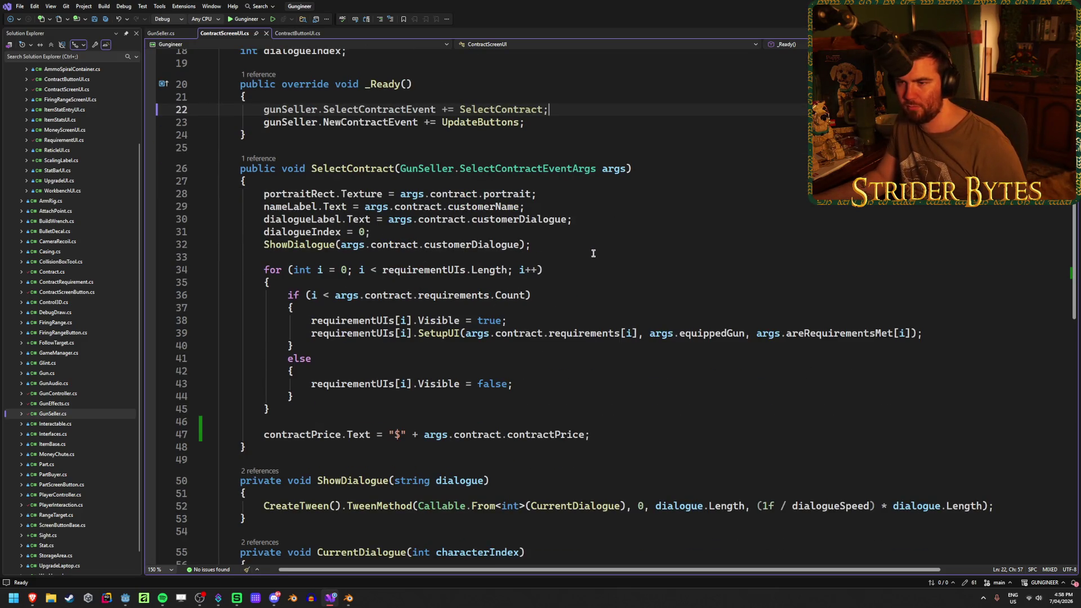
left_click(596, 246)
left_click(569, 266)
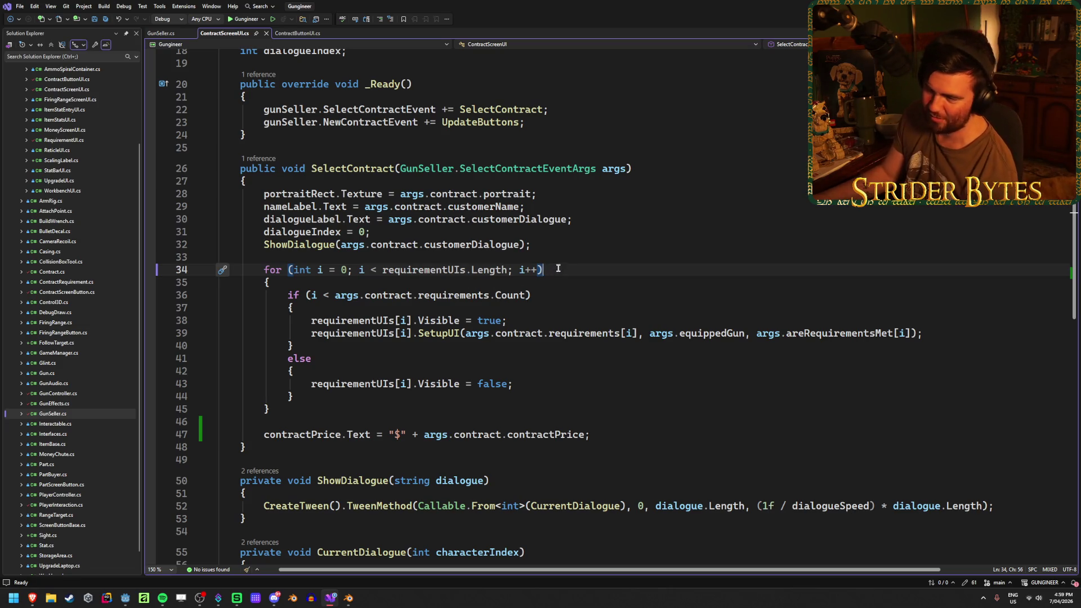
mouse_move(270, 410)
left_mouse_down()
mouse_move(237, 283)
mouse_move(223, 270)
left_mouse_up()
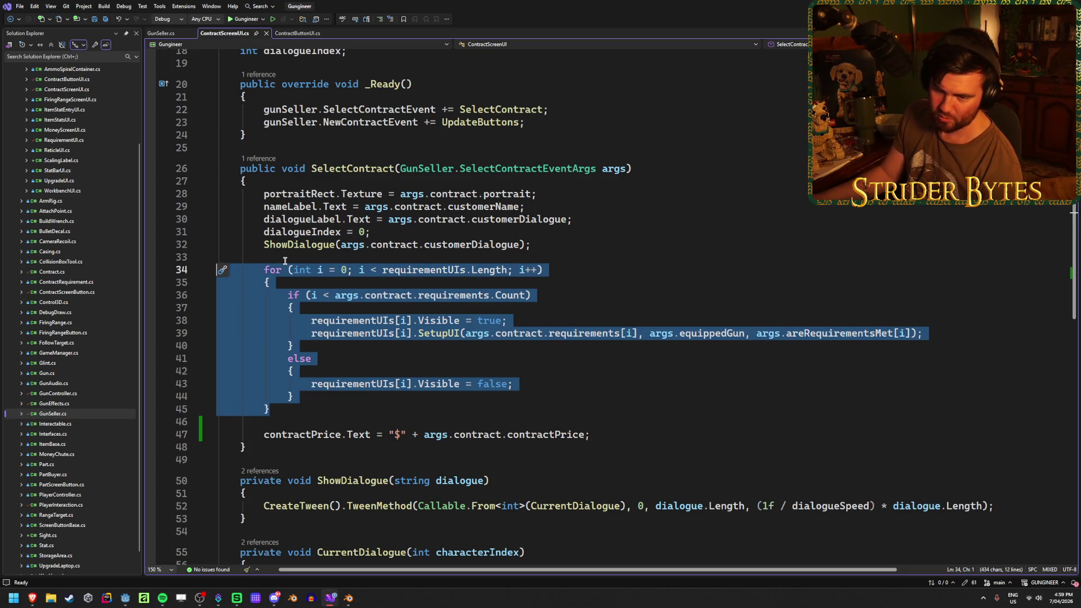
Step: Select the requirement loop on lines 34–45, then add blank lines below SelectContract for a new method
left_click(567, 272)
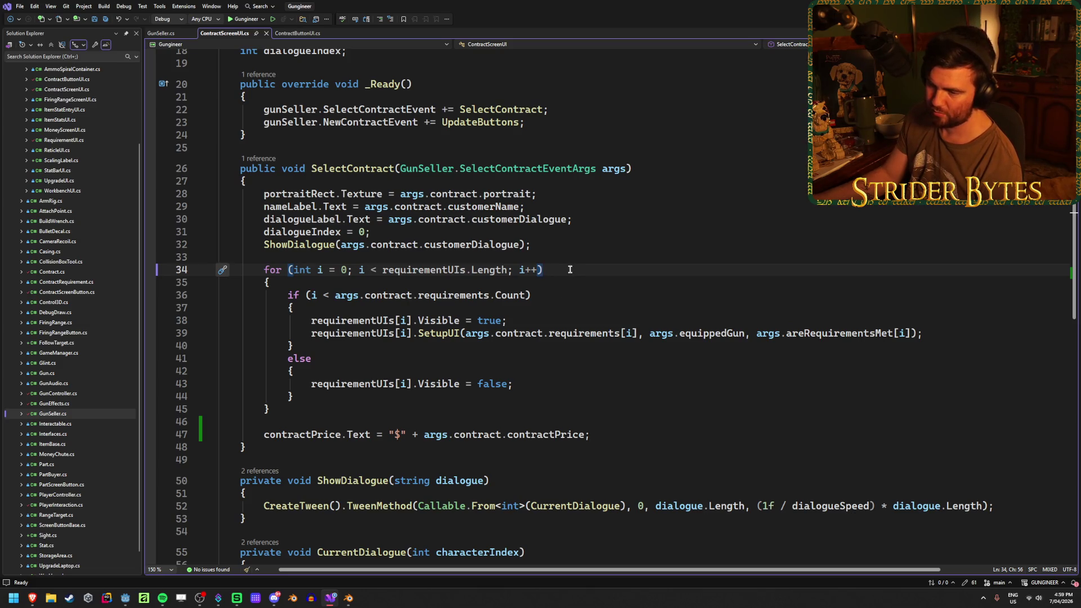
left_click_drag(270, 411, 217, 269)
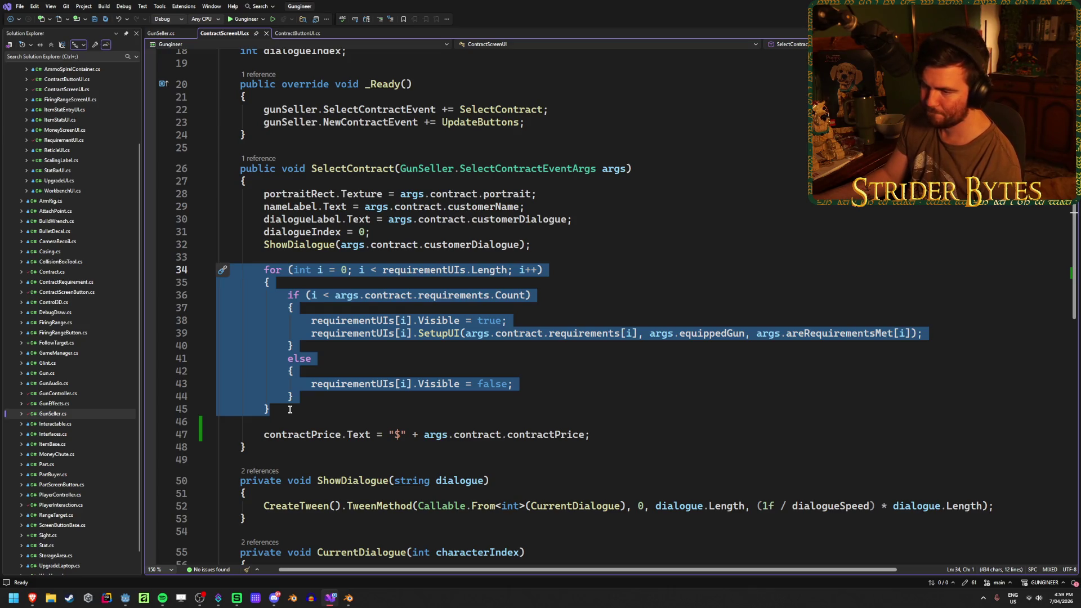
left_click(289, 410)
left_click_drag(293, 409, 150, 270)
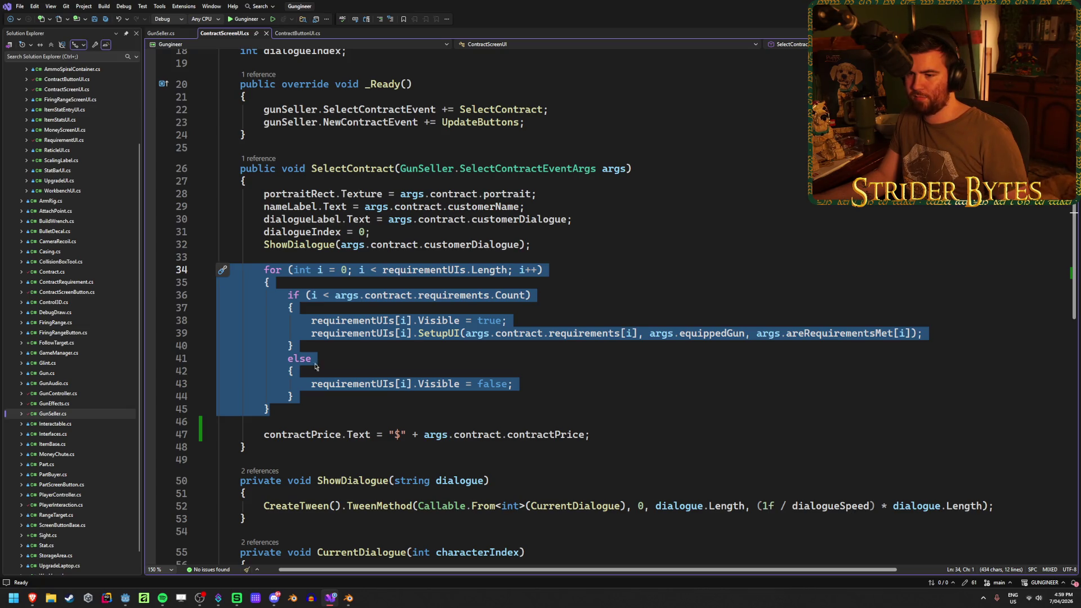
left_click(284, 409)
left_click(246, 447)
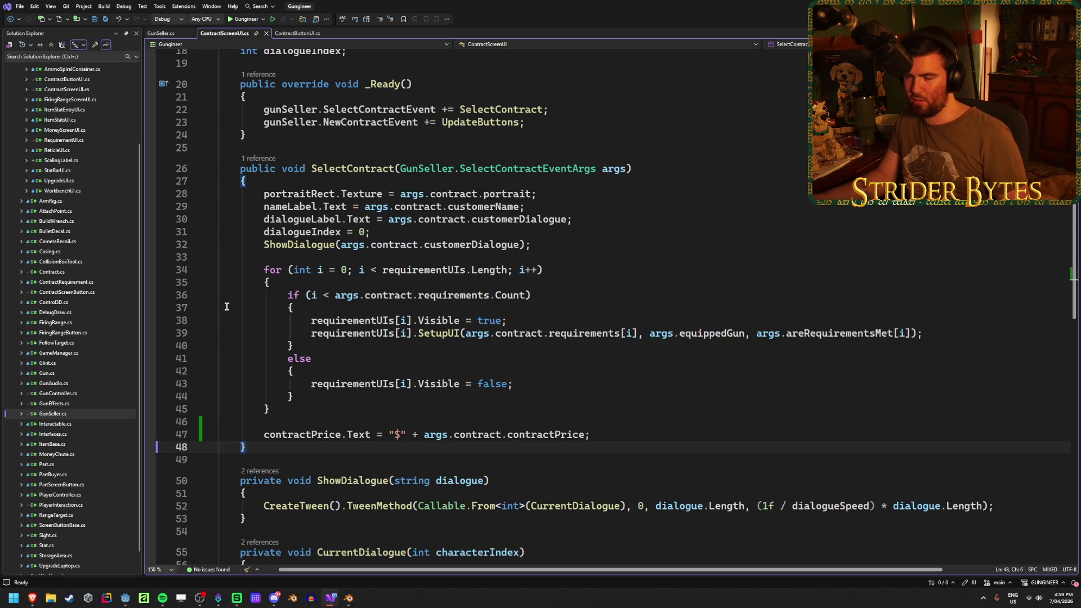
scroll(317, 433, "down", 3)
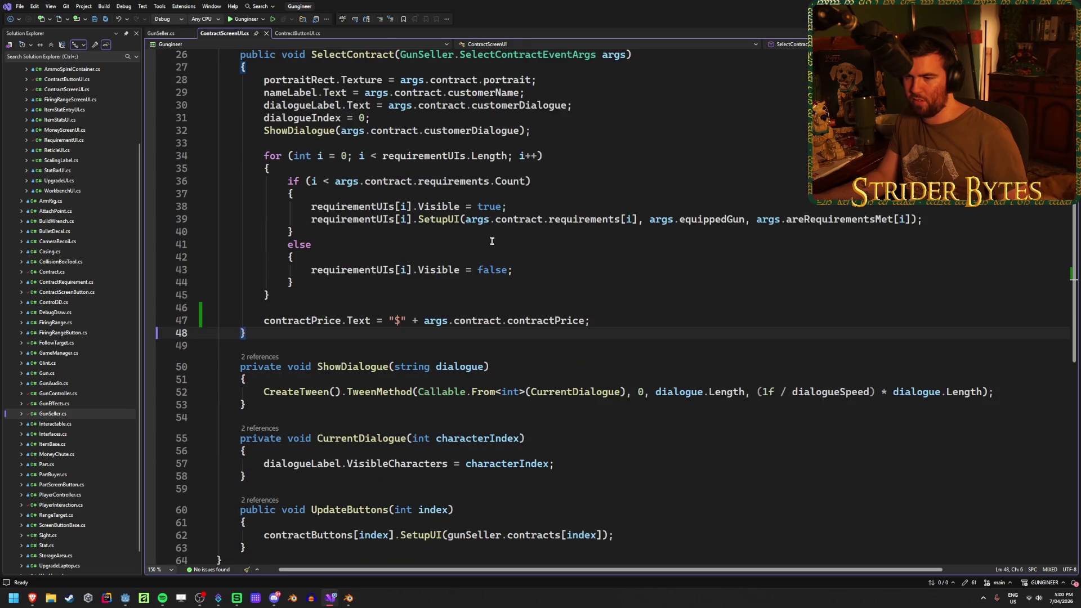
key("Return")
key("Return")
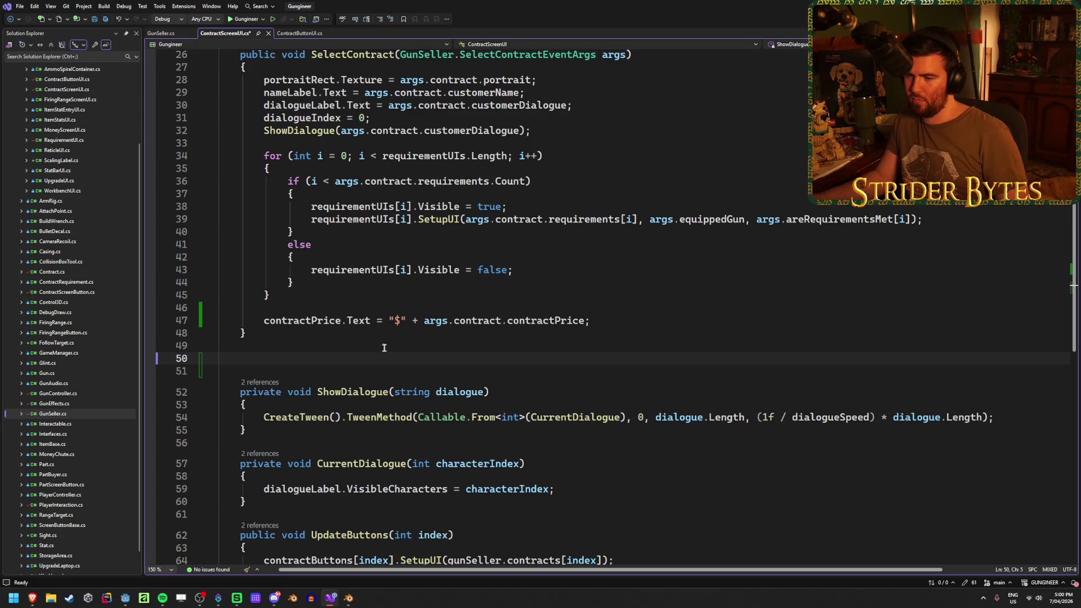
scroll(480, 296, "up", 1)
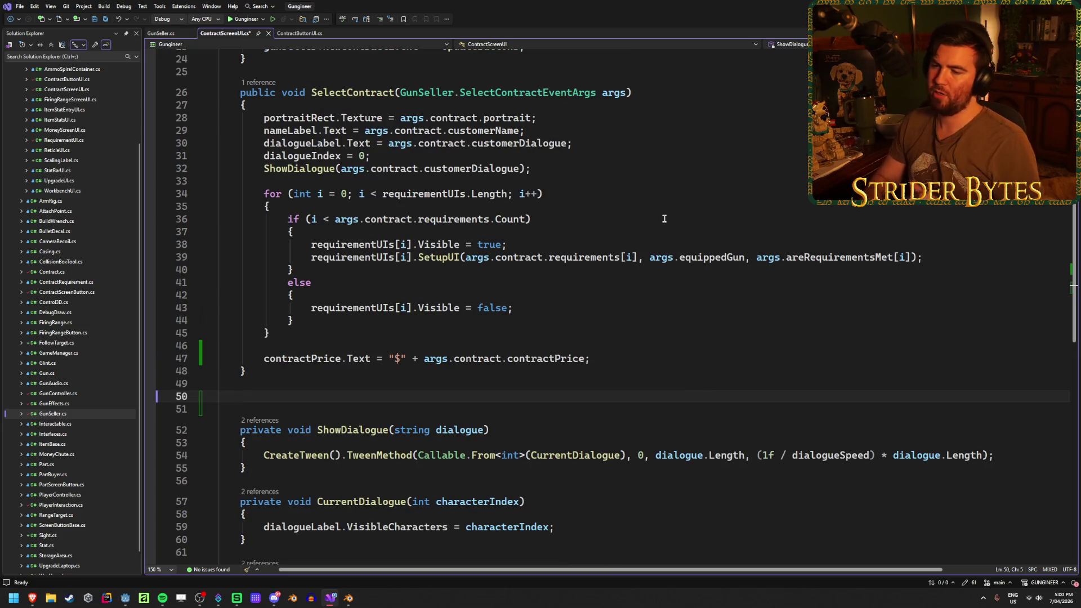
Step: Declare public void UpdateRequirements(GunSeller.SelectContractEventArgs args) with an empty body and save
type("pu")
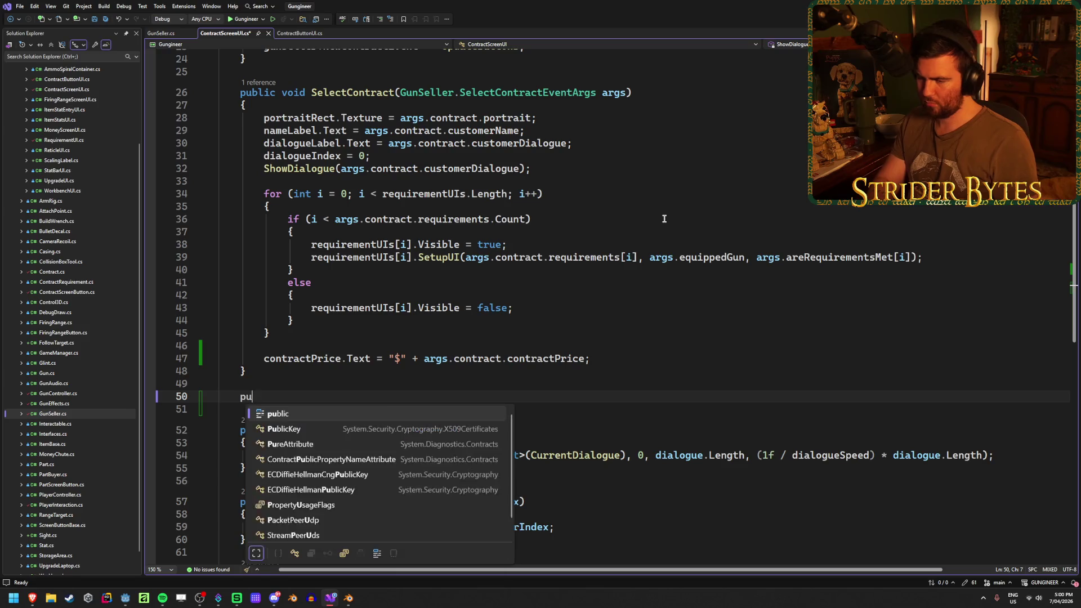
type("blic void Up")
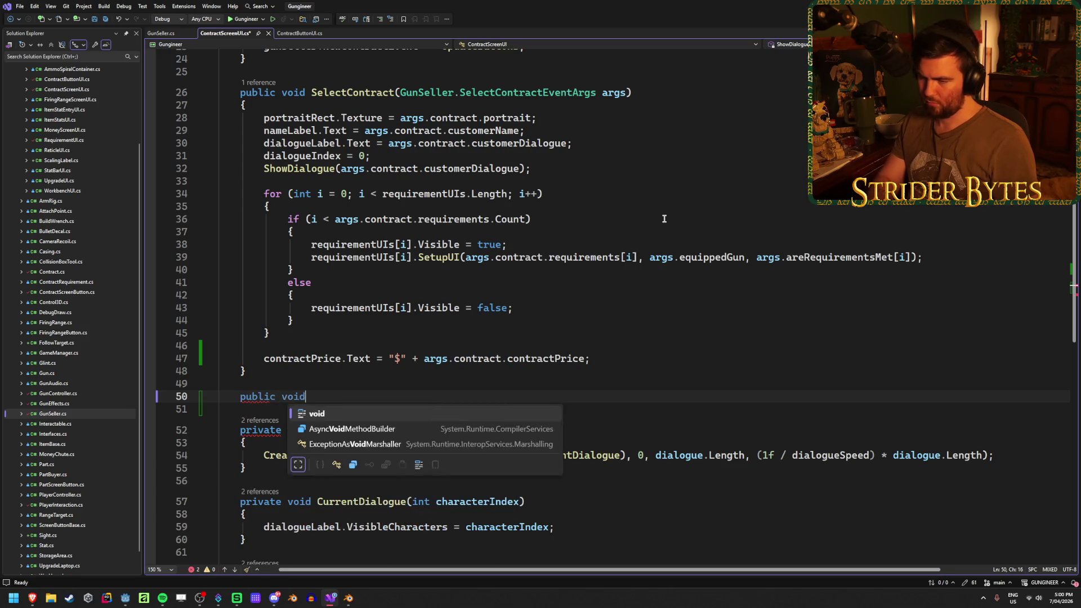
key("BackSpace")
key("BackSpace")
key("BackSpace")
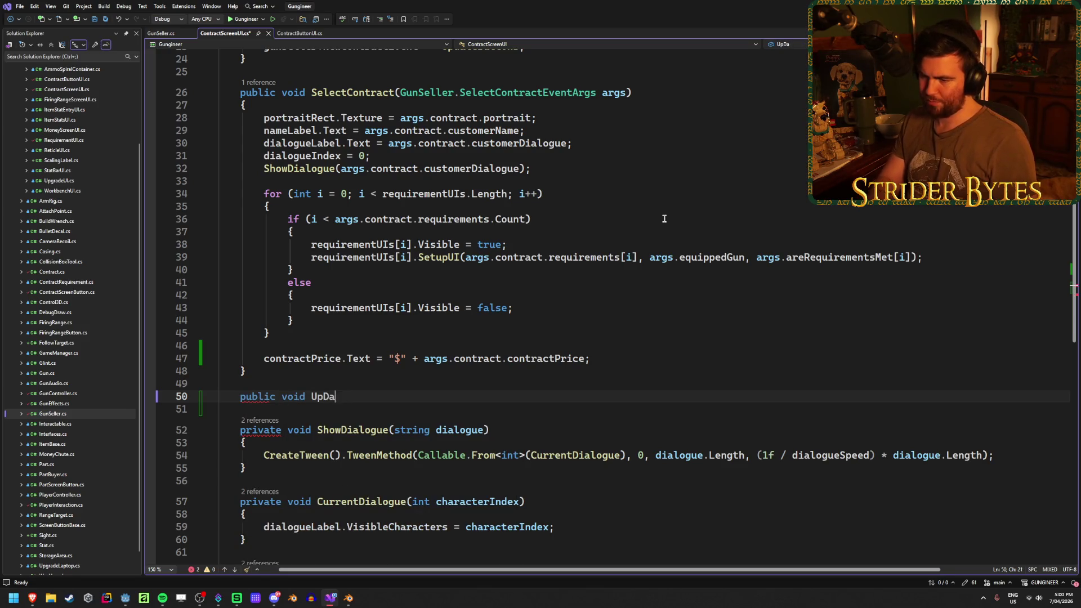
type("date")
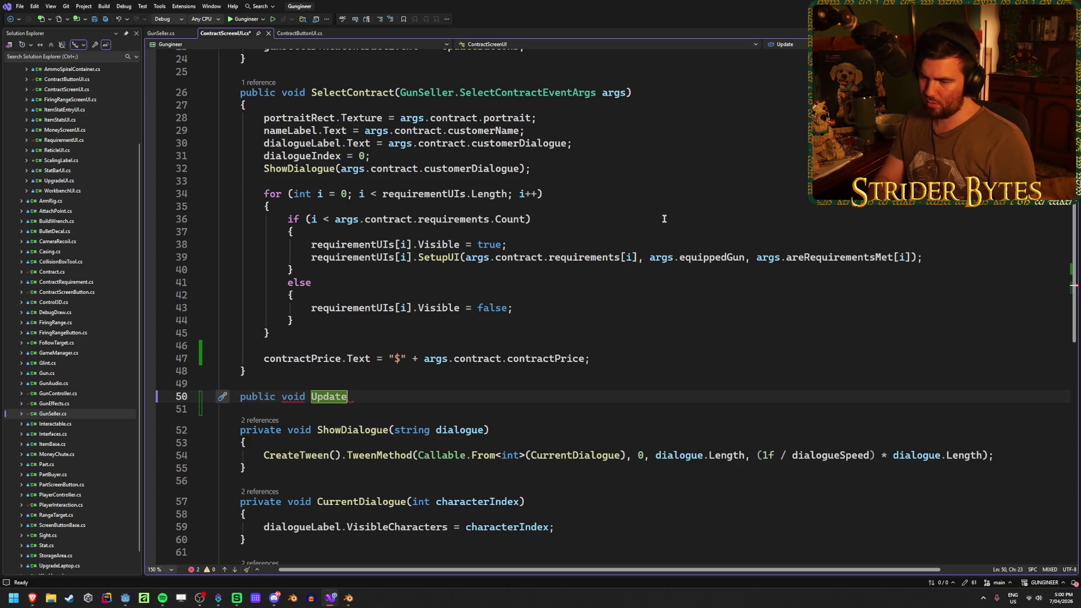
type("Requirements(")
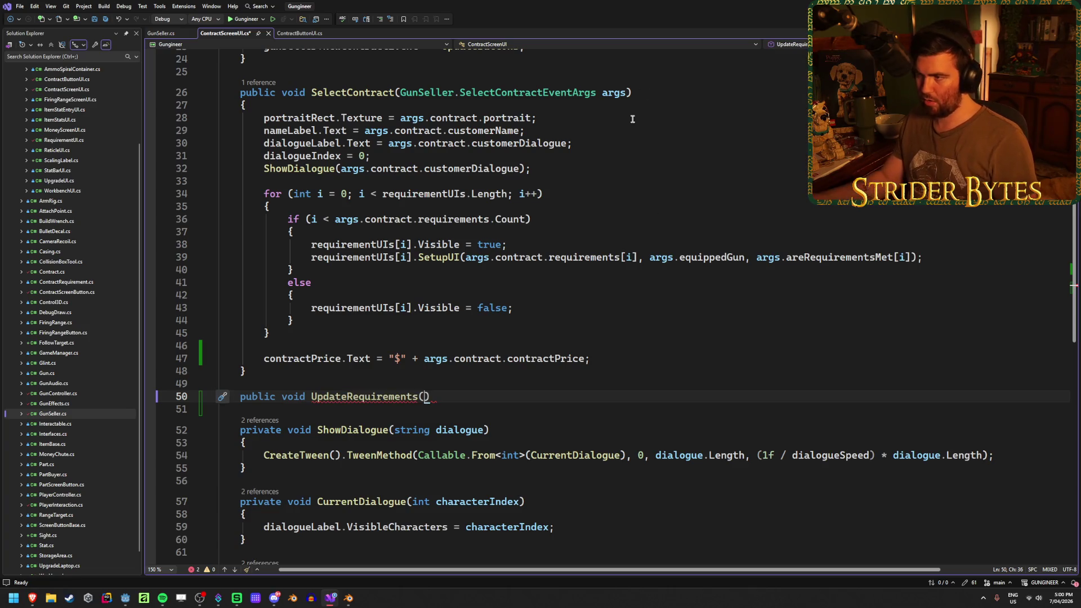
left_click_drag(627, 92, 395, 93)
key("ctrl+c")
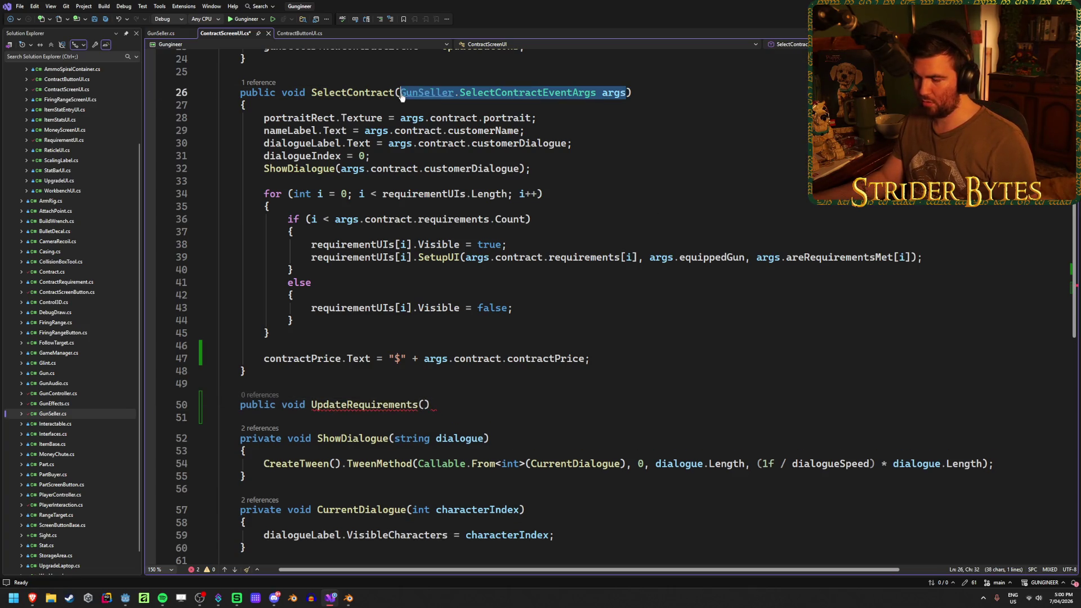
left_click(423, 405)
key("ctrl+v")
key("End")
type("{")
key("Return")
key("ctrl+s")
Step: Move the requirement loop from SelectContract into UpdateRequirements, remove leftover blank lines, and save
left_click_drag(322, 338, 217, 194)
key("ctrl+x")
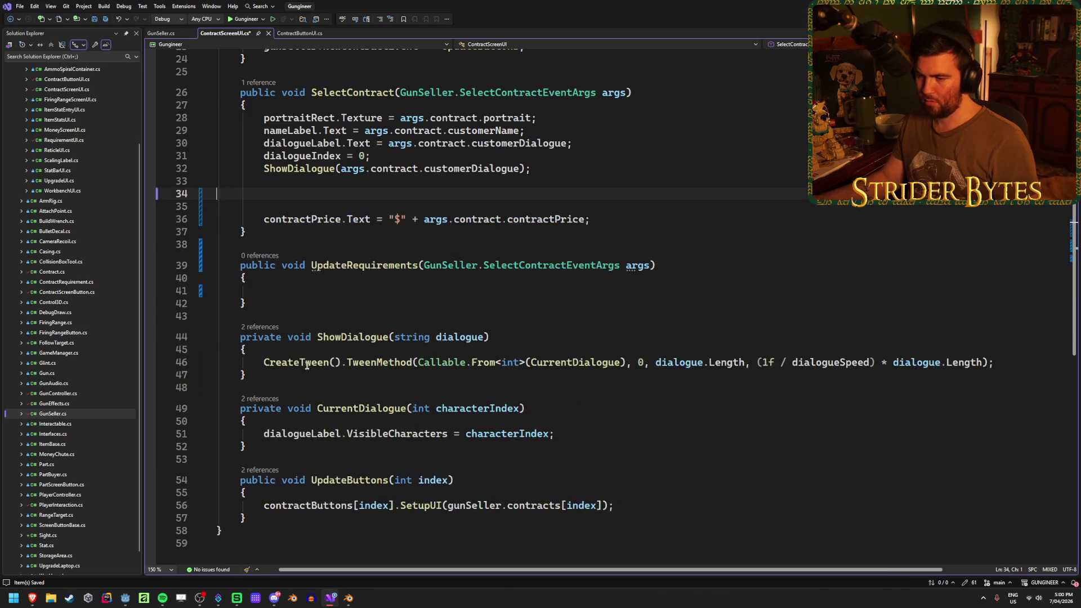
left_click(301, 292)
key("ctrl+v")
left_click(300, 202)
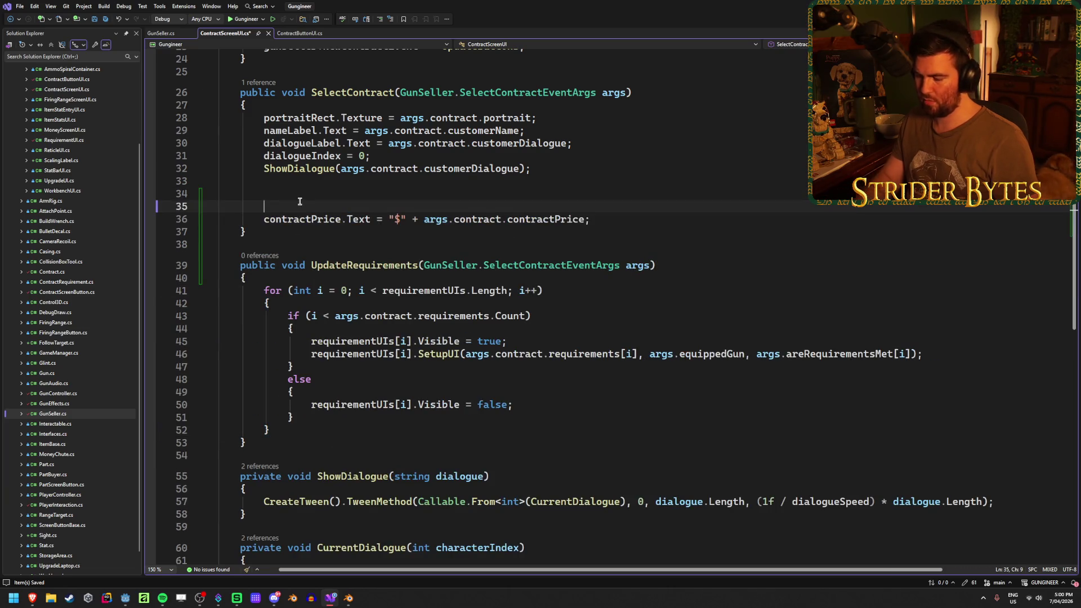
key("BackSpace")
key("Delete")
key("ctrl+s")
Step: Call UpdateRequirements(args); on a new line after the ShowDialogue call
left_click(585, 393)
left_click(568, 169)
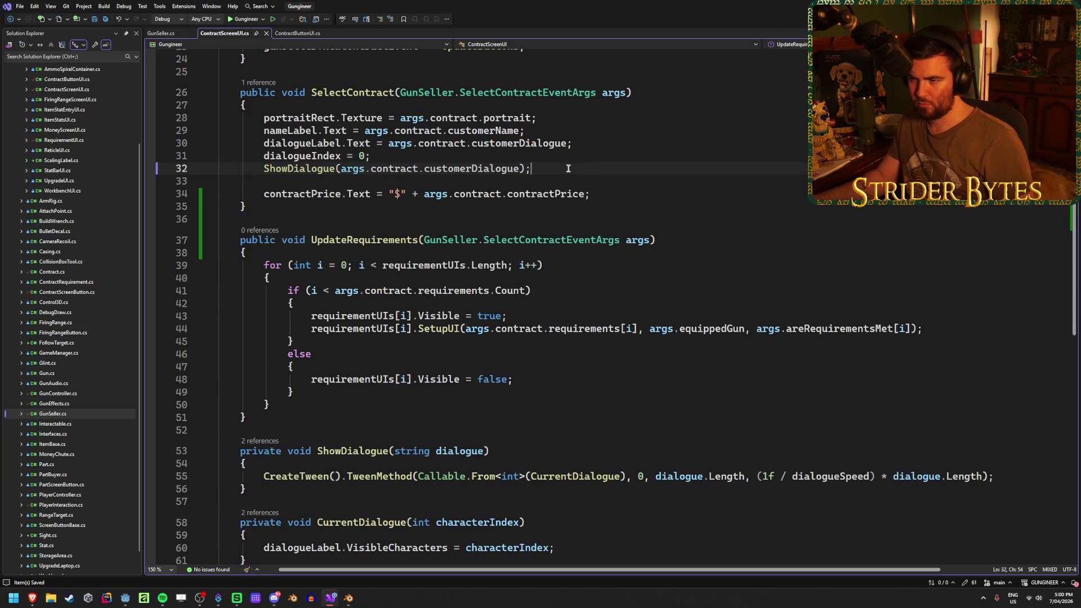
key("Return")
type("Update")
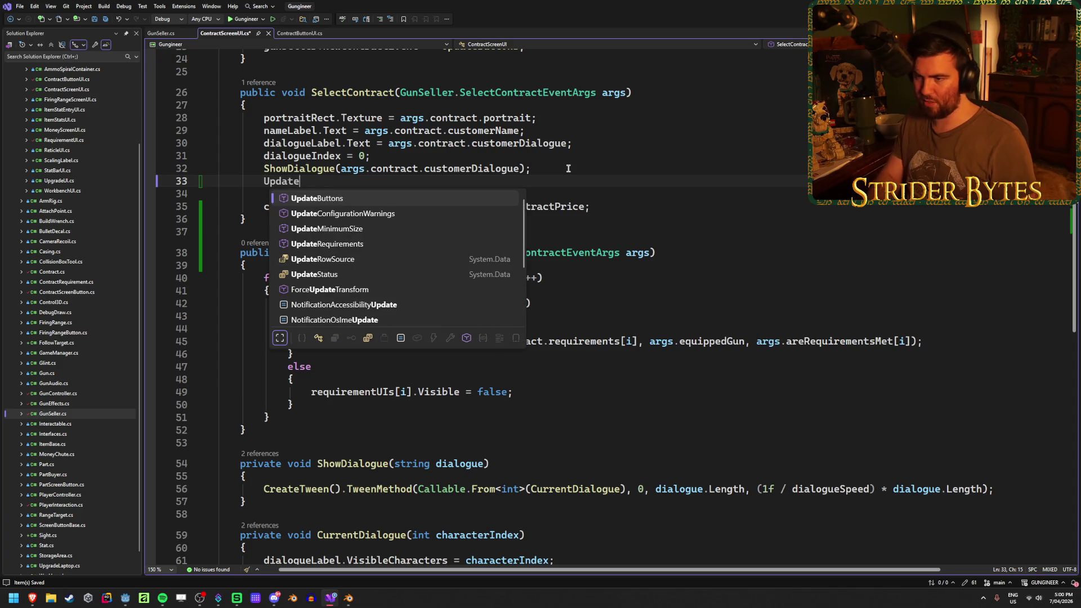
type("Re")
key("Tab")
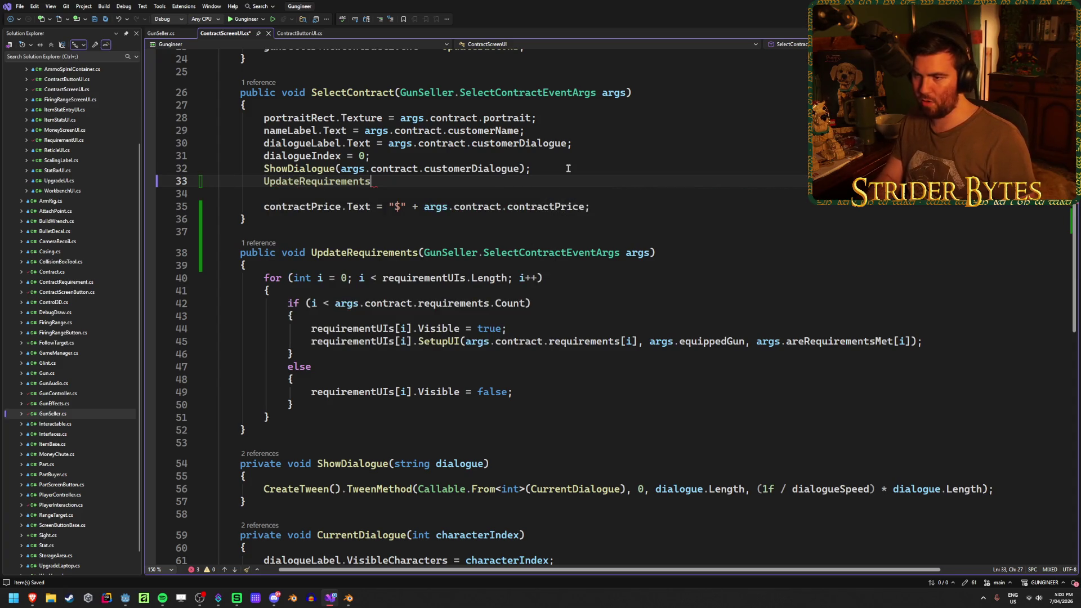
type("(args);")
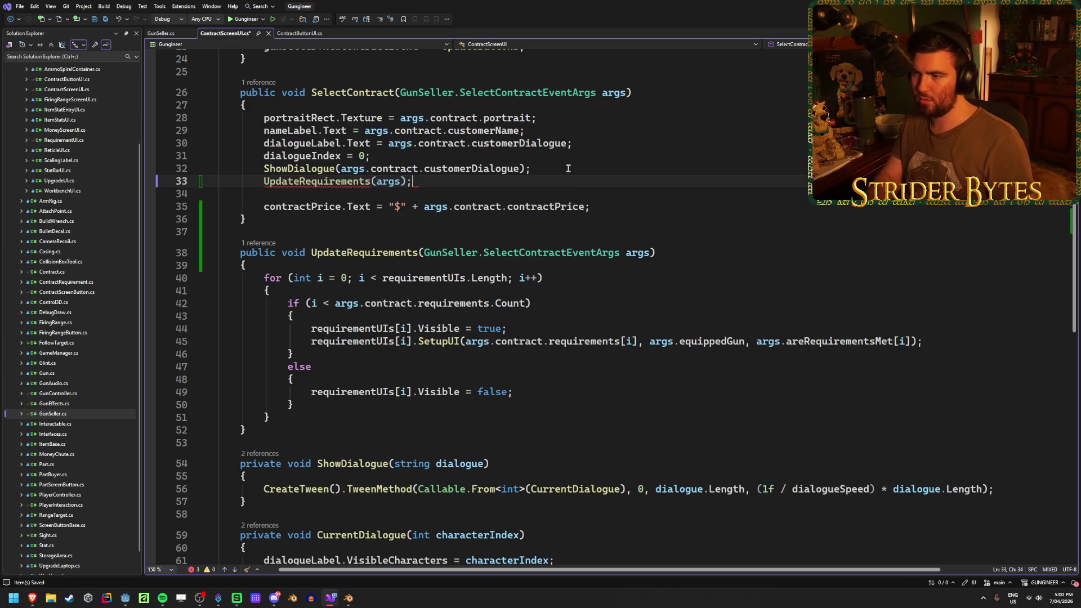
left_click(671, 257)
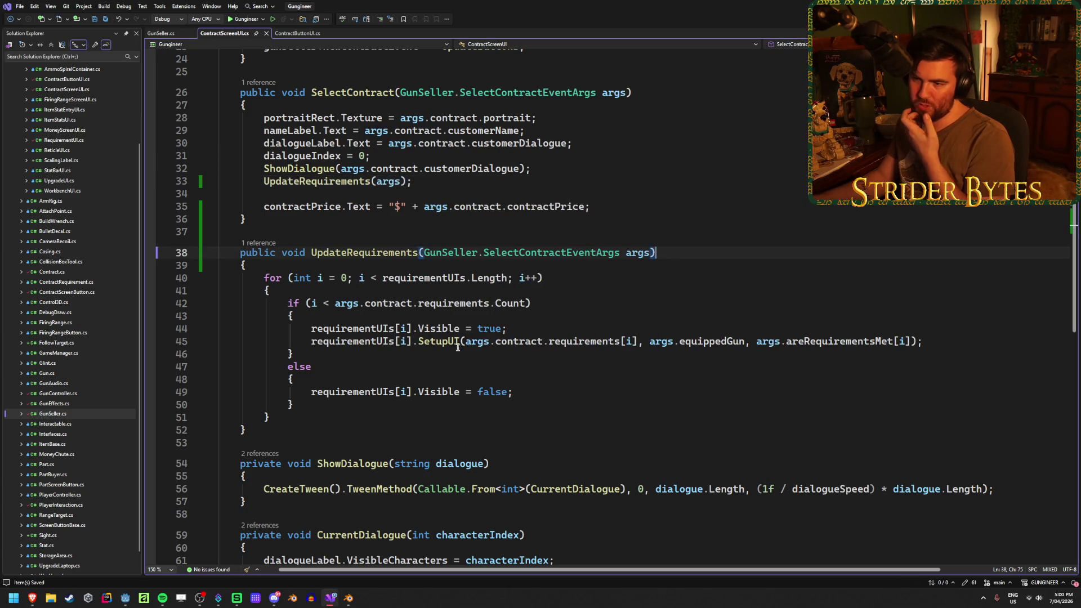
scroll(451, 364, "up", 8)
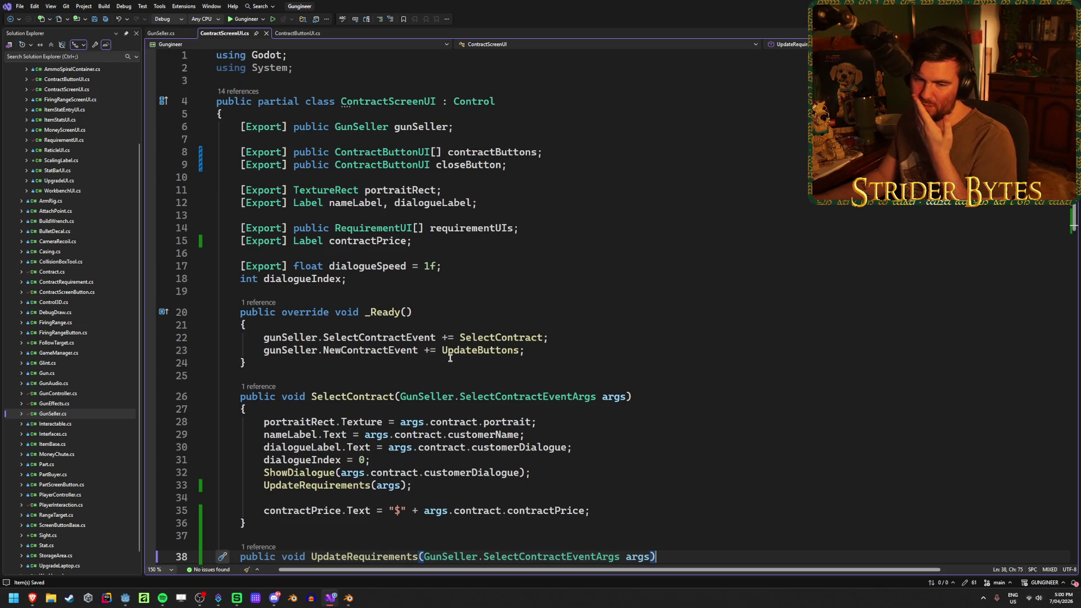
mouse_move(448, 353)
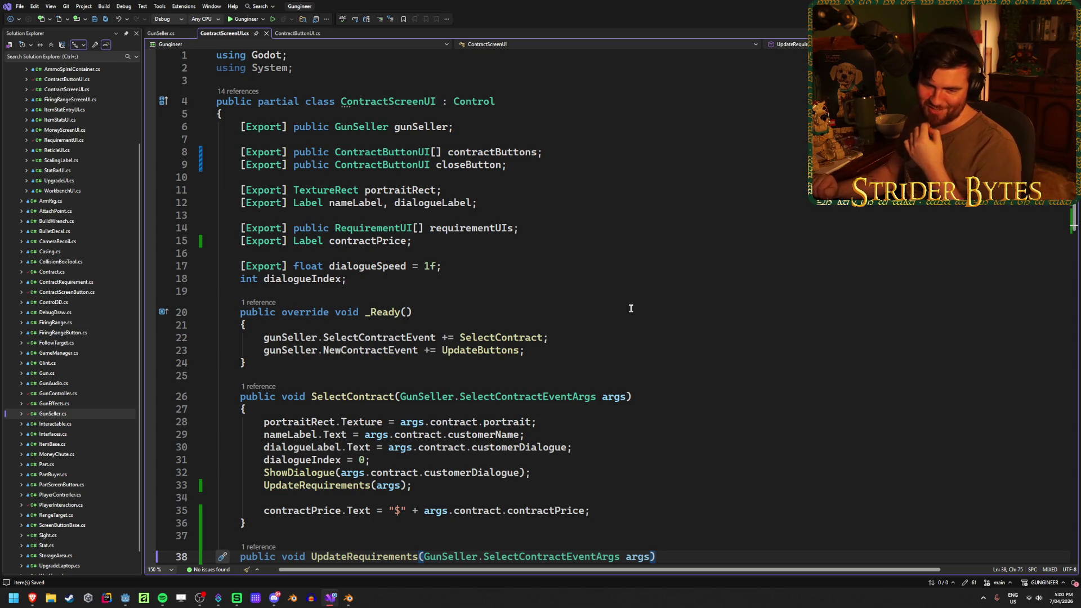
left_click(163, 33)
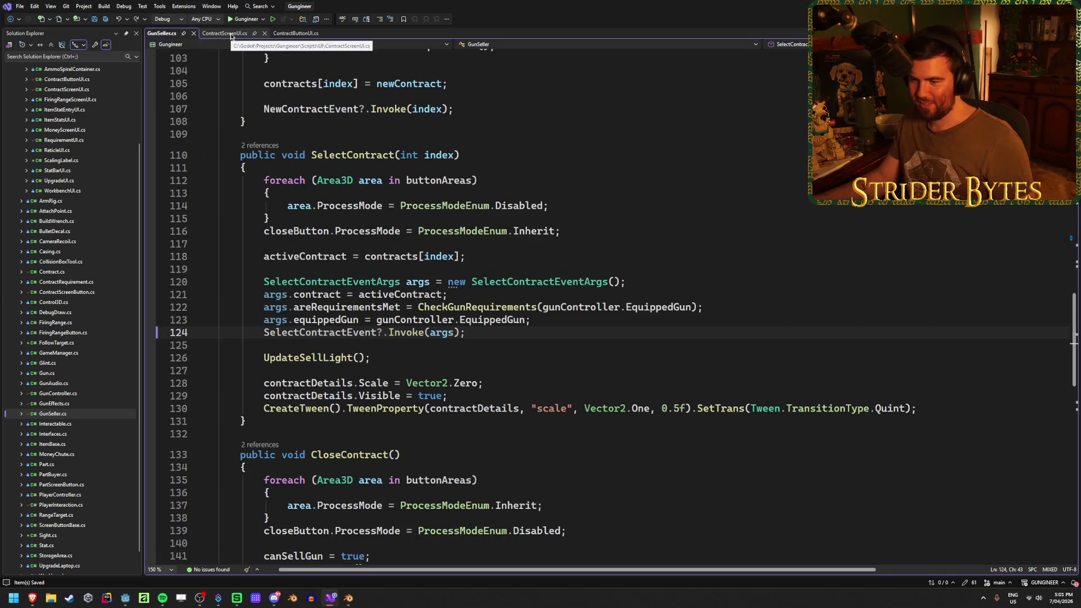
scroll(300, 265, "up", 20)
scroll(300, 265, "up", 5)
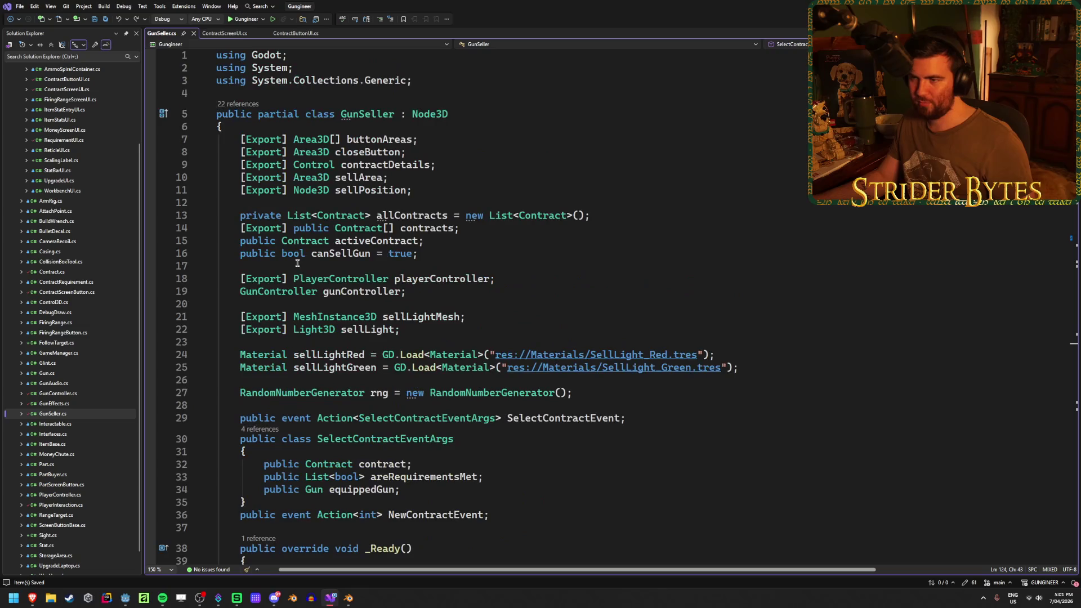
scroll(296, 263, "down", 4)
scroll(296, 261, "down", 16)
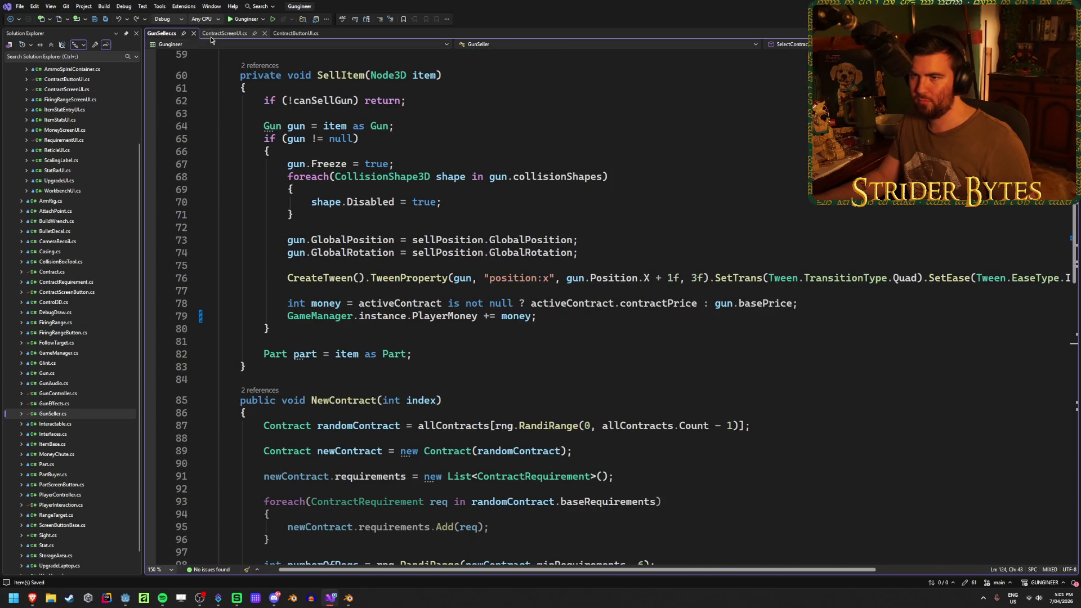
left_click(224, 33)
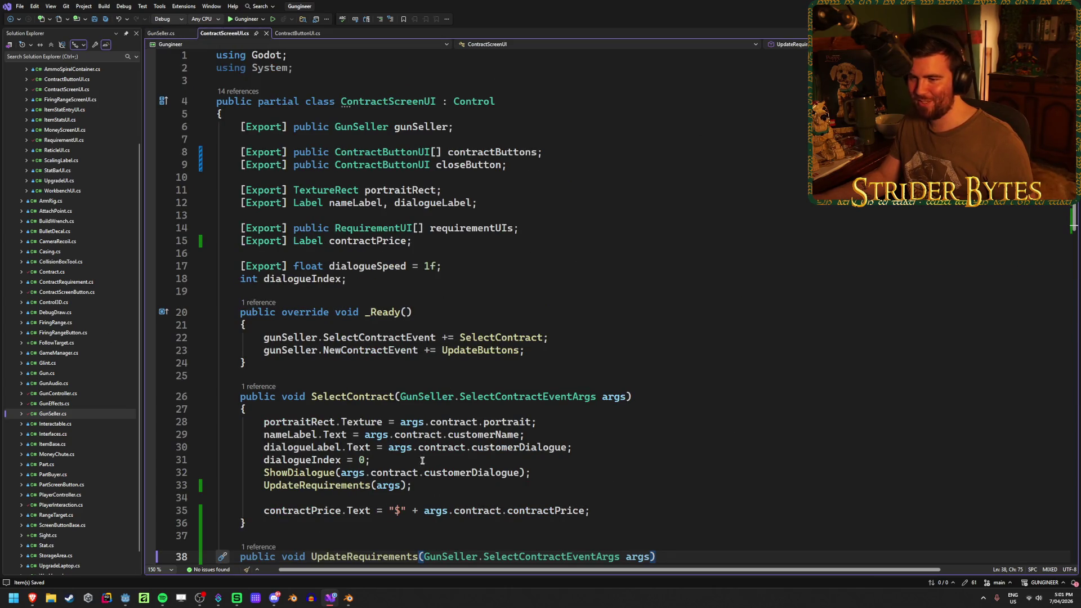
scroll(552, 306, "down", 4)
left_click(598, 187)
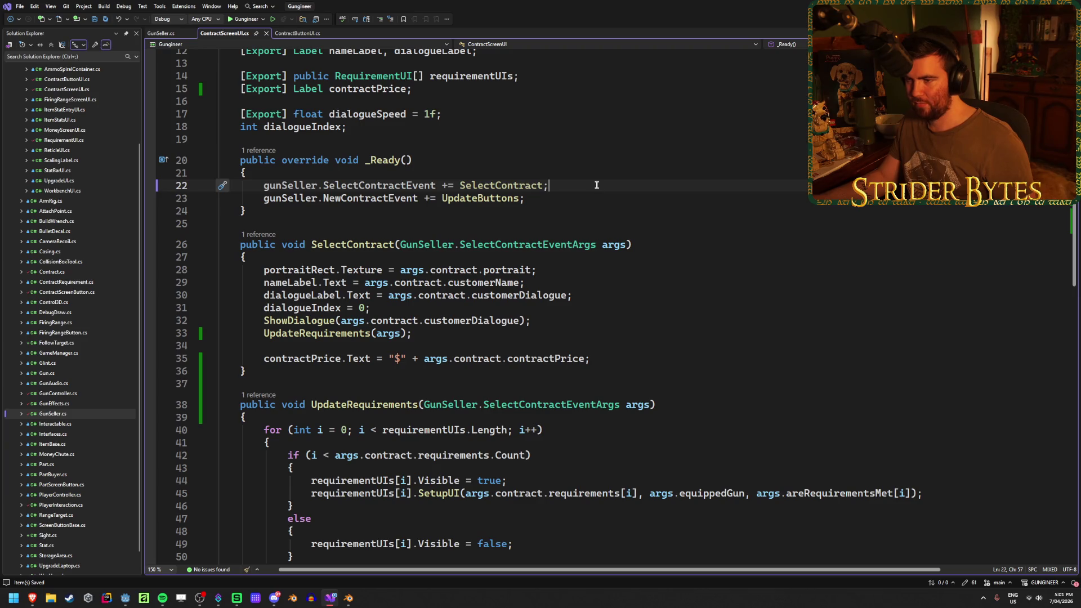
left_click(159, 33)
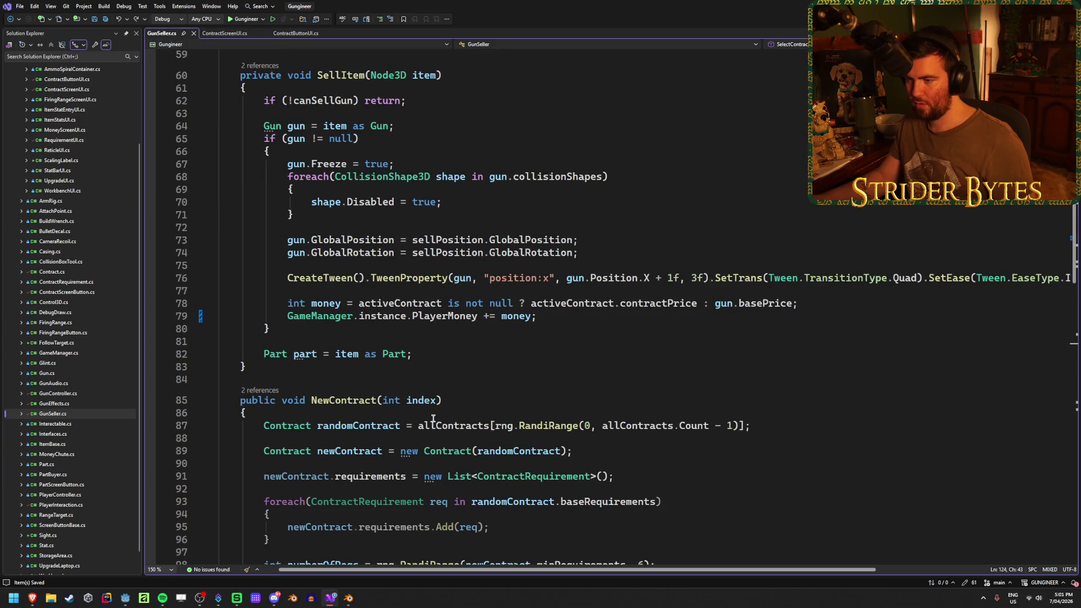
scroll(431, 414, "up", 20)
scroll(431, 415, "down", 20)
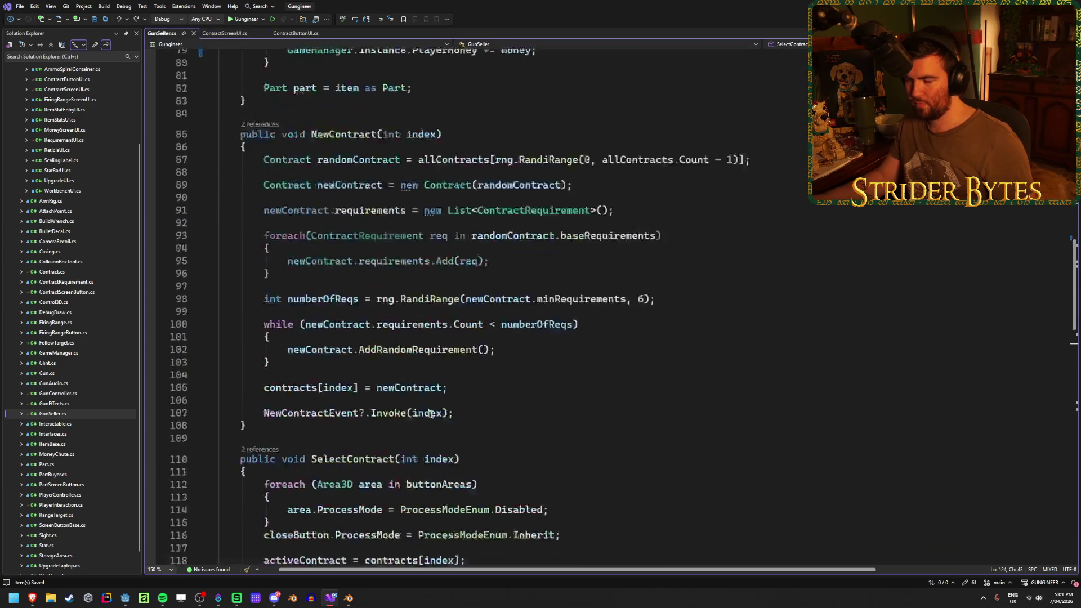
scroll(431, 414, "down", 13)
scroll(432, 415, "up", 6)
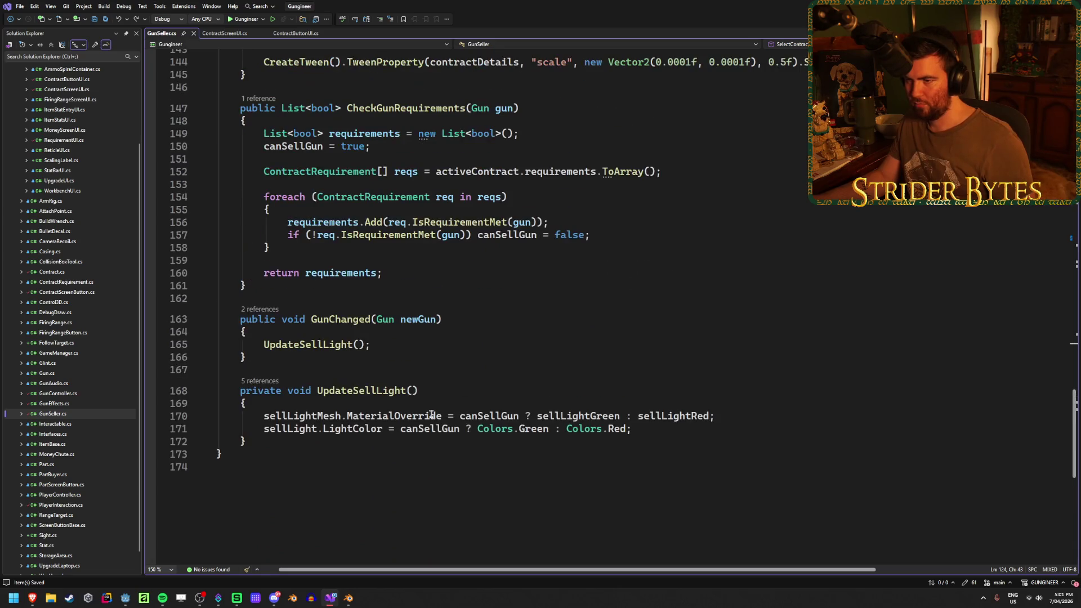
left_click(396, 347)
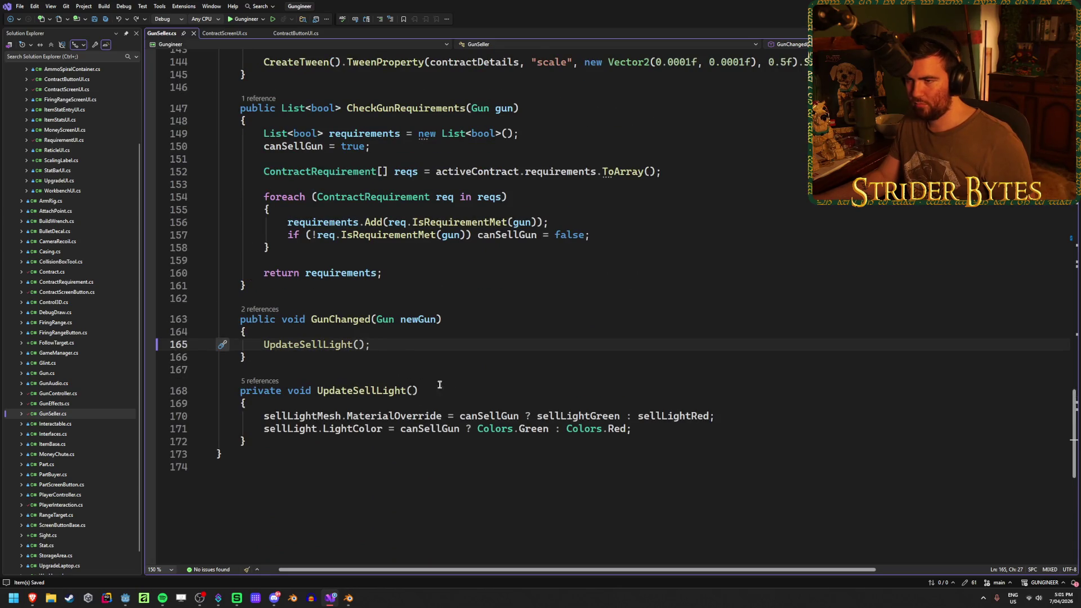
scroll(483, 401, "up", 2)
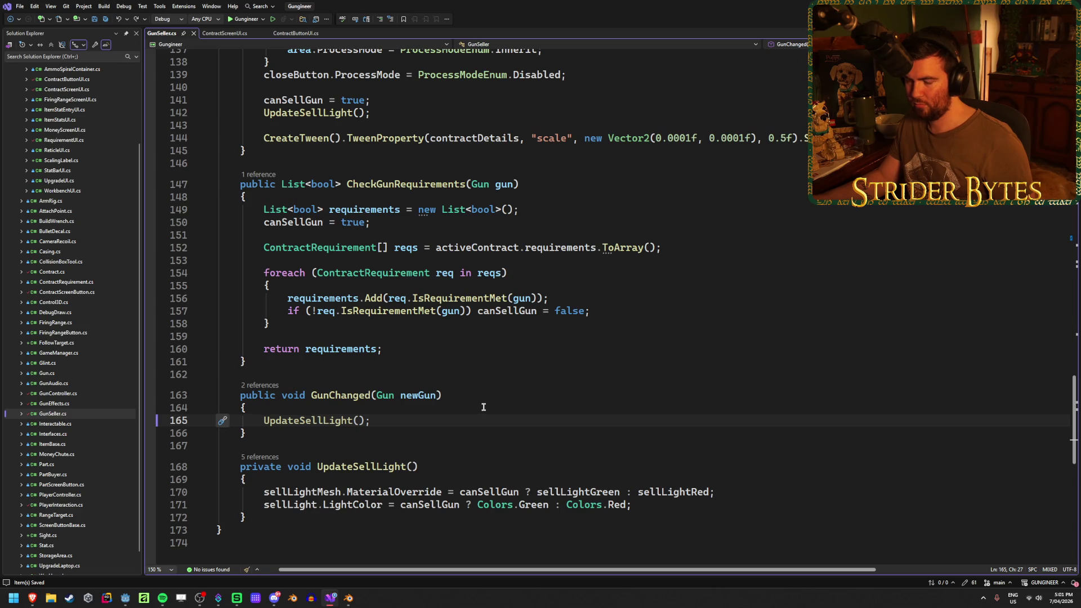
scroll(483, 407, "up", 20)
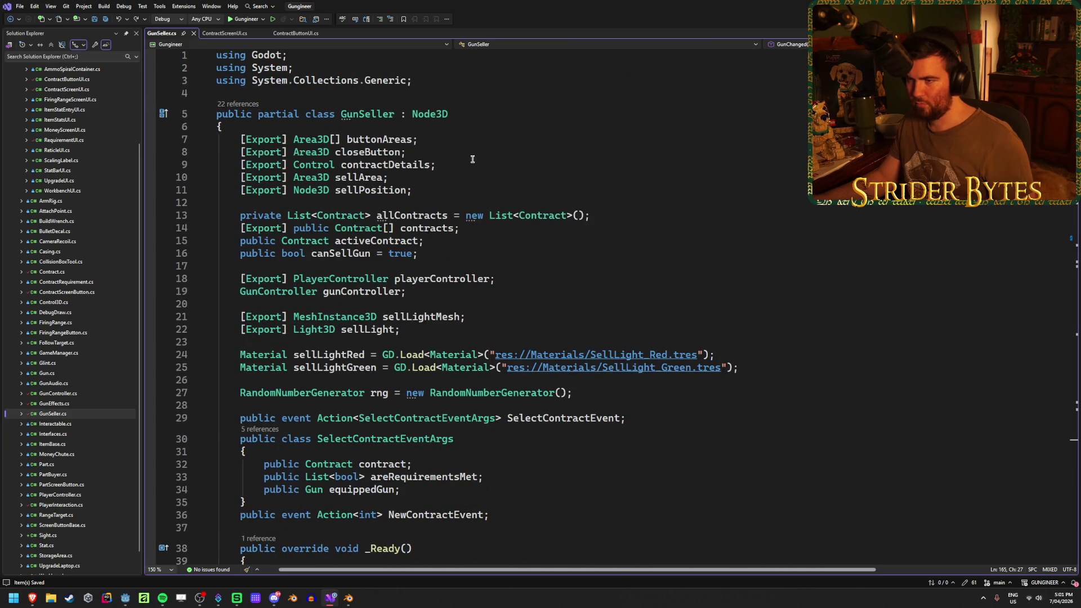
scroll(219, 361, "down", 1)
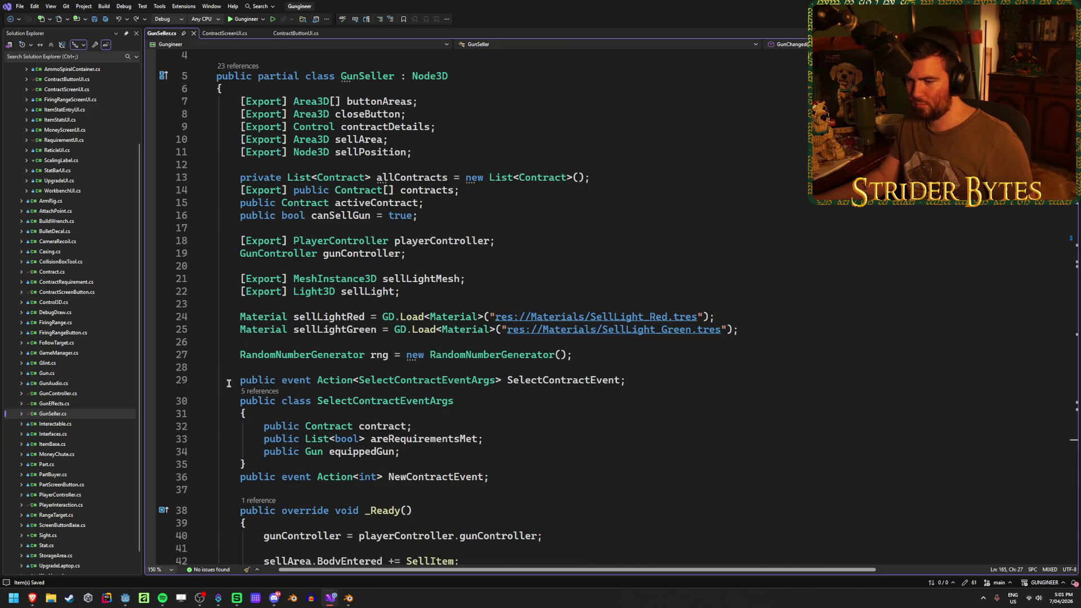
scroll(229, 384, "down", 4)
scroll(229, 381, "down", 2)
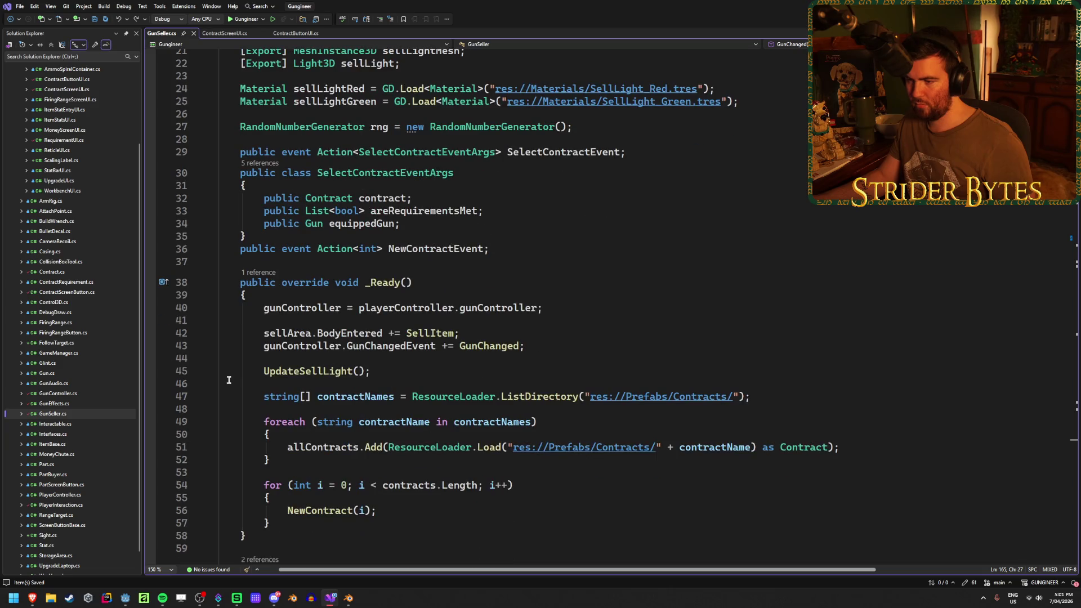
left_click(596, 345)
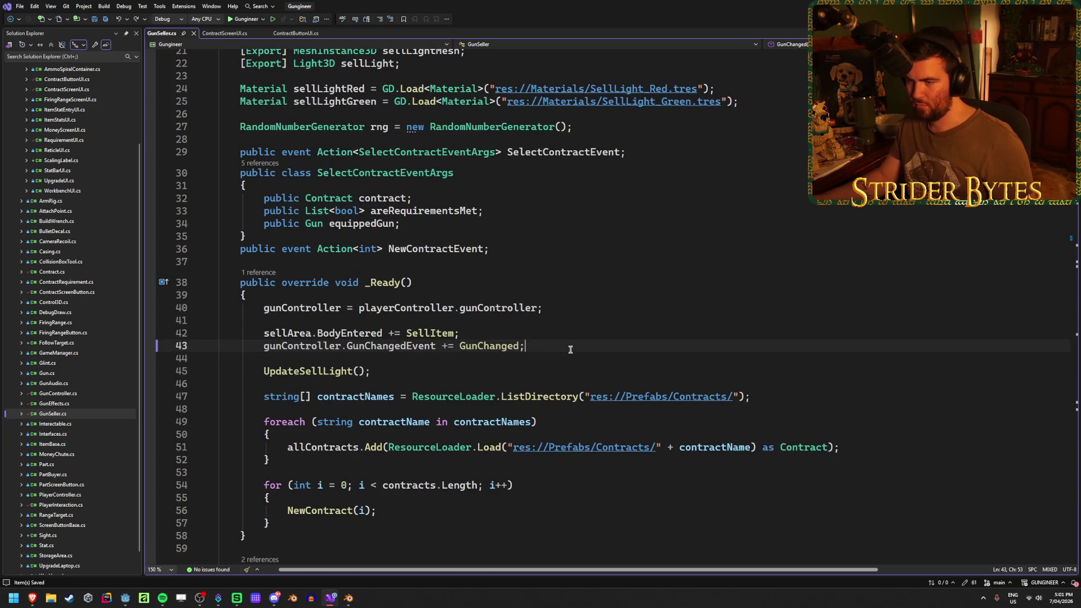
Step: Start a 'public event Action<>' declaration on a new line below NewContractEvent
left_click(514, 247)
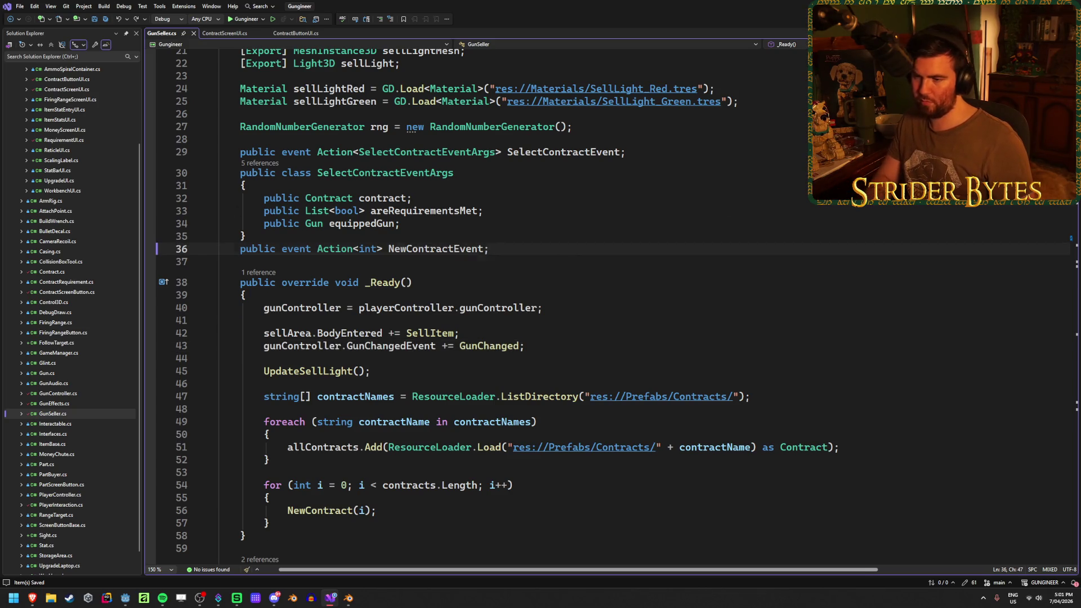
key("Return")
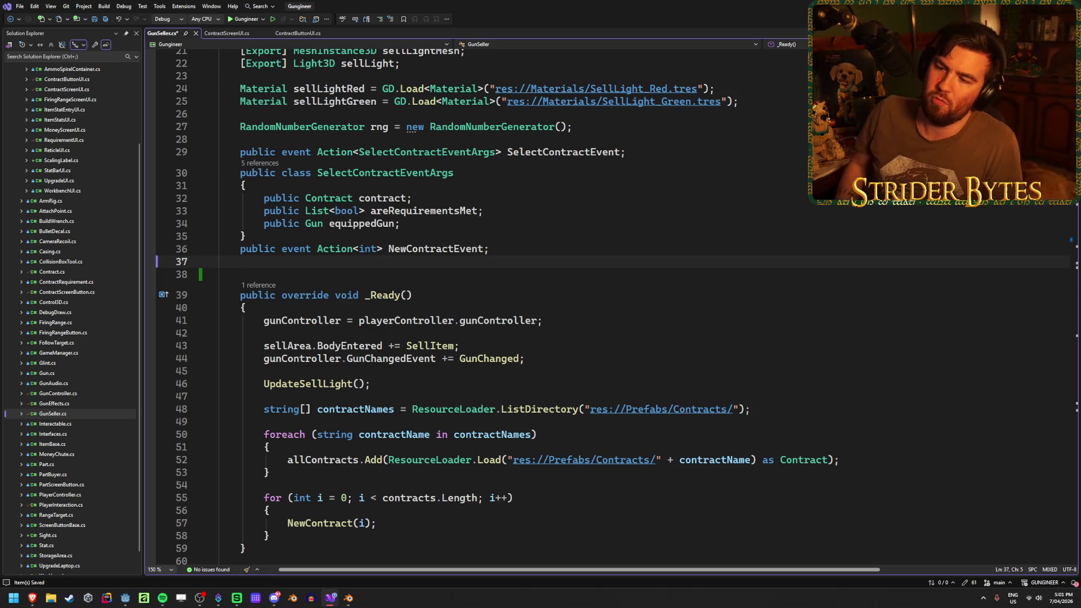
type("public ")
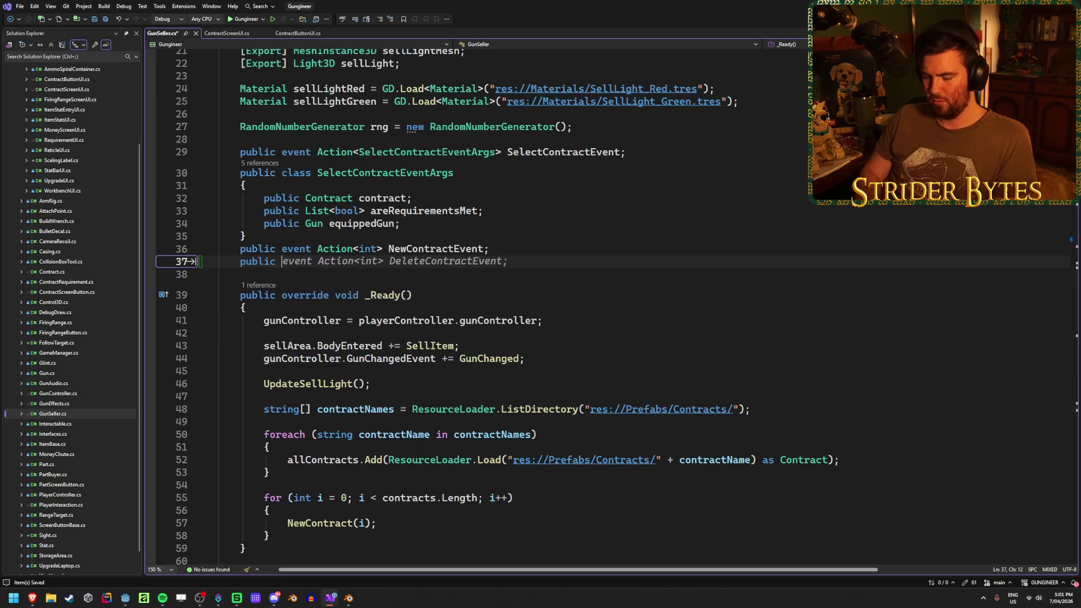
type("event Action<>")
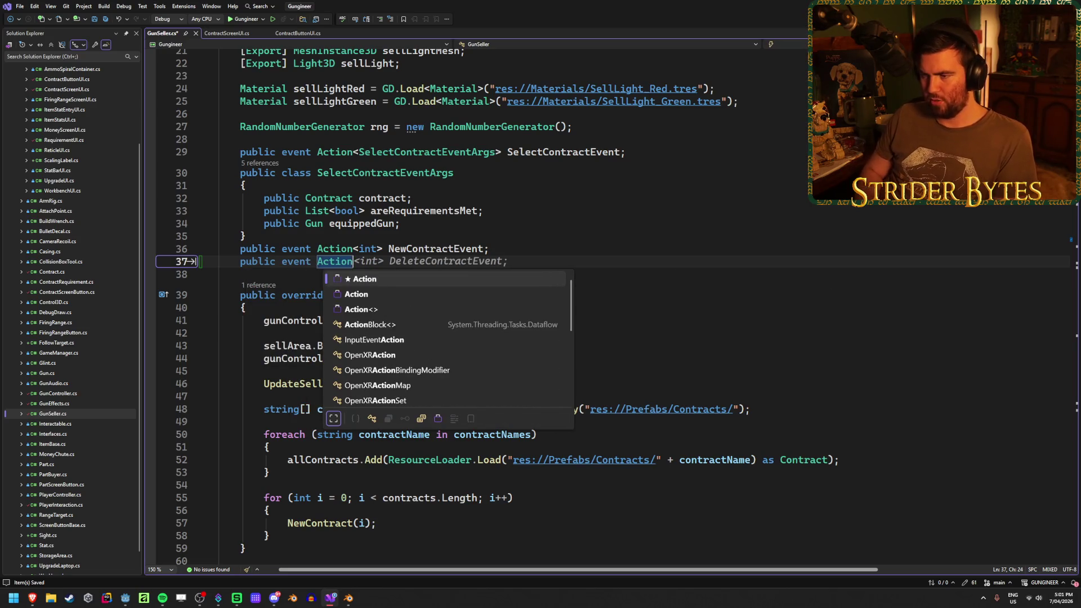
key("Left")
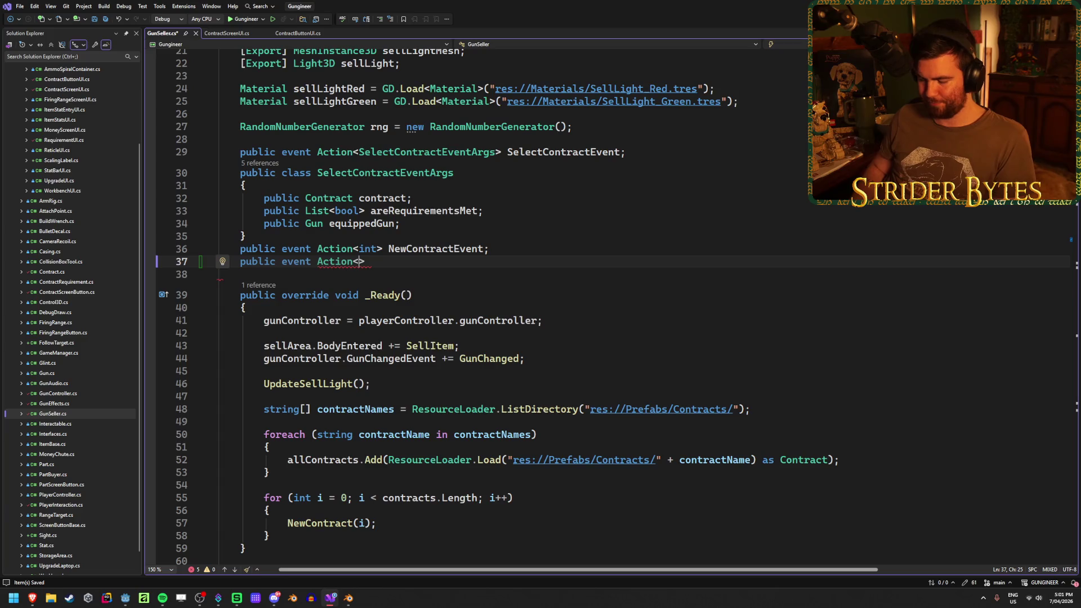
Step: Look up the SelectContractEventArgs type in ContractScreenUI and on GunSeller line 29
left_click(227, 32)
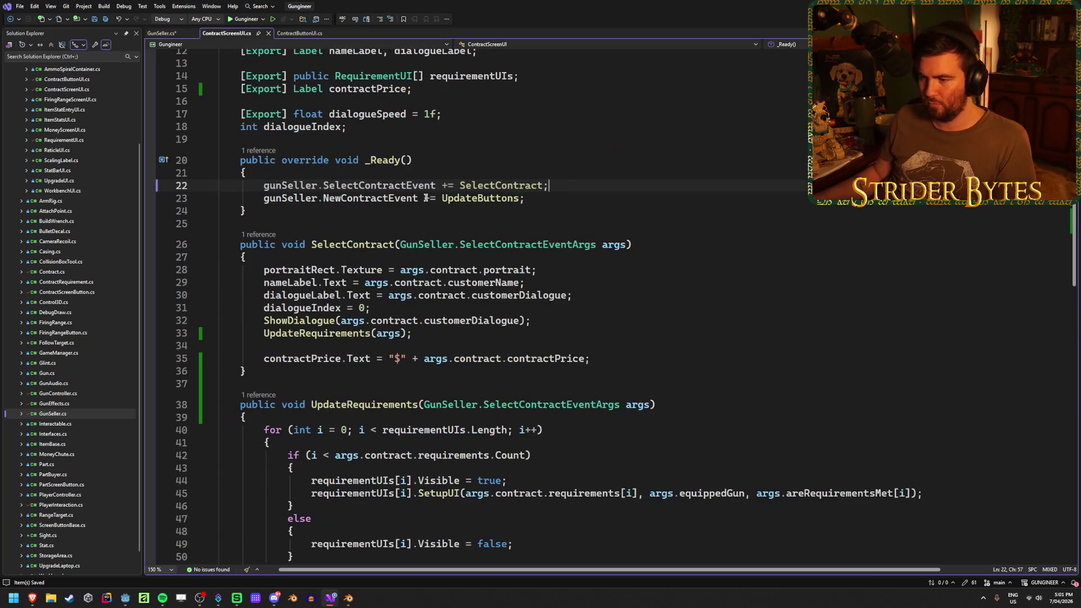
mouse_move(628, 244)
left_mouse_down()
mouse_move(337, 243)
mouse_move(403, 234)
left_mouse_up()
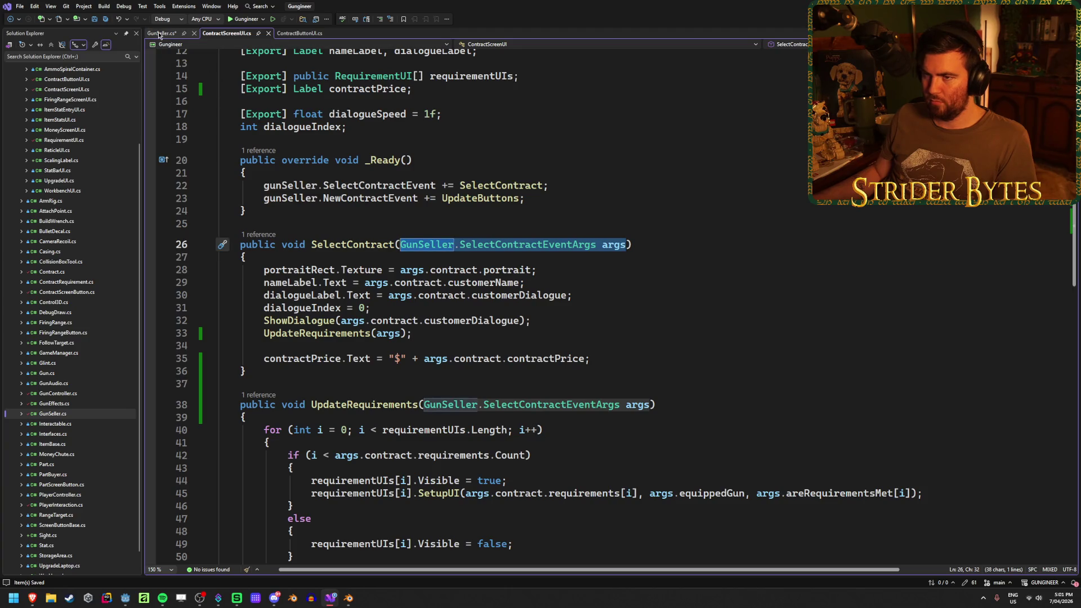
left_click(161, 33)
double_click(405, 153)
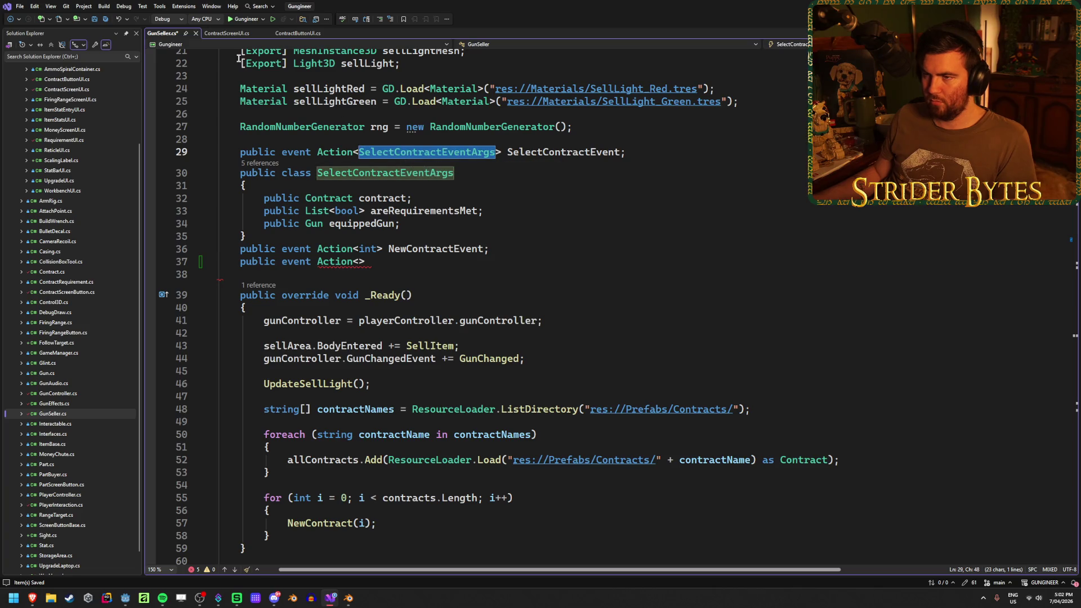
left_click(222, 34)
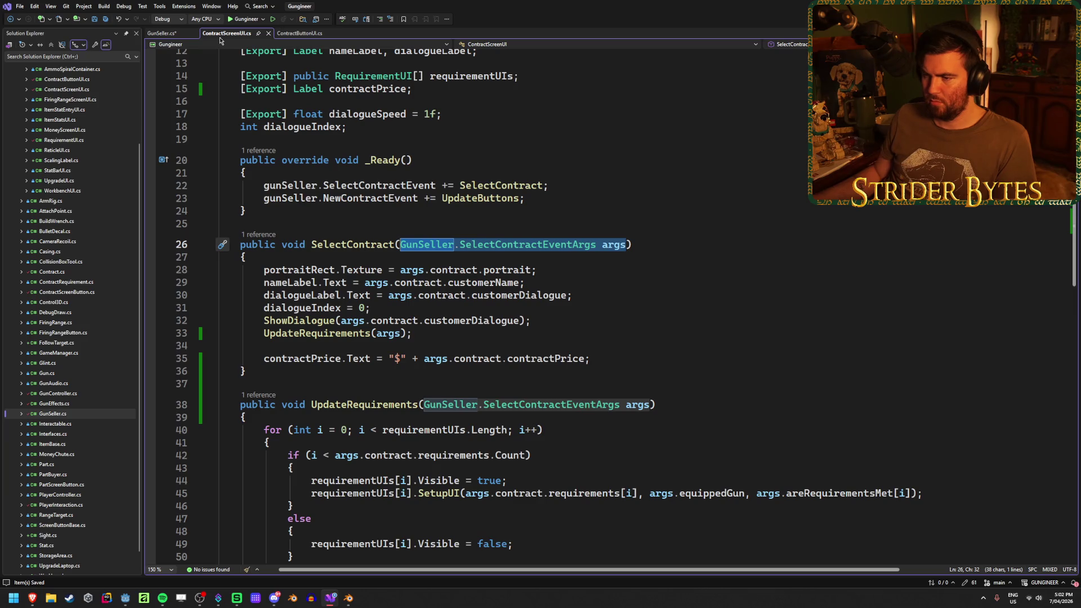
scroll(508, 348, "down", 4)
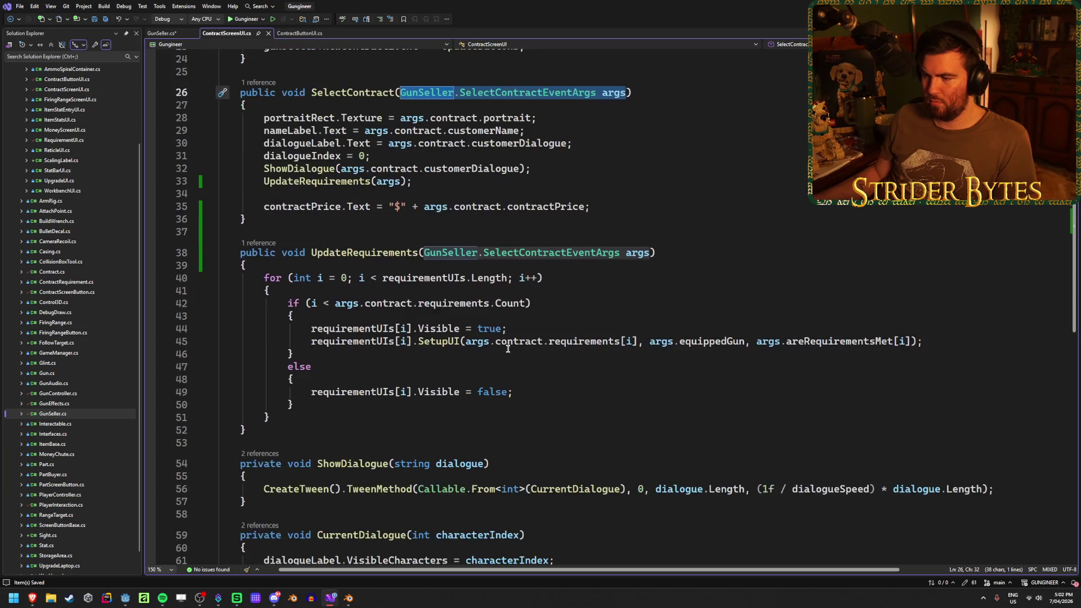
left_click(446, 252)
left_click(580, 253)
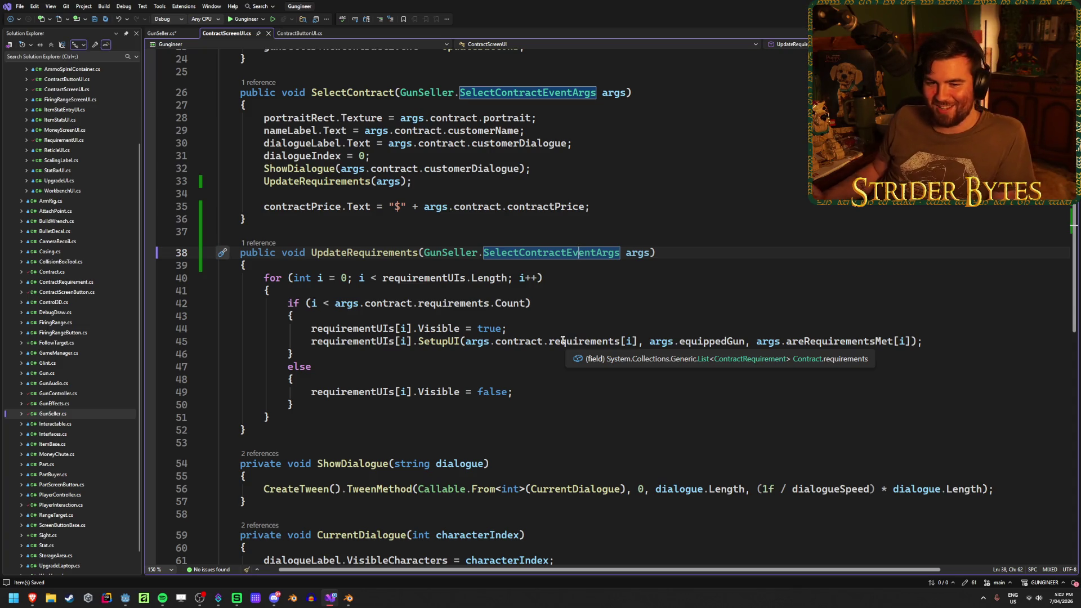
Step: Check the args passed to UpdateRequirements and jump to the SelectContractEventArgs definition with F12
left_click(938, 342)
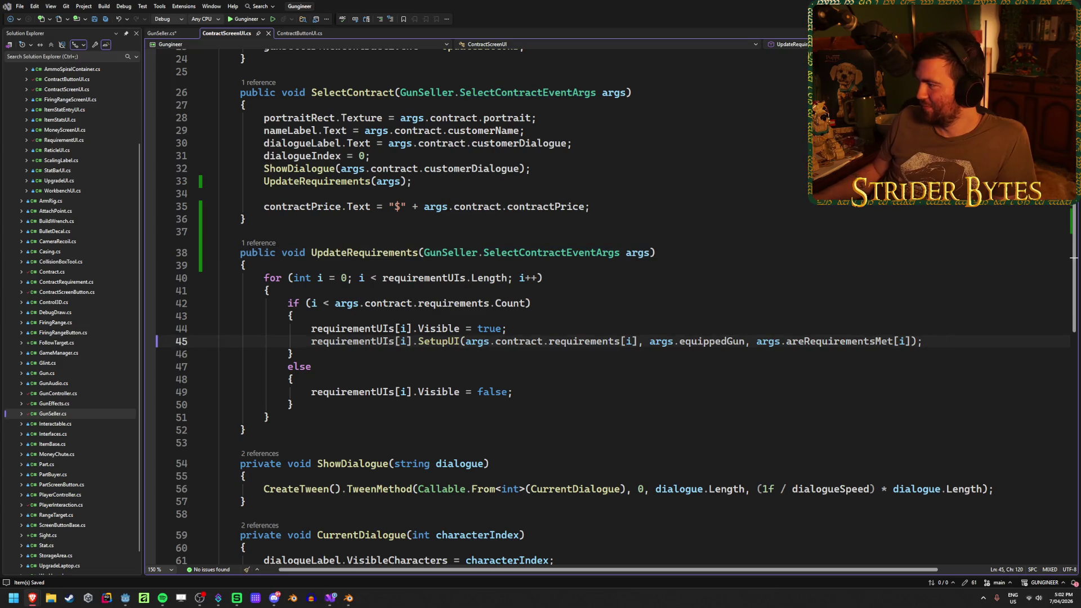
scroll(438, 348, "down", 6)
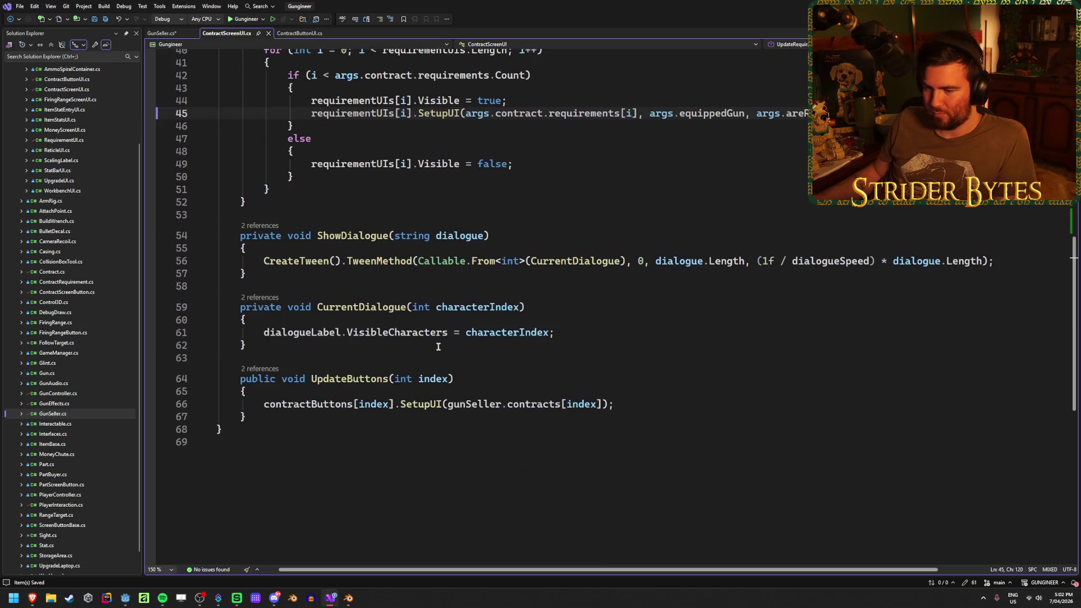
scroll(438, 338, "up", 8)
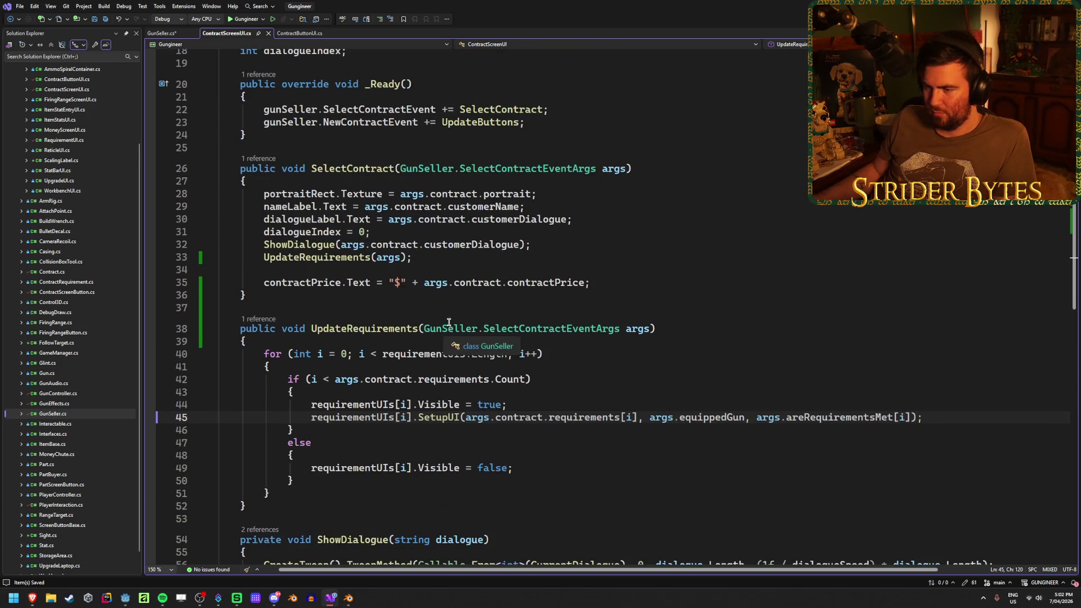
scroll(504, 280, "up", 4)
scroll(558, 259, "up", 1)
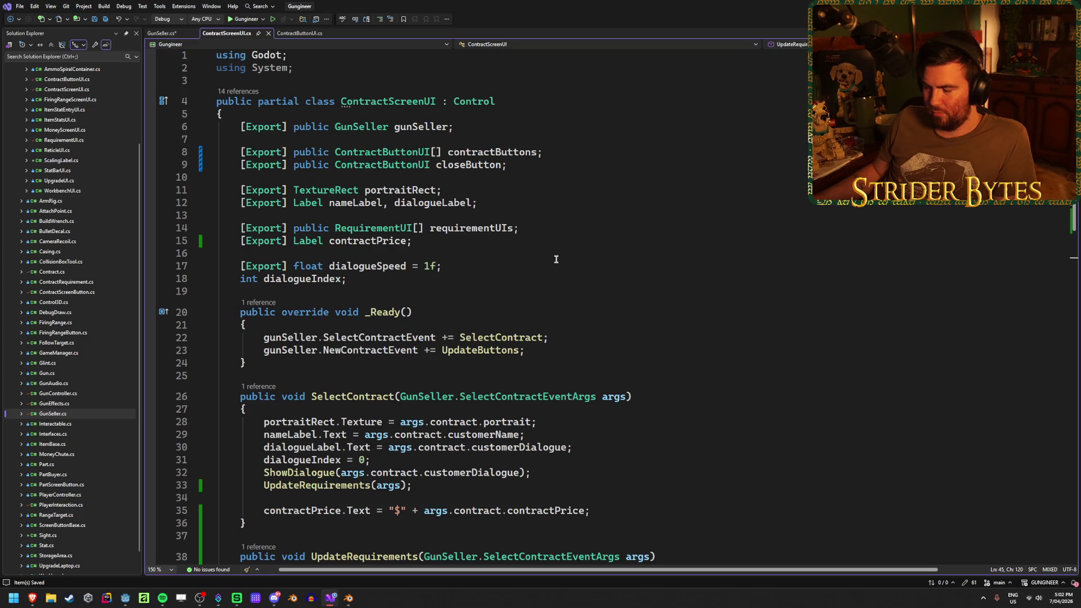
scroll(557, 259, "down", 3)
scroll(553, 258, "down", 2)
left_click(606, 322)
key("Up")
key("Up")
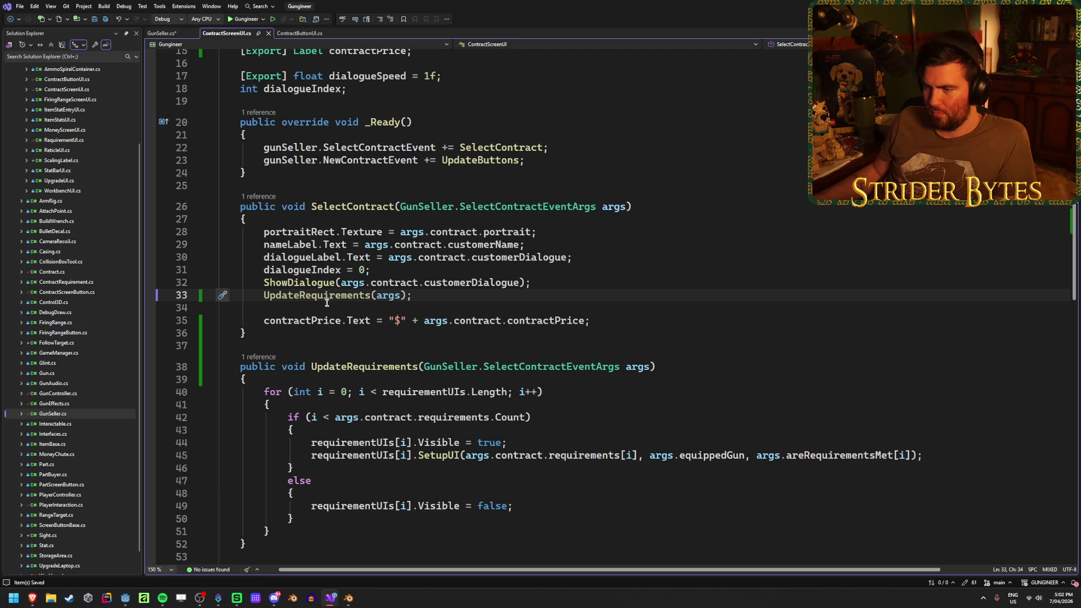
left_click(390, 295)
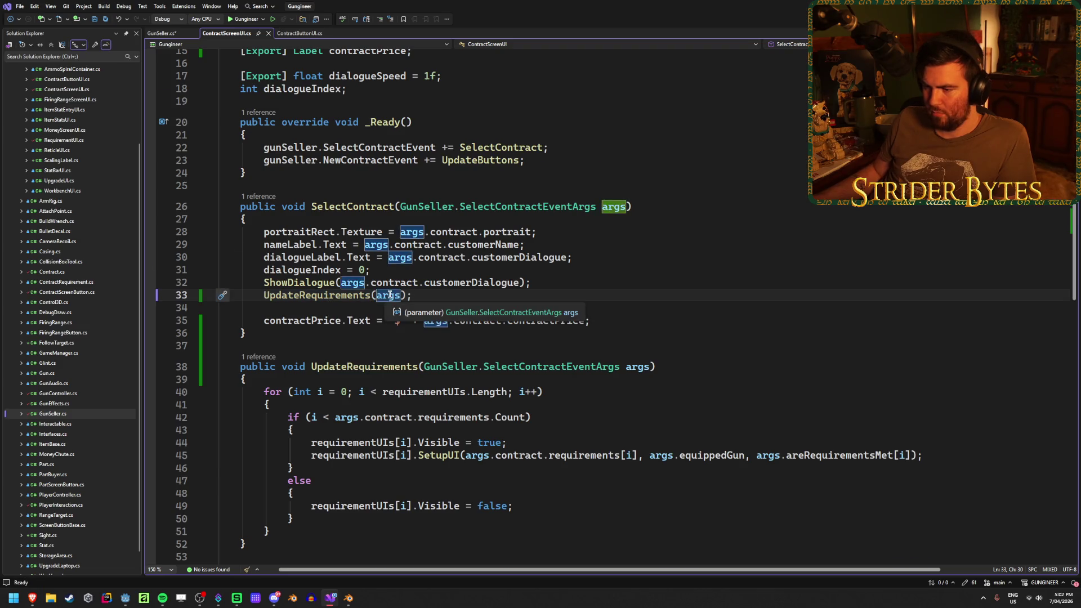
scroll(390, 295, "down", 3)
left_click(640, 255)
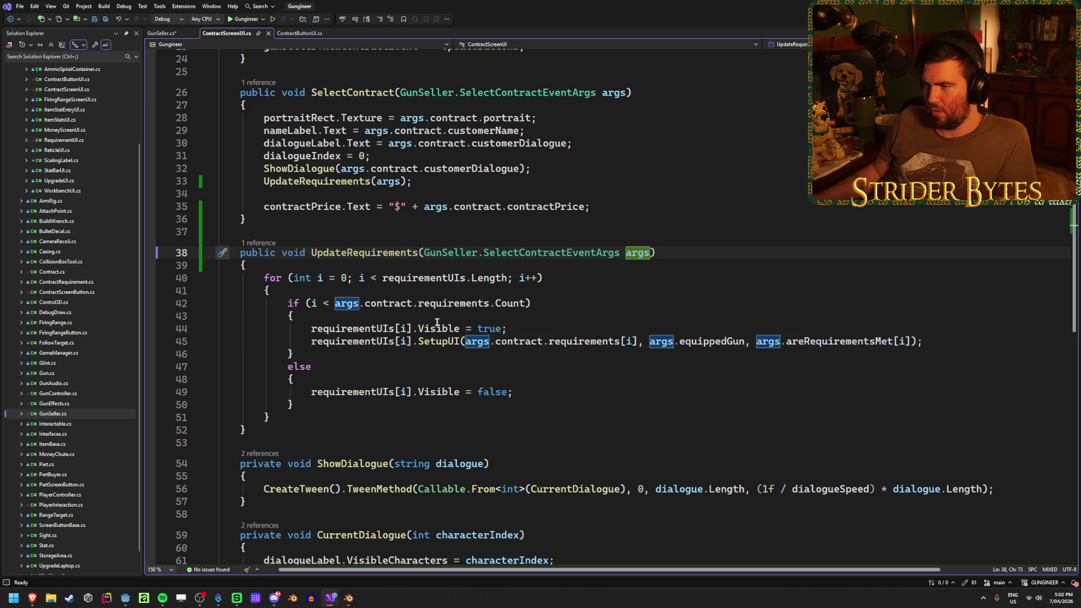
left_click(548, 254)
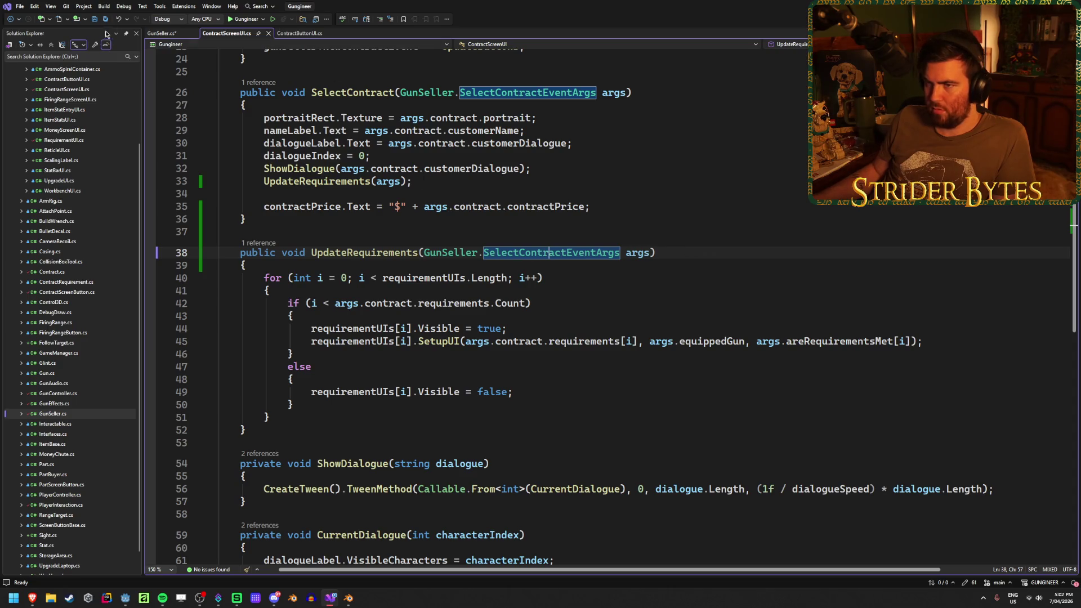
key("F12")
Step: Undo a stray paste, complete 'public event Action<SelectContractEventArgs> GunChangedEvent;', and save
key("ctrl+z")
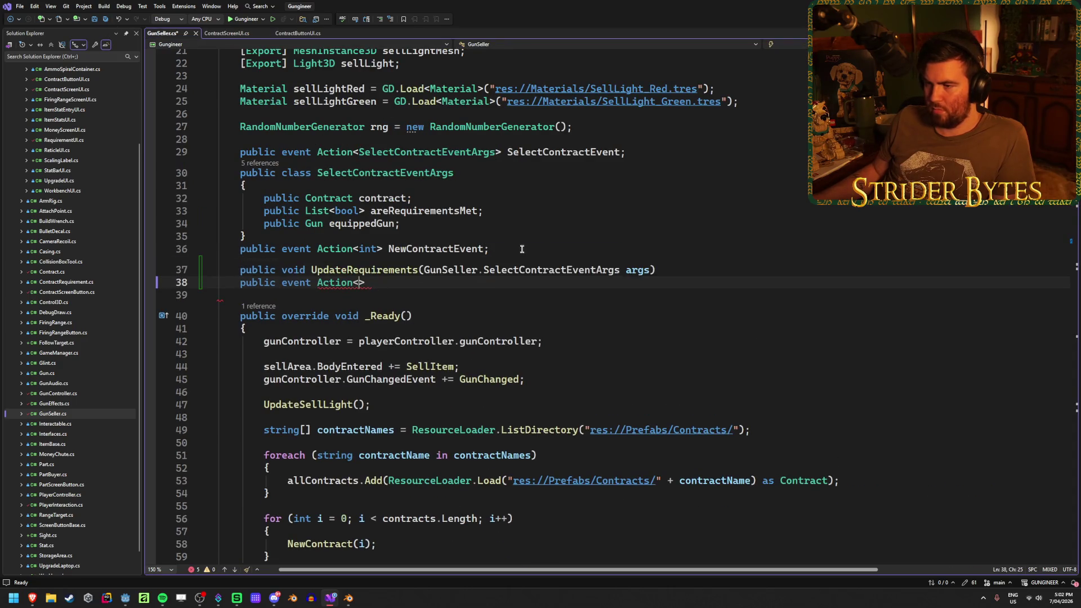
key("ctrl+z")
double_click(444, 153)
key("ctrl+c")
left_click(360, 261)
key("ctrl+v")
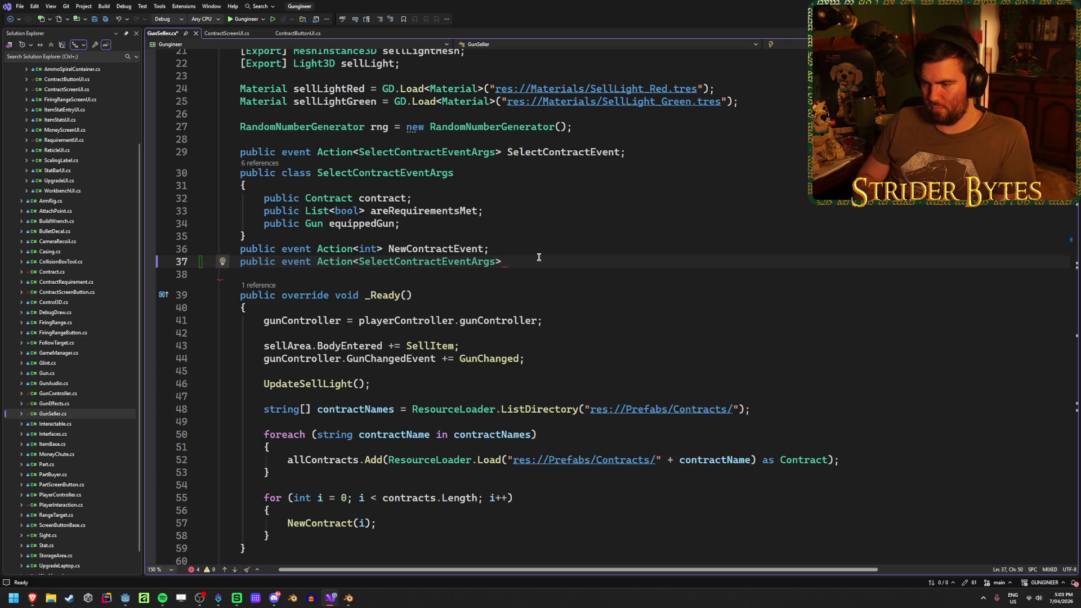
type("GunChange")
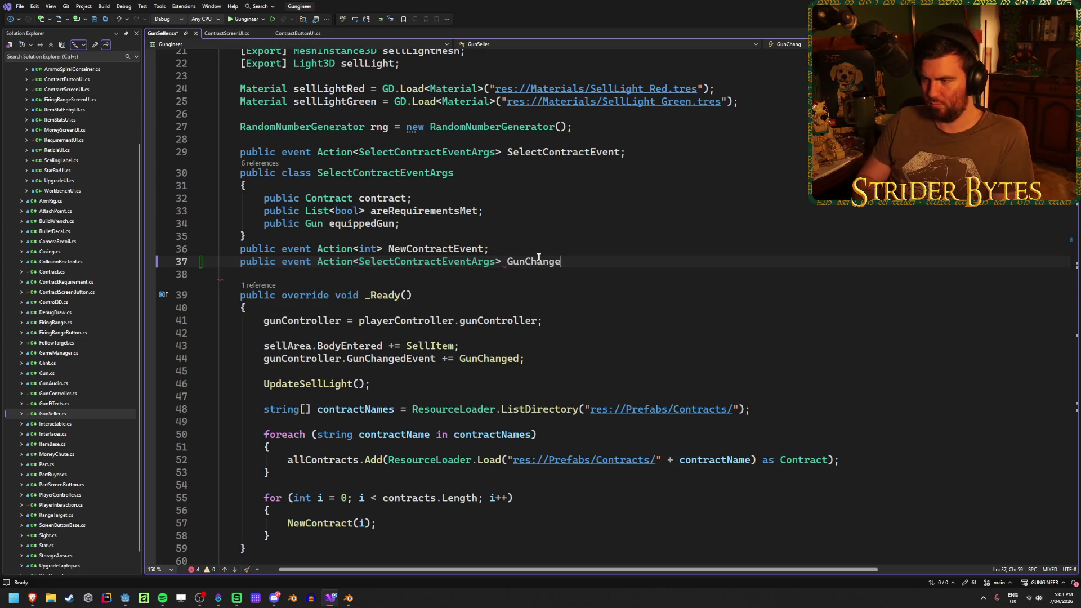
type("dEvent;")
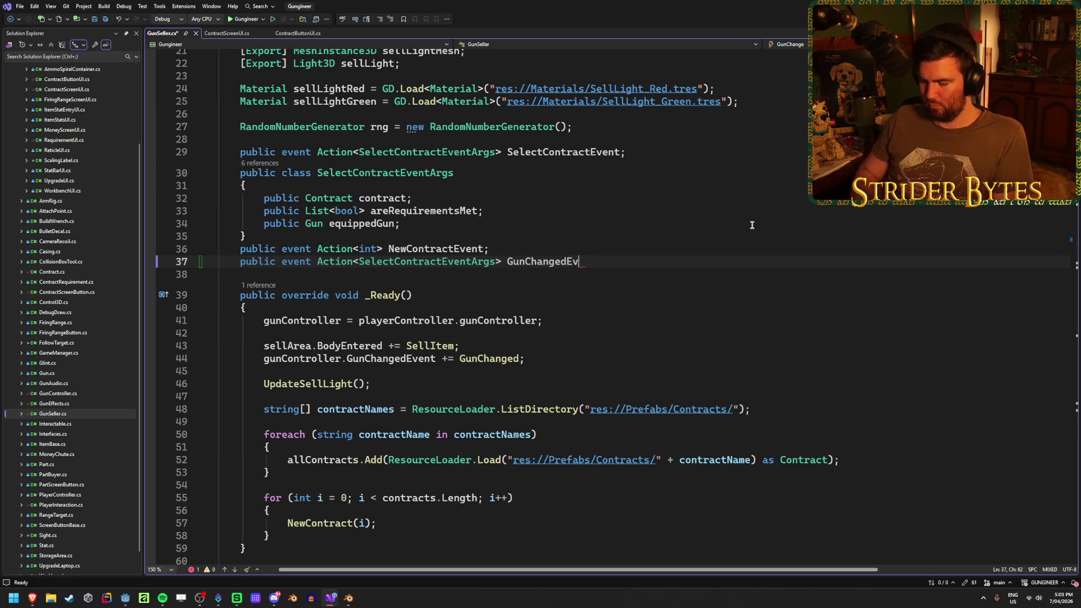
key("ctrl+s")
scroll(552, 400, "down", 5)
scroll(551, 401, "down", 20)
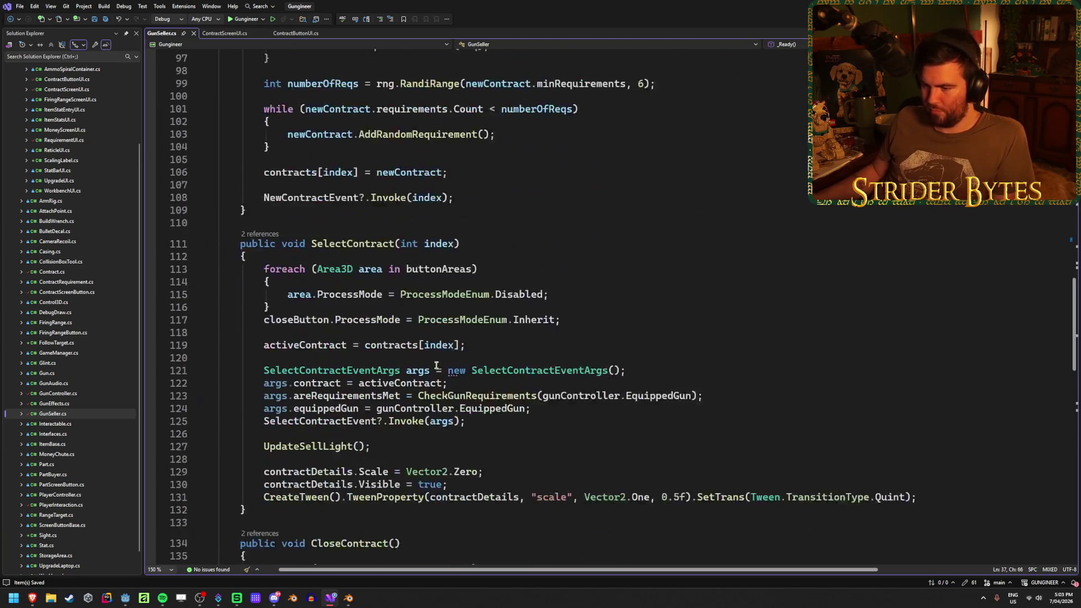
Step: In GunChanged, construct a new SelectContractEventArgs args and set its equippedGun to newGun
mouse_move(427, 346)
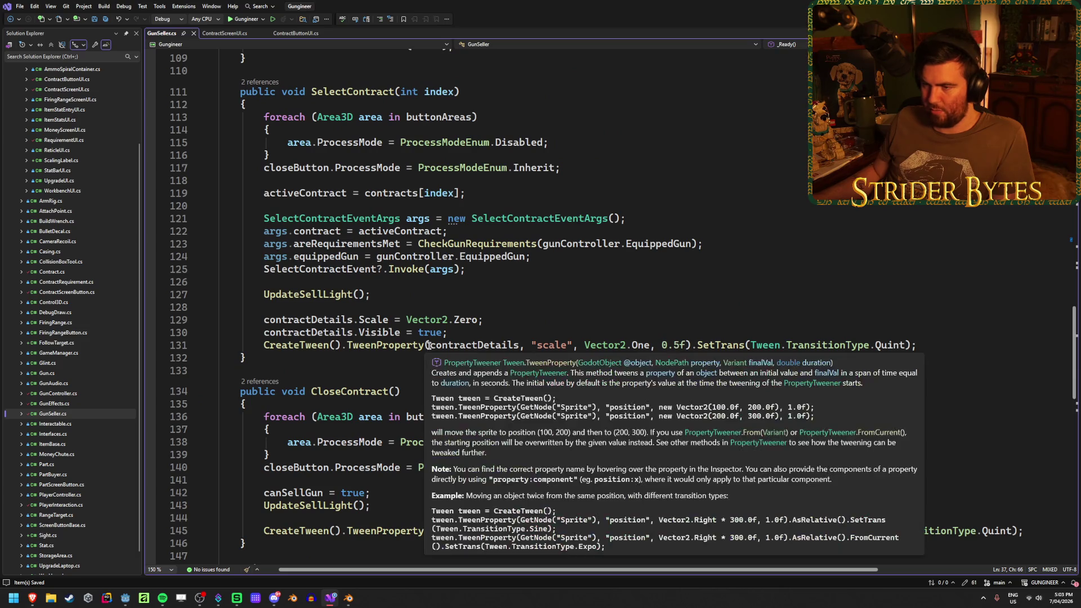
scroll(388, 346, "down", 11)
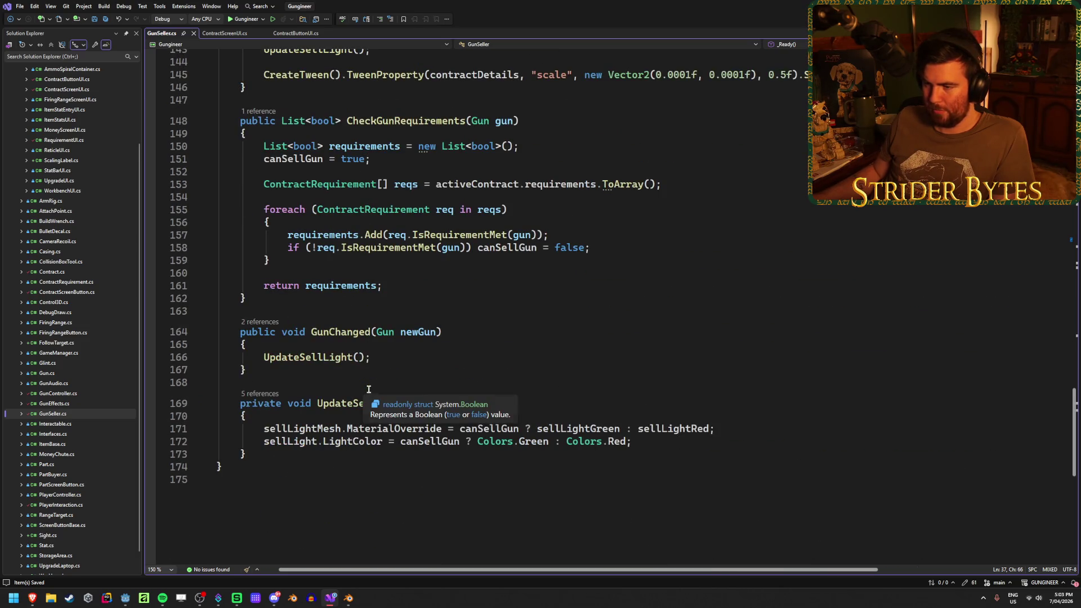
left_click(327, 345)
key("Return")
key("Return")
key("Up")
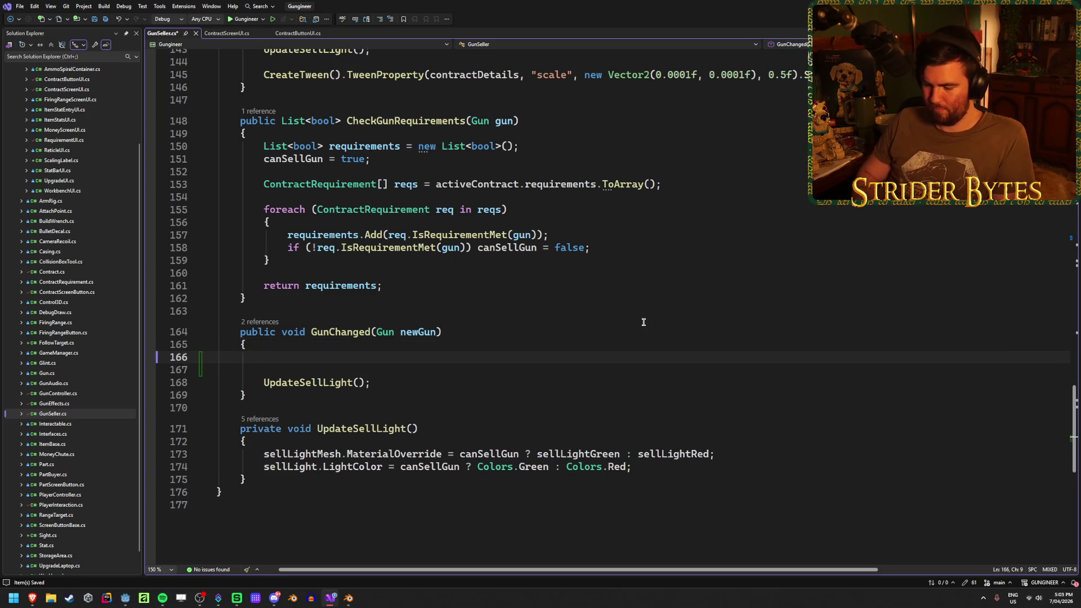
type("Selec")
key("Tab")
type("args")
key("Tab")
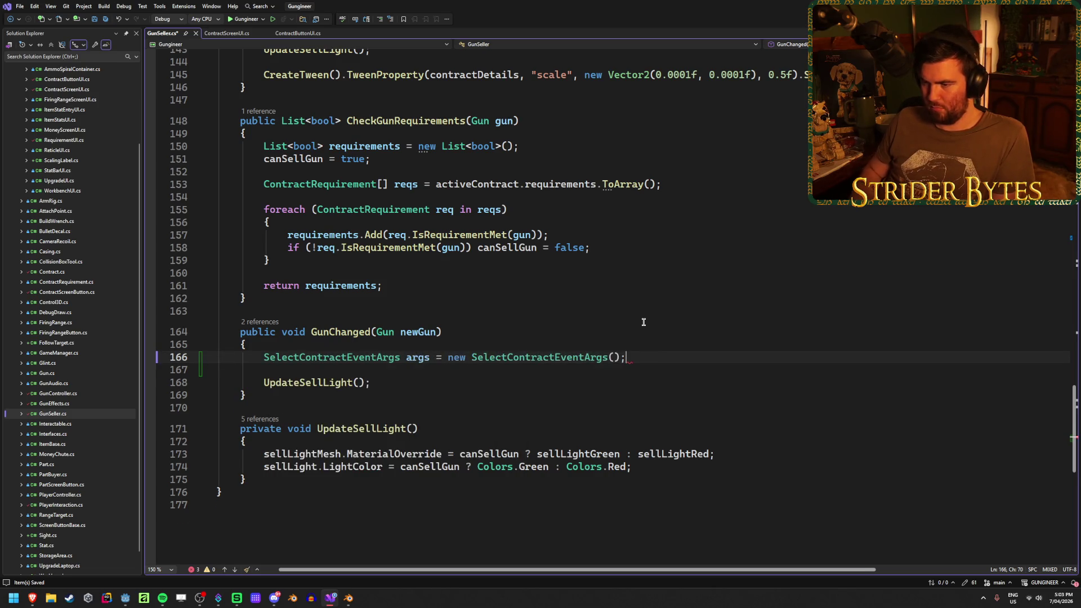
key("Return")
key("Return")
type("args.")
key("Down")
key("Down")
key("Down")
key("Tab")
key("Tab")
key("Return")
Step: Set args.areRequirementsMet = CheckGunRequirements(newGun) and save GunSeller.cs
type("args.")
key("Up")
key("Down")
key("Down")
key("Down")
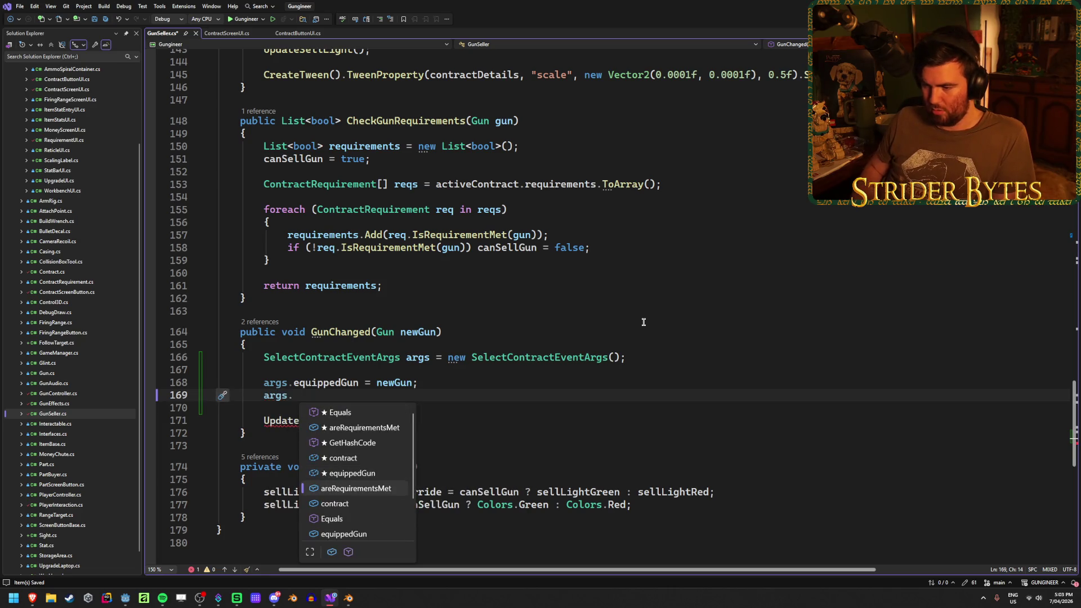
key("Tab")
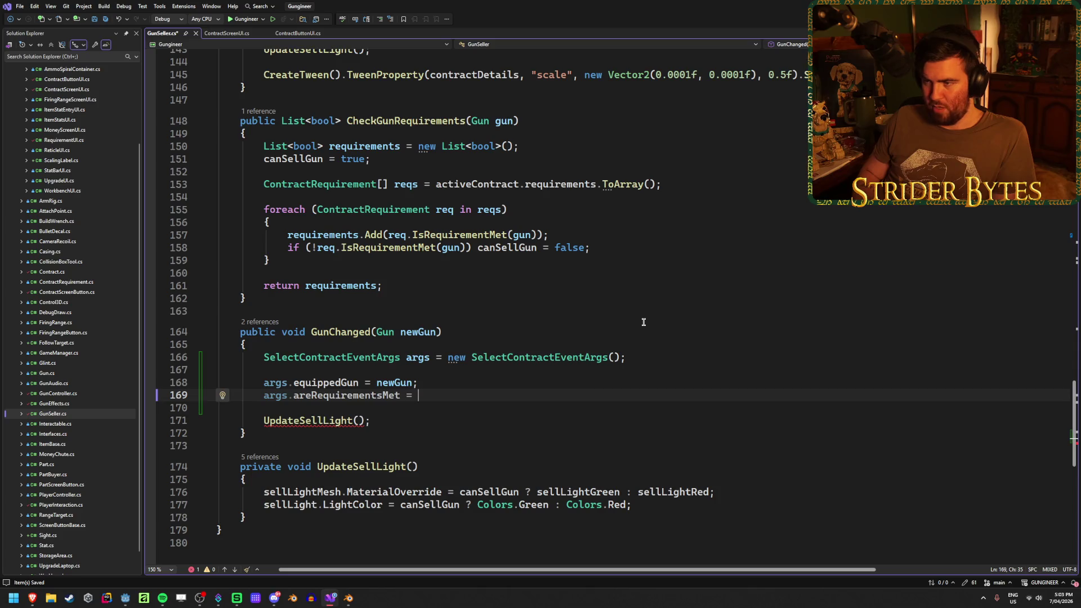
type("Chec")
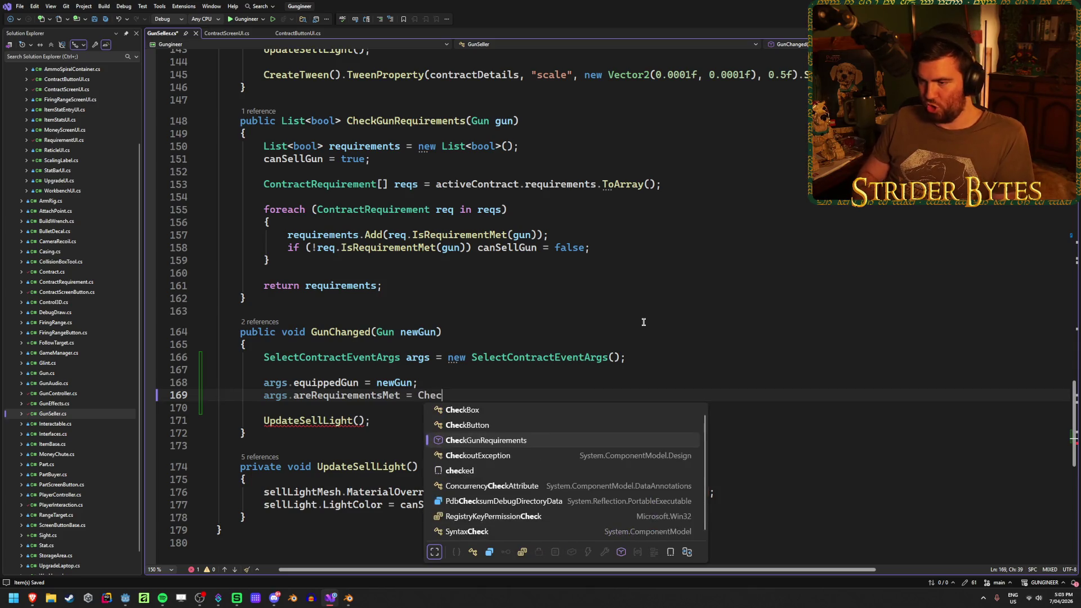
key("Tab")
type("(")
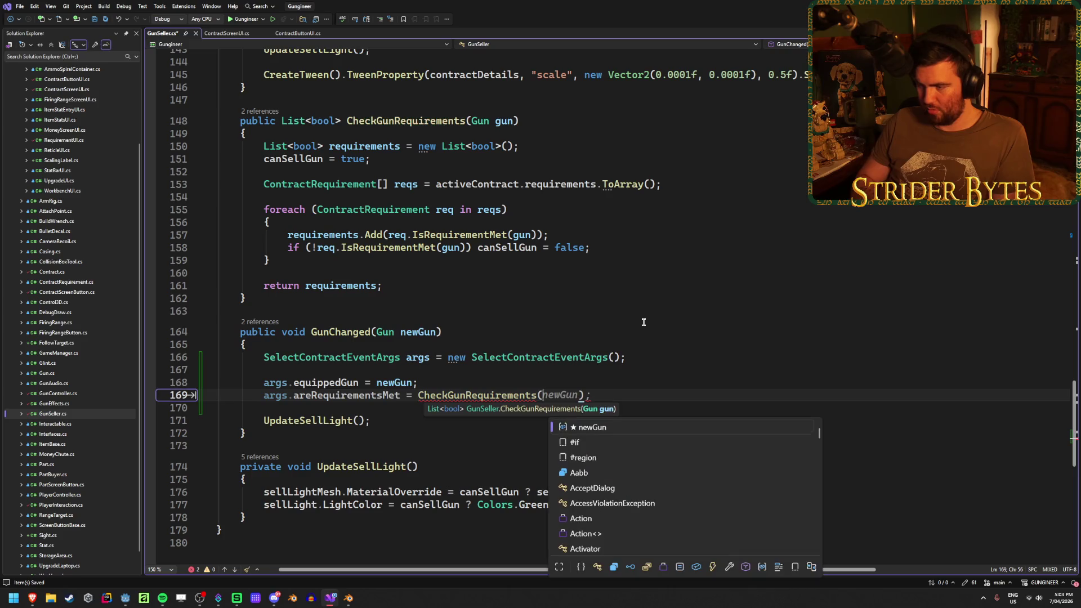
key("Tab")
key("ctrl+s")
scroll(577, 360, "up", 20)
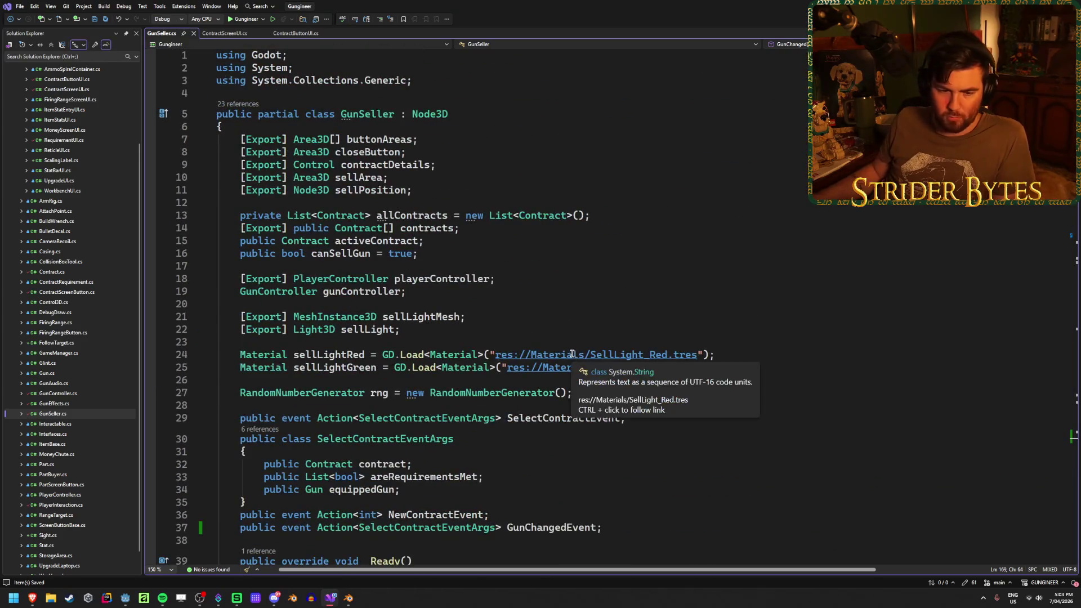
key("alt+Tab")
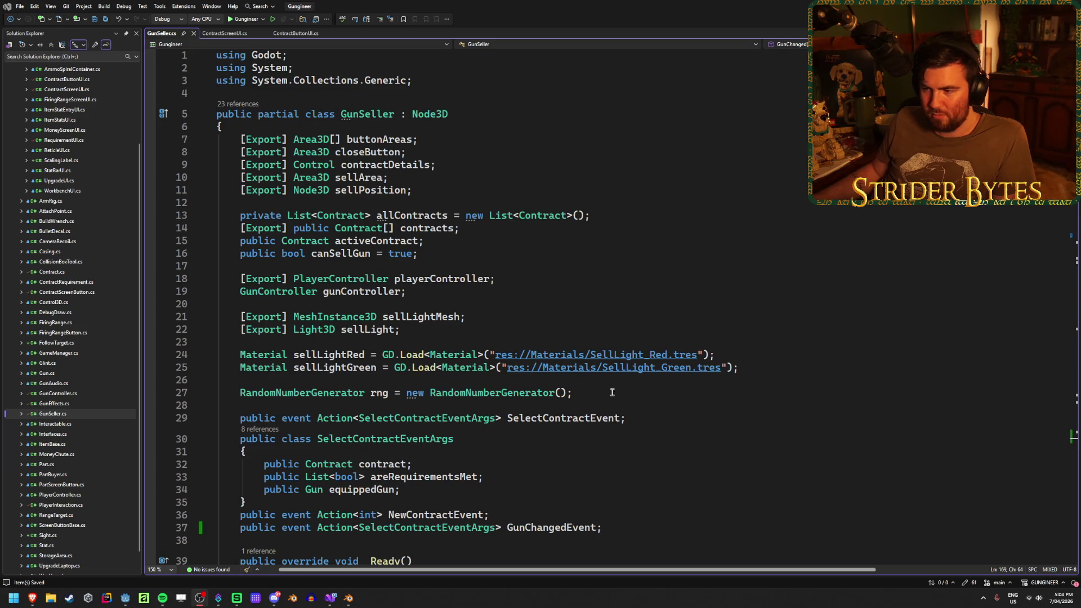
left_click(485, 316)
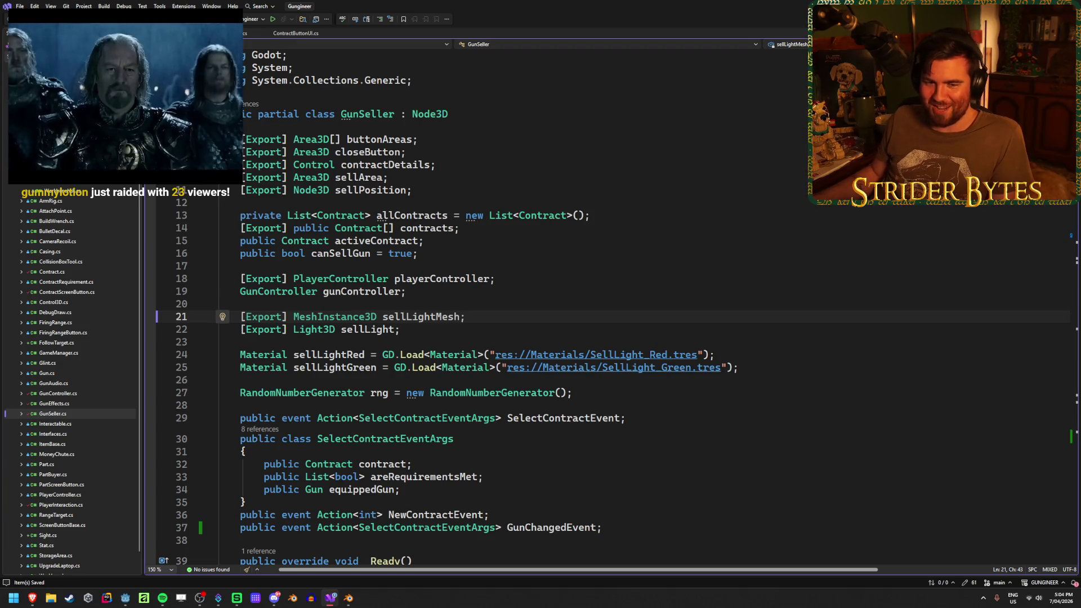
scroll(494, 317, "down", 10)
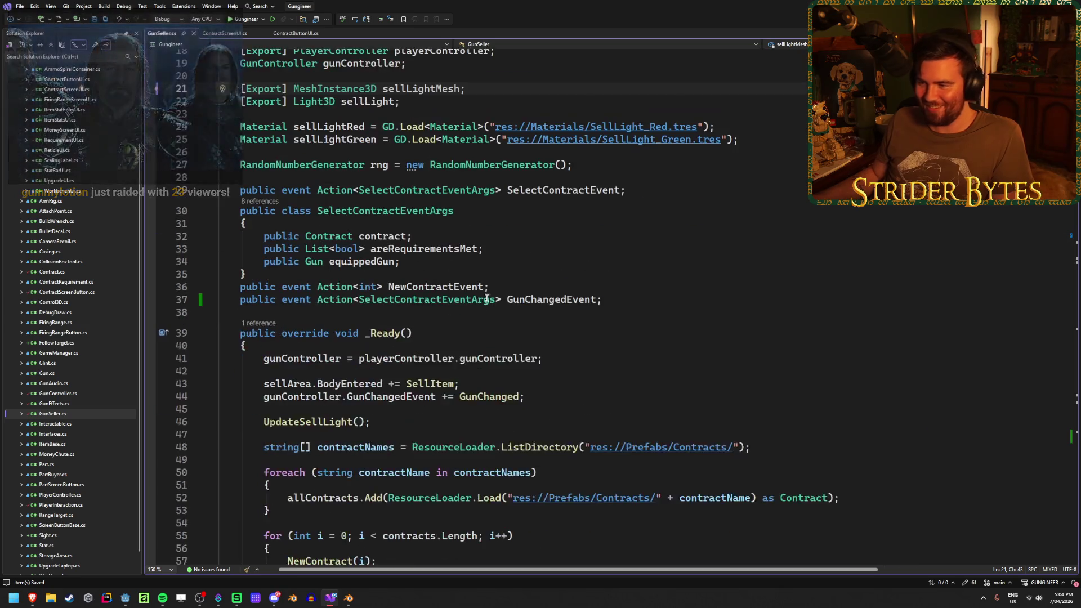
left_click(380, 371)
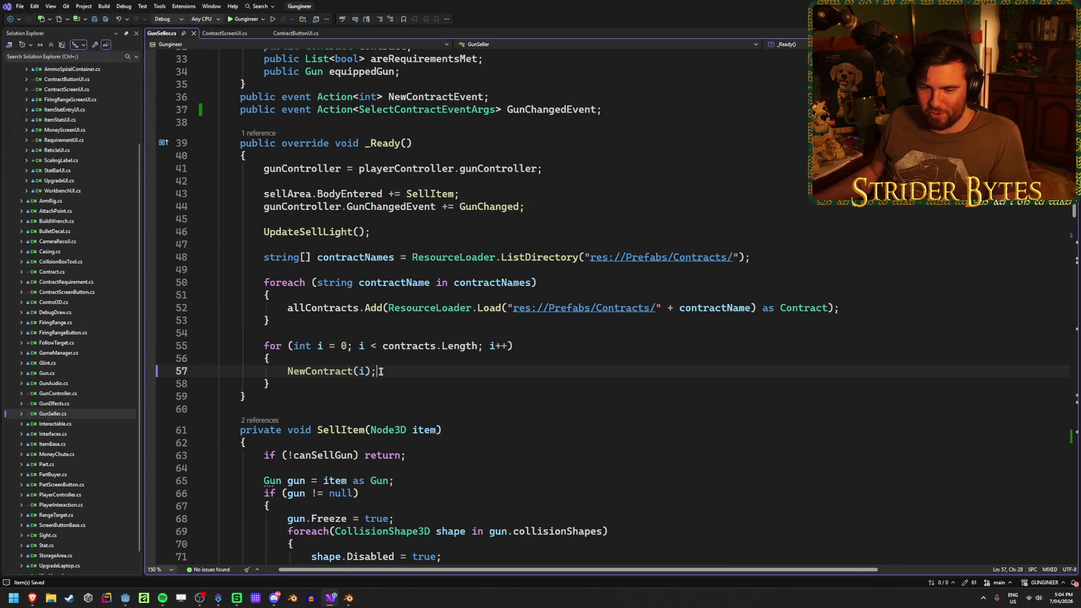
left_click(371, 385)
left_click(405, 373)
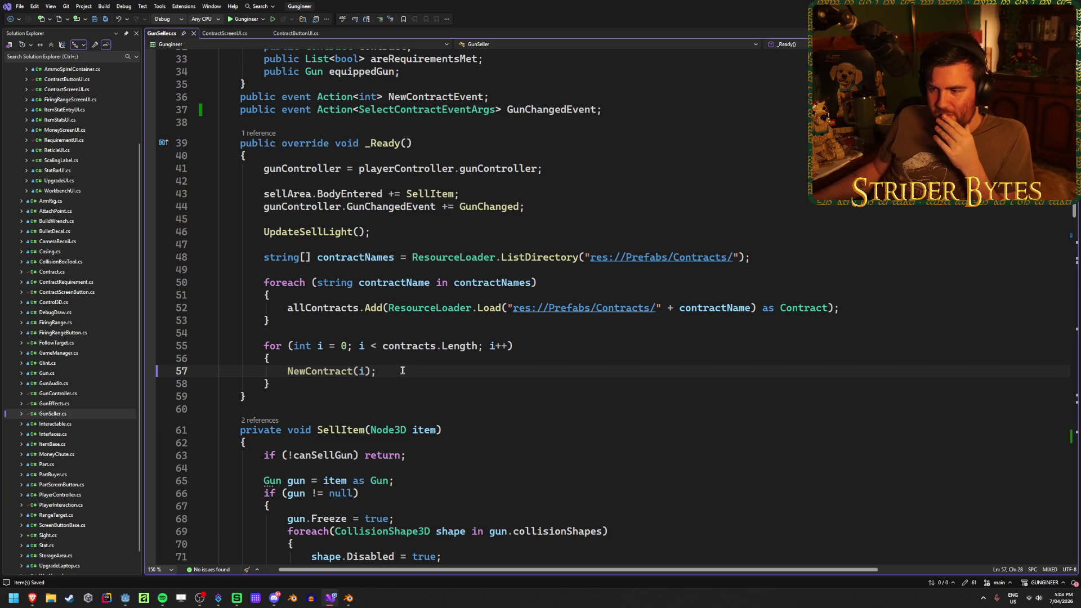
scroll(402, 371, "down", 20)
left_click(660, 389)
left_click(732, 378)
scroll(718, 414, "up", 2)
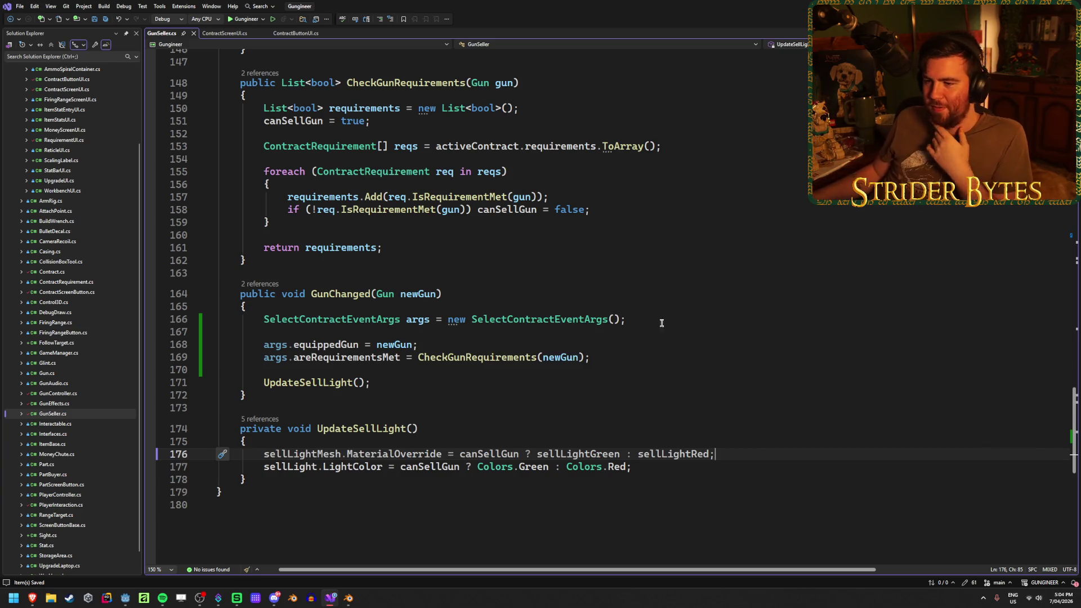
left_click(607, 358)
scroll(563, 366, "up", 4)
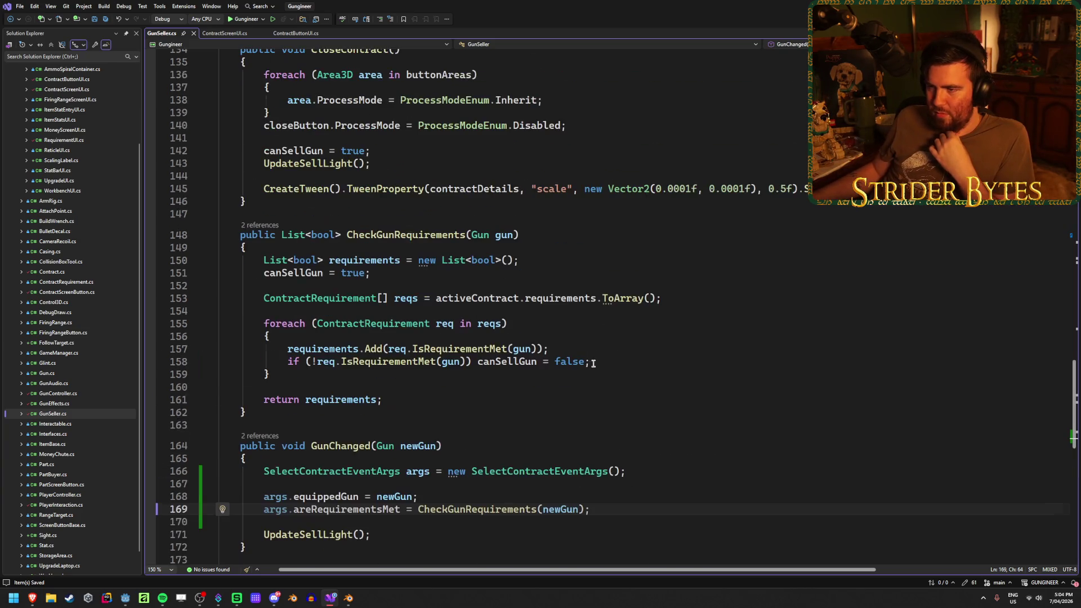
scroll(457, 370, "up", 6)
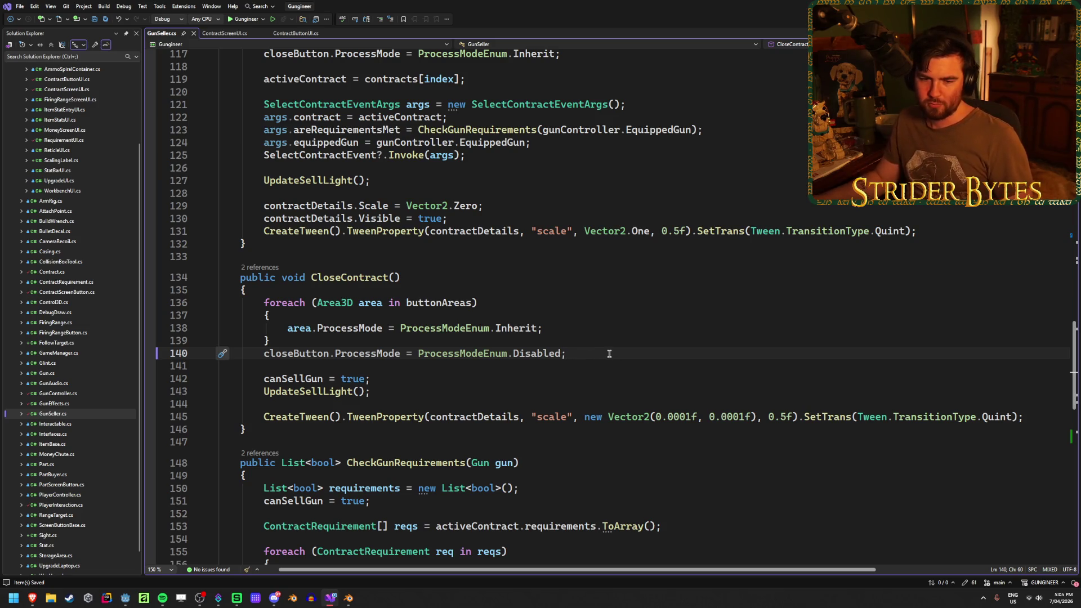
scroll(611, 353, "up", 4)
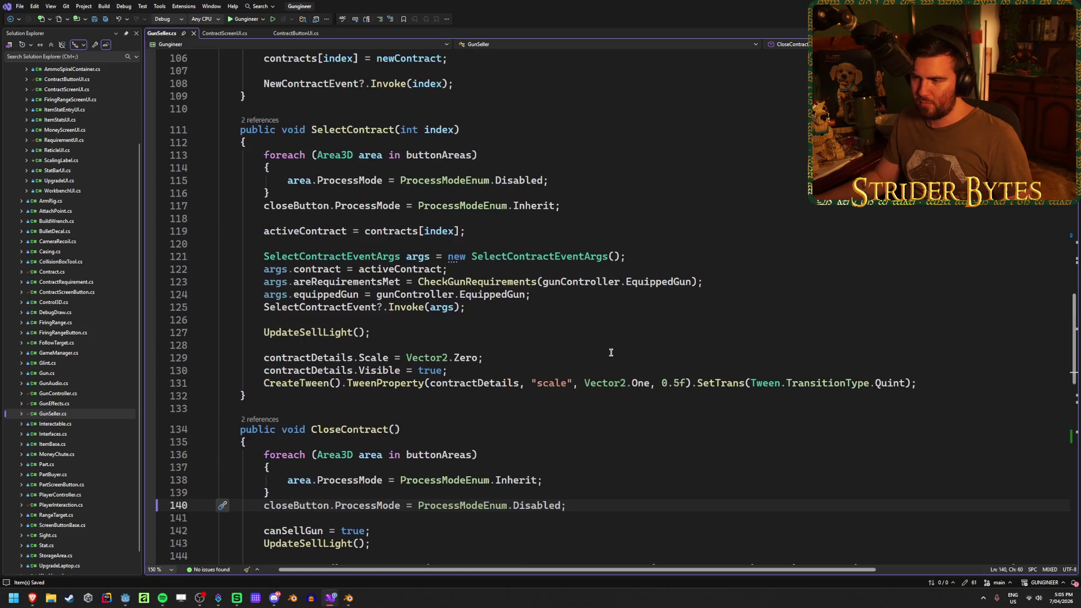
left_click(924, 383)
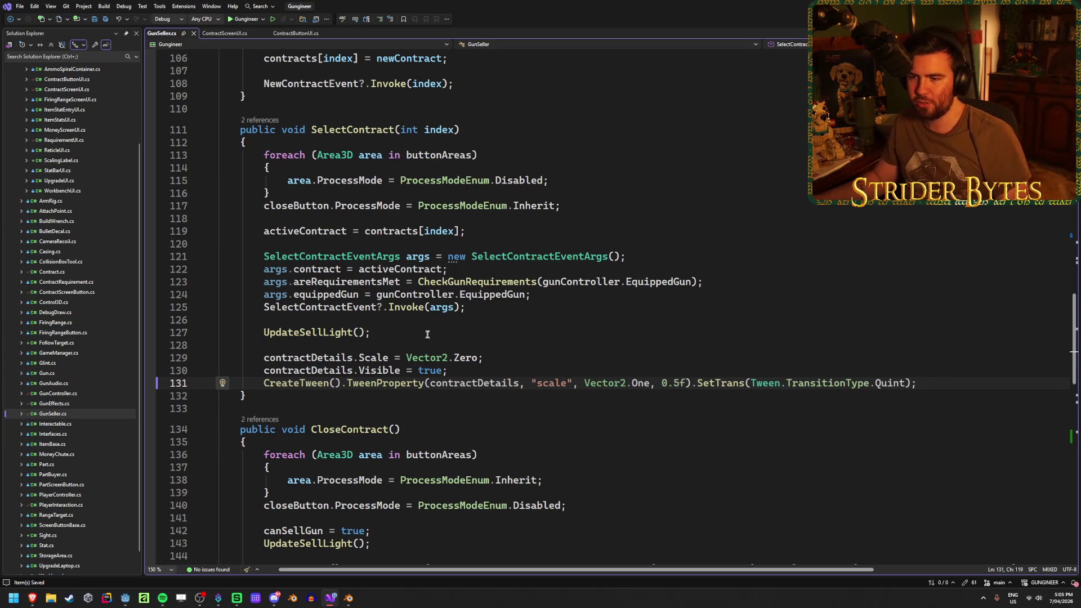
left_click(319, 269)
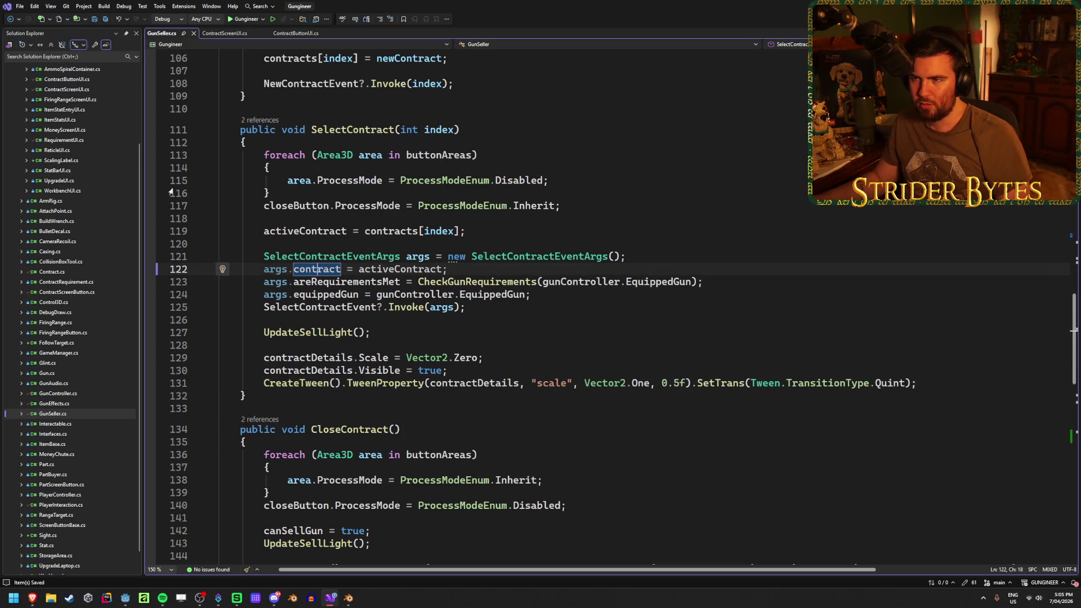
left_click(218, 35)
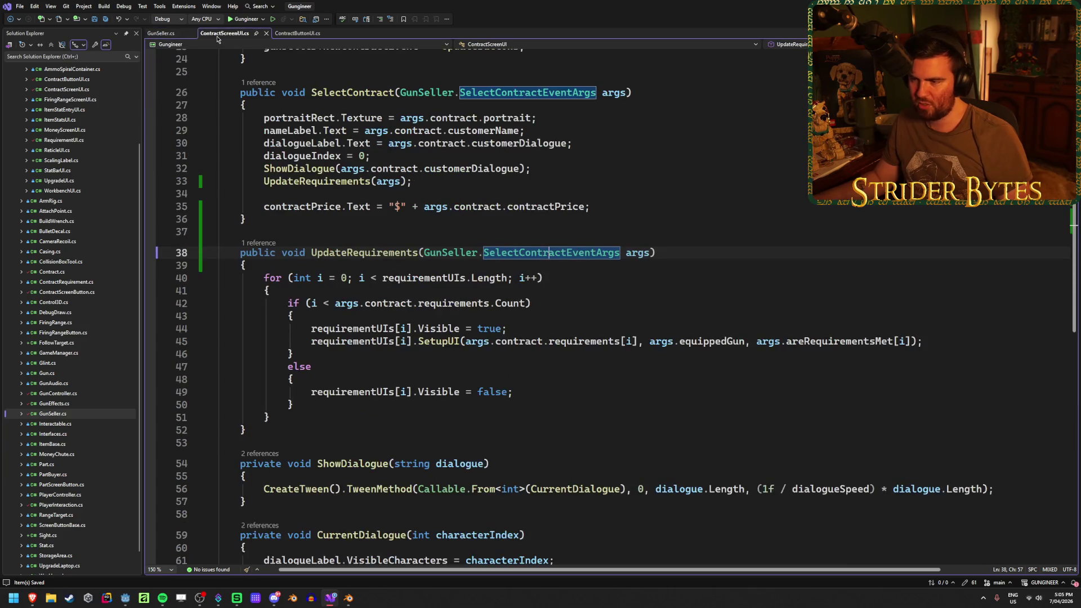
left_click(638, 253)
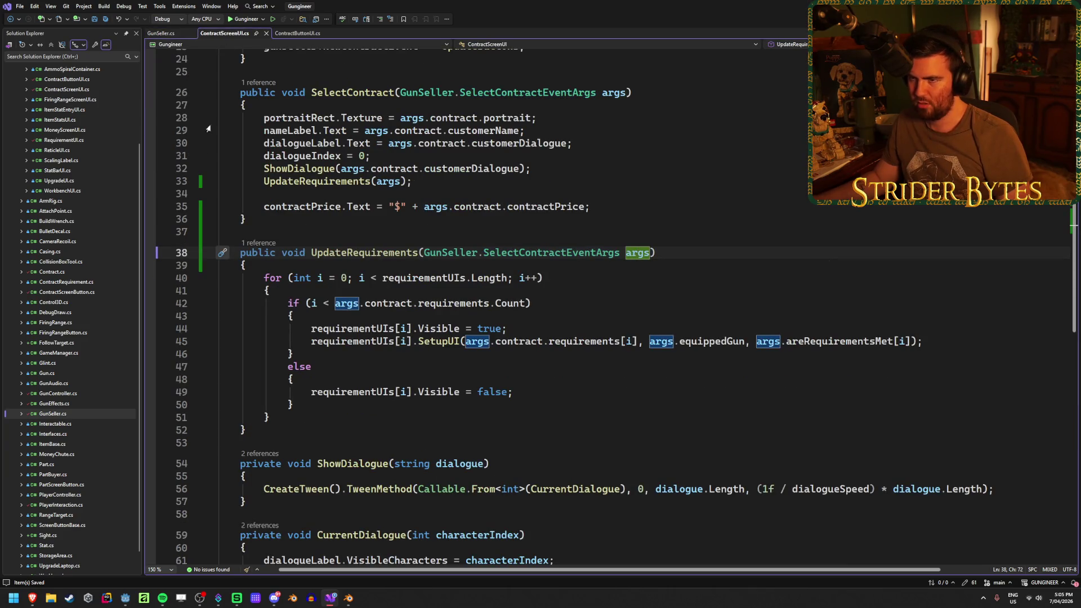
key("ctrl+Tab")
scroll(533, 359, "down", 7)
scroll(533, 355, "up", 8)
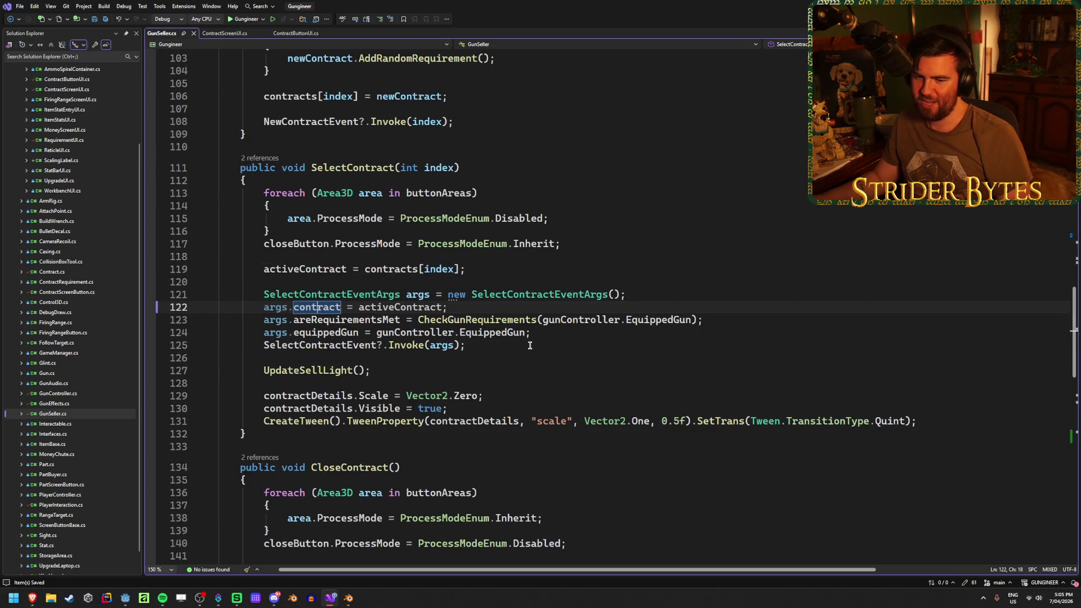
left_click(473, 308)
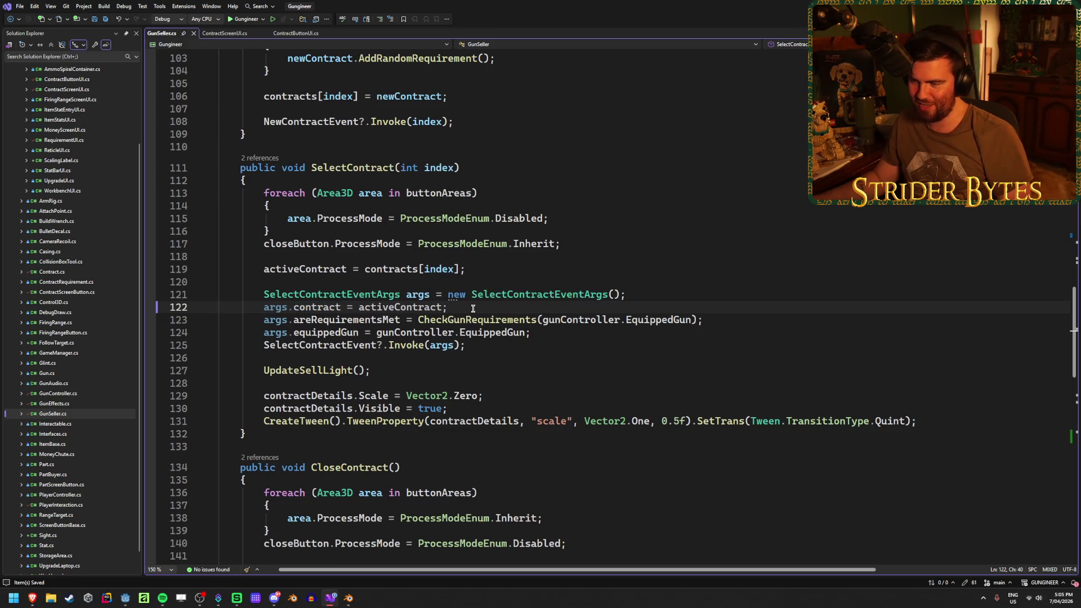
scroll(471, 309, "down", 16)
left_click(615, 284)
key("Return")
Step: Add args.contract = activeContract; and GunChangedEvent?.Invoke(args); to GunChanged, then save
type("args.contract = activeContract;")
left_click(437, 317)
left_click(553, 293)
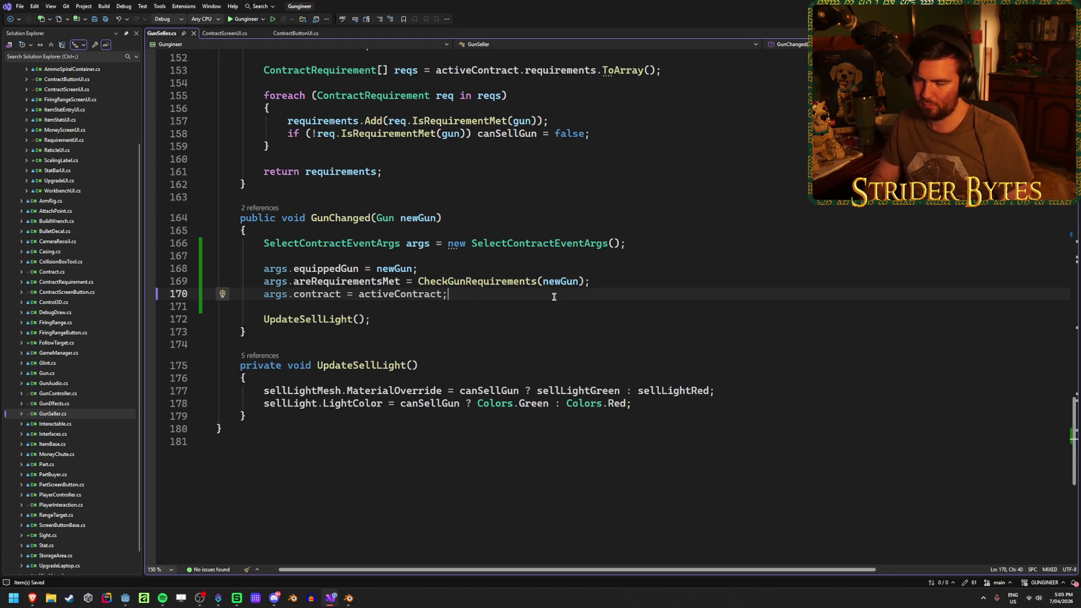
key("Return")
key("Return")
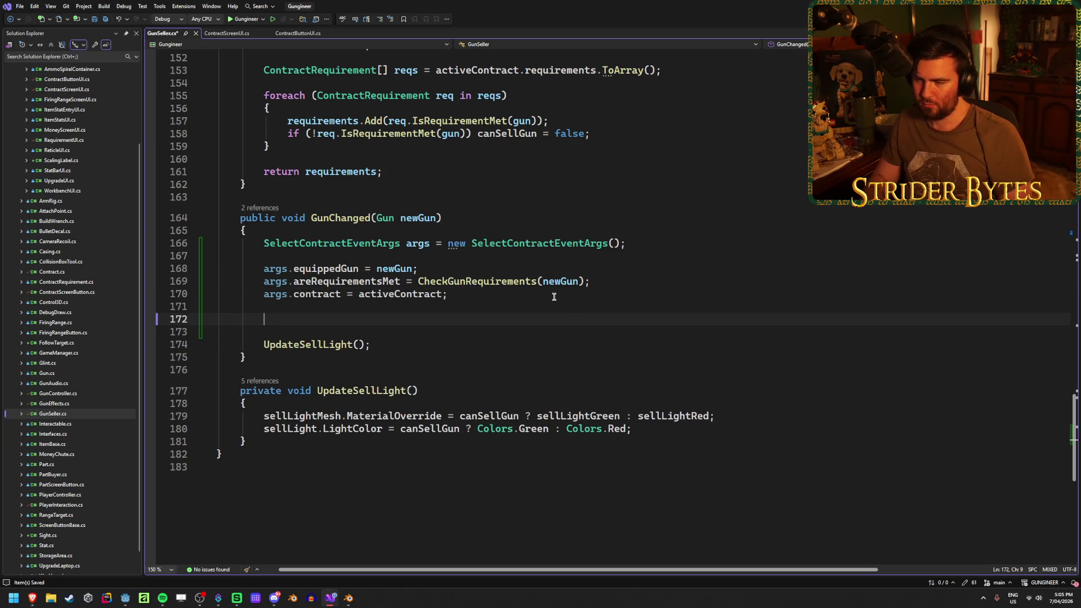
type("GunCHan")
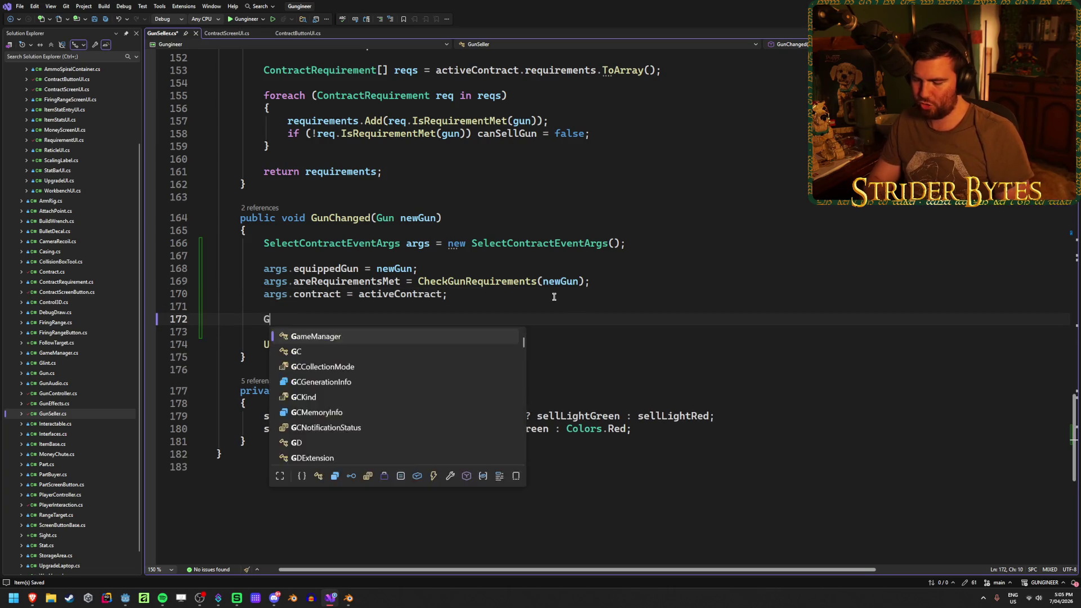
key("Down")
key("Tab")
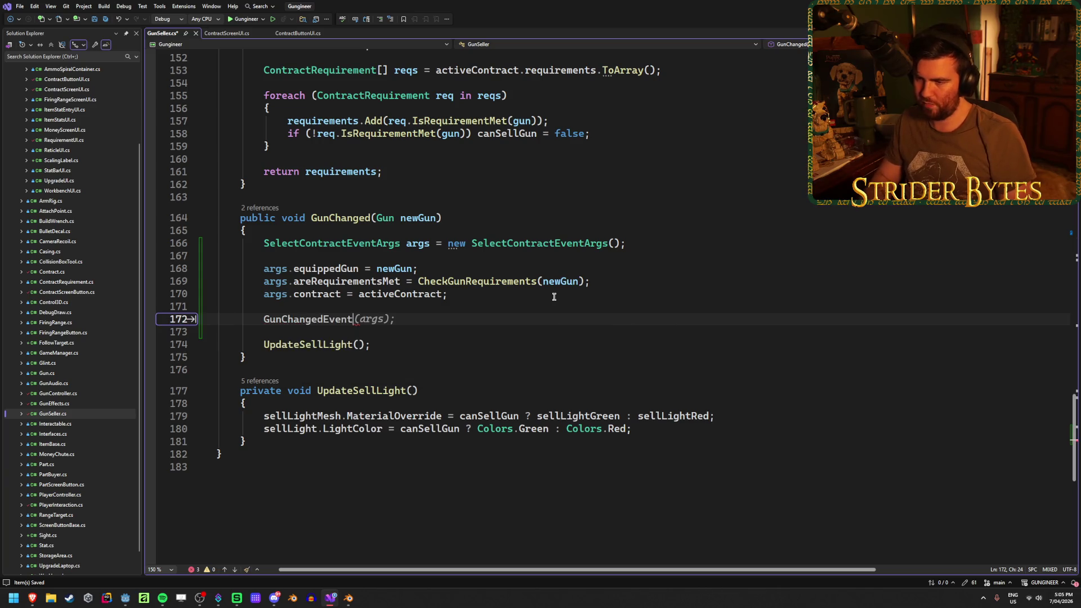
type("?.Invoke(")
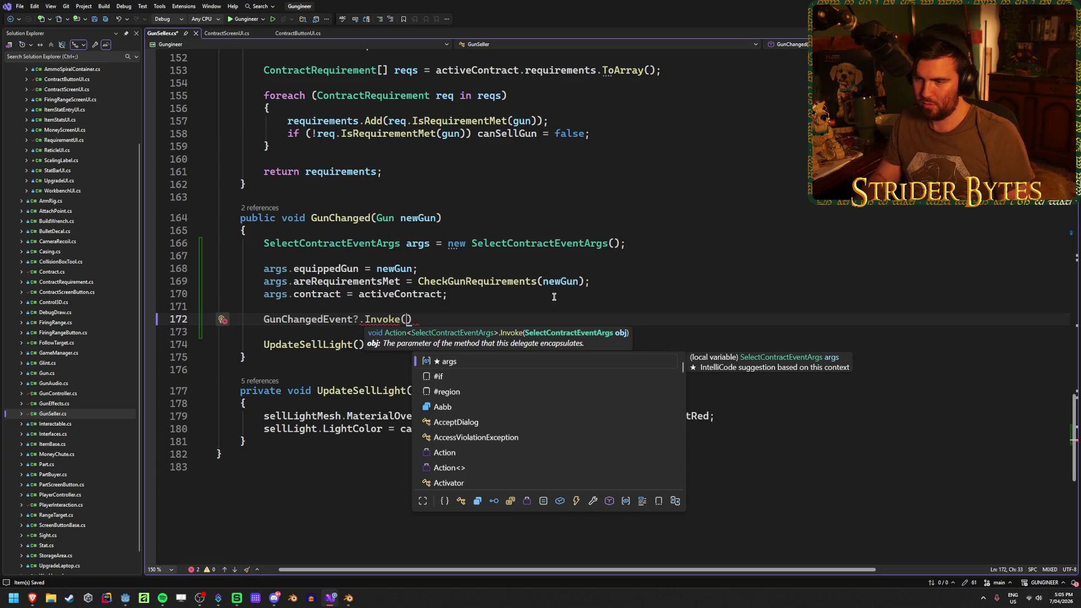
type("args")
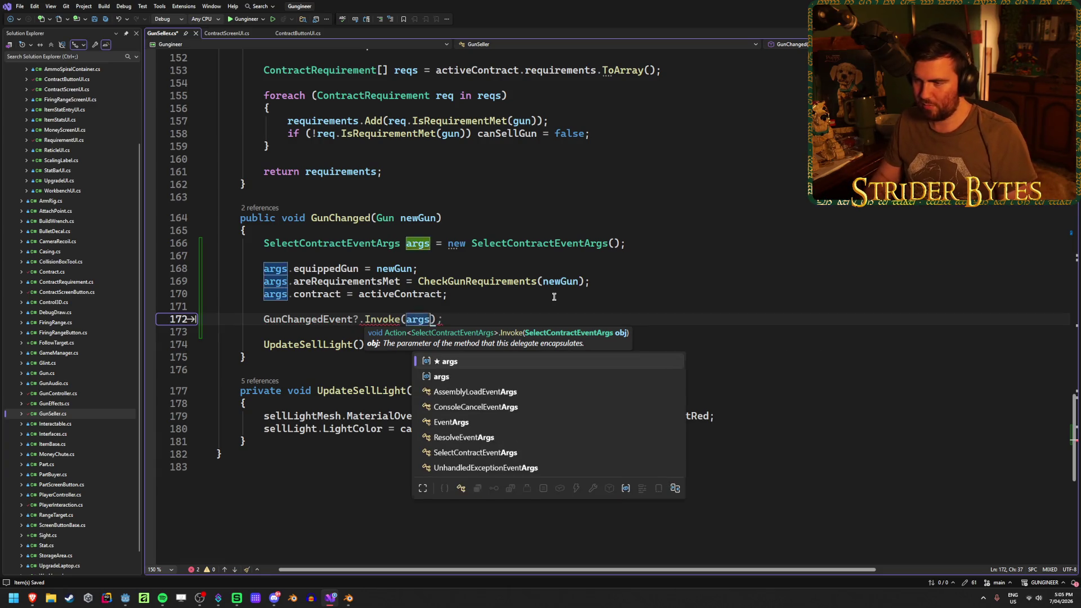
key("Tab")
key("ctrl+s")
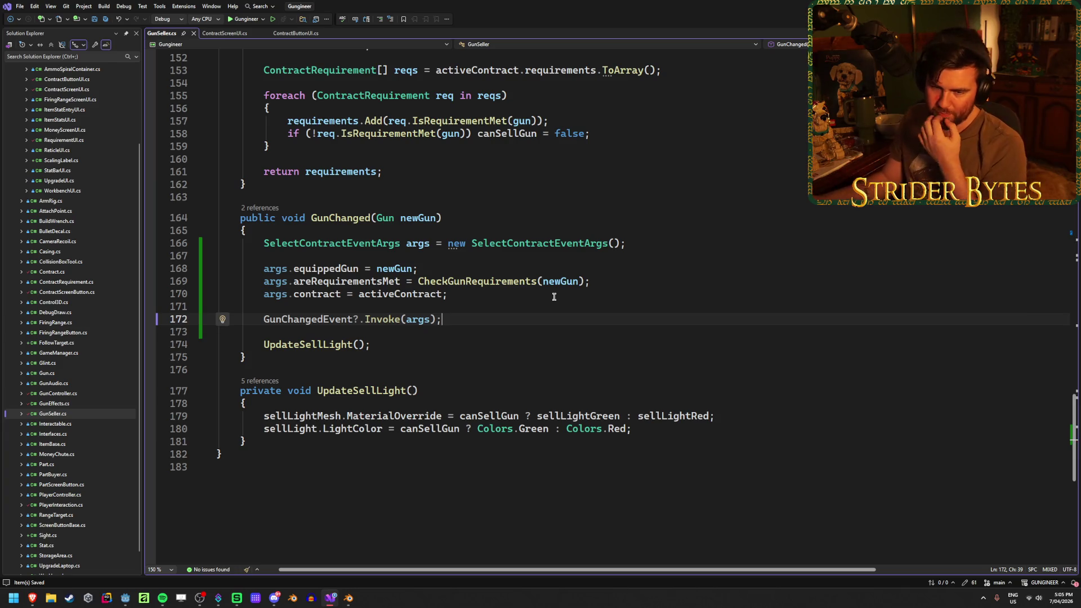
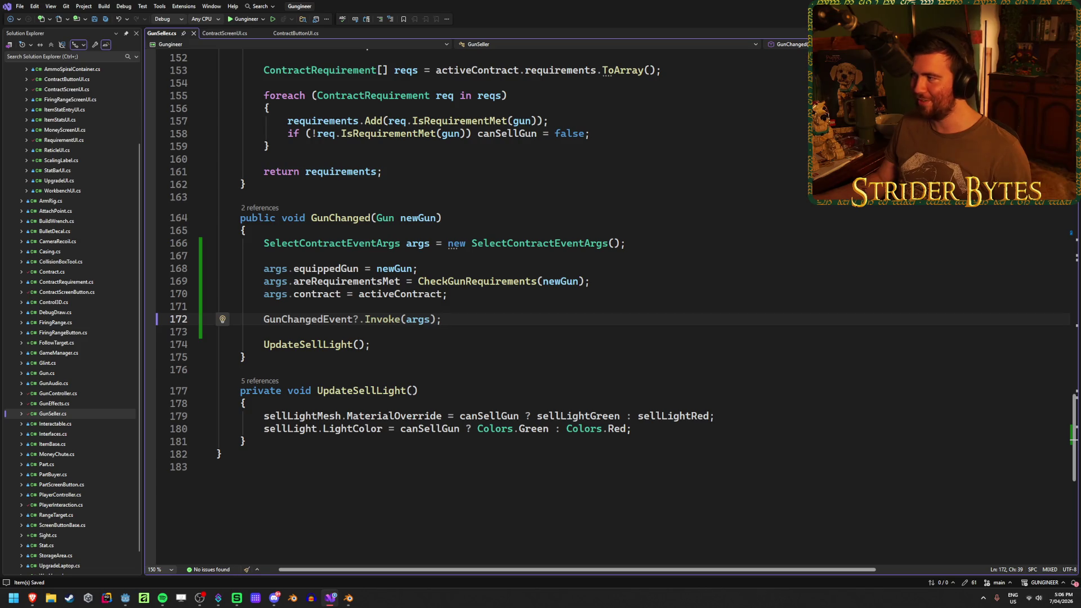
Step: Switch from GunSeller.cs in Visual Studio to the Godot editor showing Workshop.tscn
key("alt+Tab")
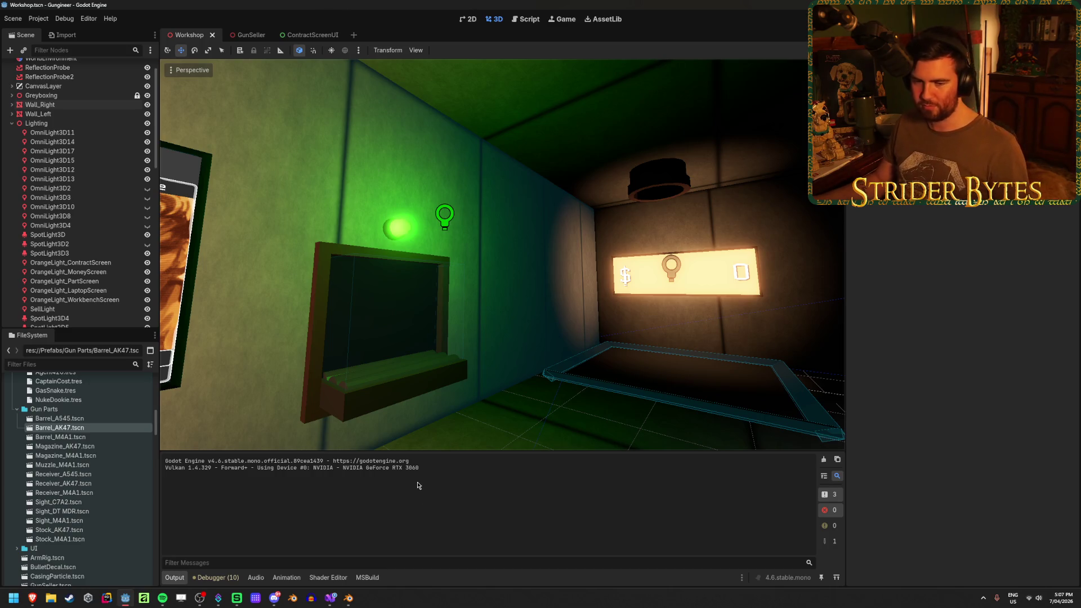
Step: Run the game in the embedded Game view and open the Cpt. Cost contract details
mouse_move(125, 598)
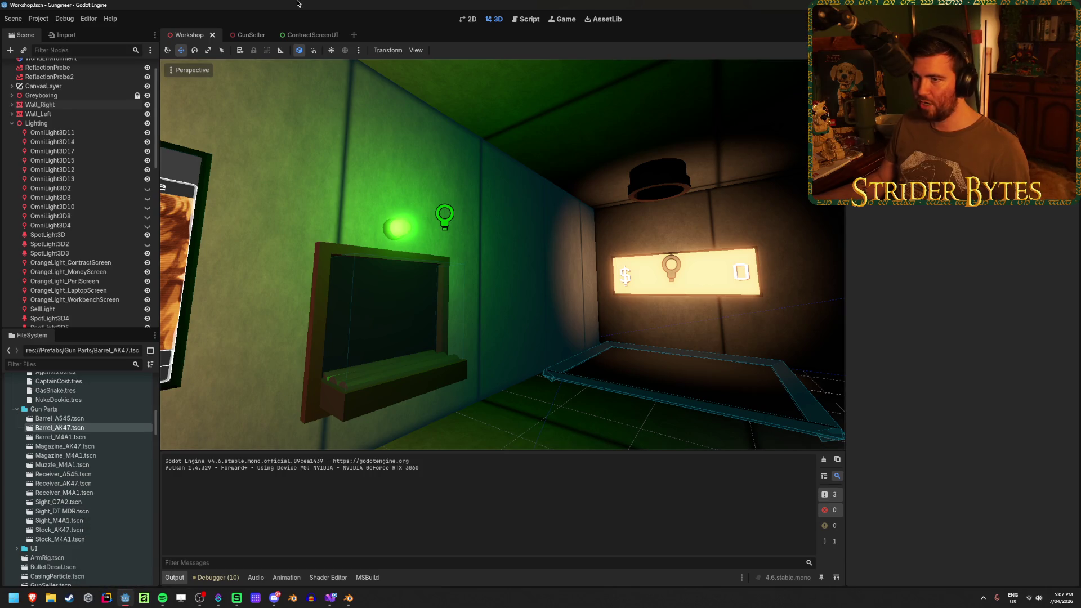
left_click(559, 20)
key("F5")
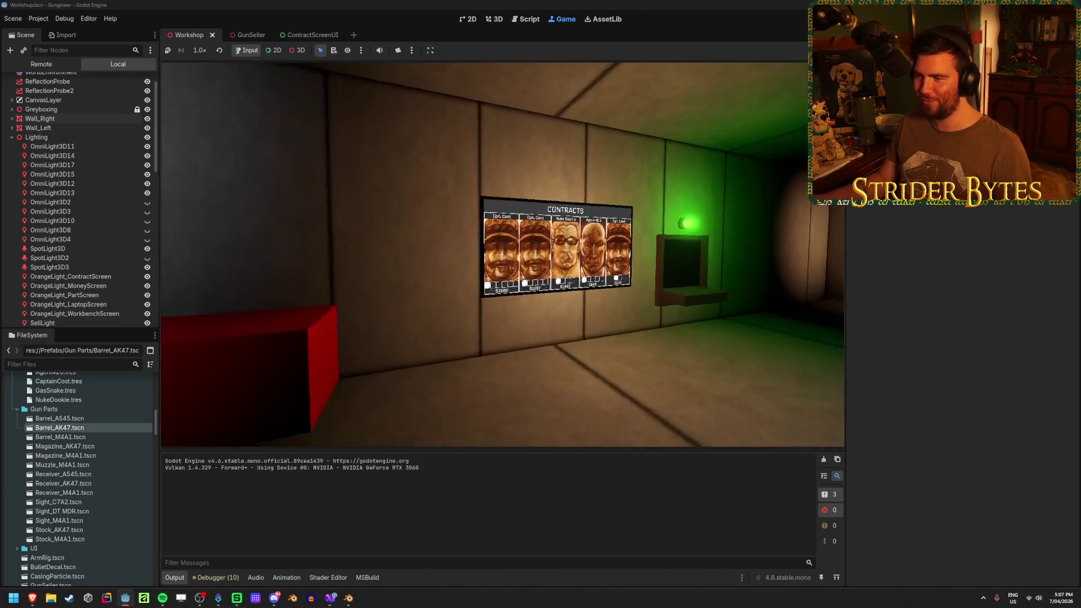
left_click(502, 254)
left_click(502, 254)
Step: Walk around the room viewing the requirements panel, then stop the game
key("Escape")
key("w")
key("w")
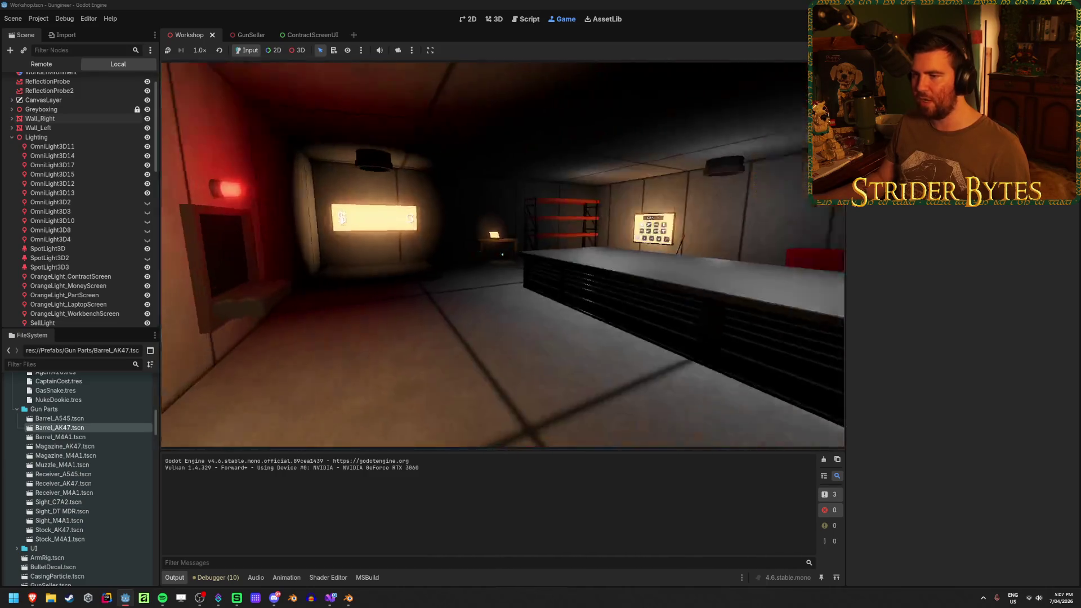
key("w")
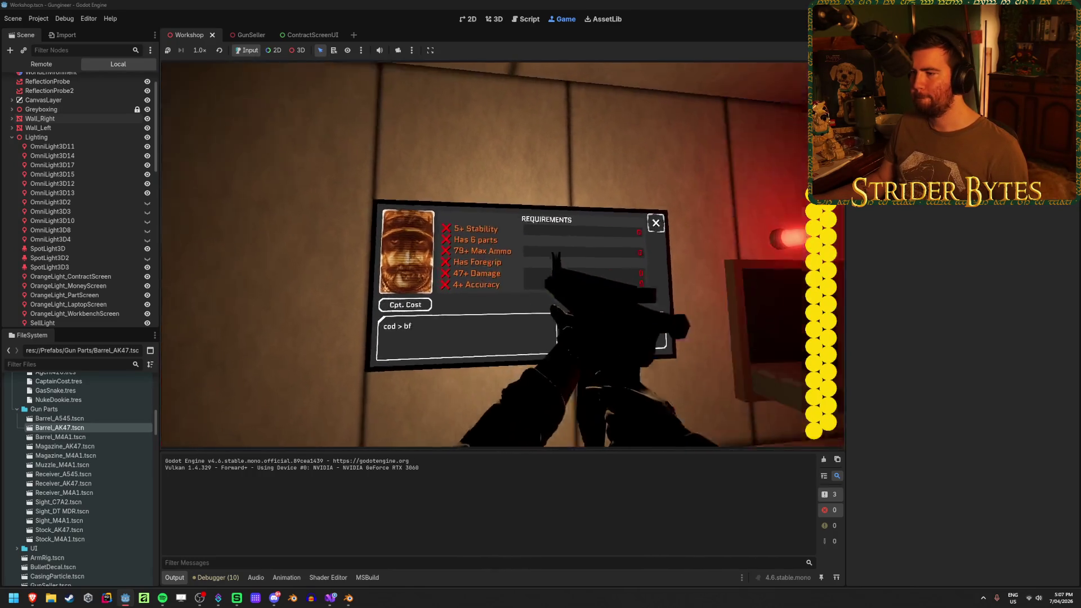
key("w")
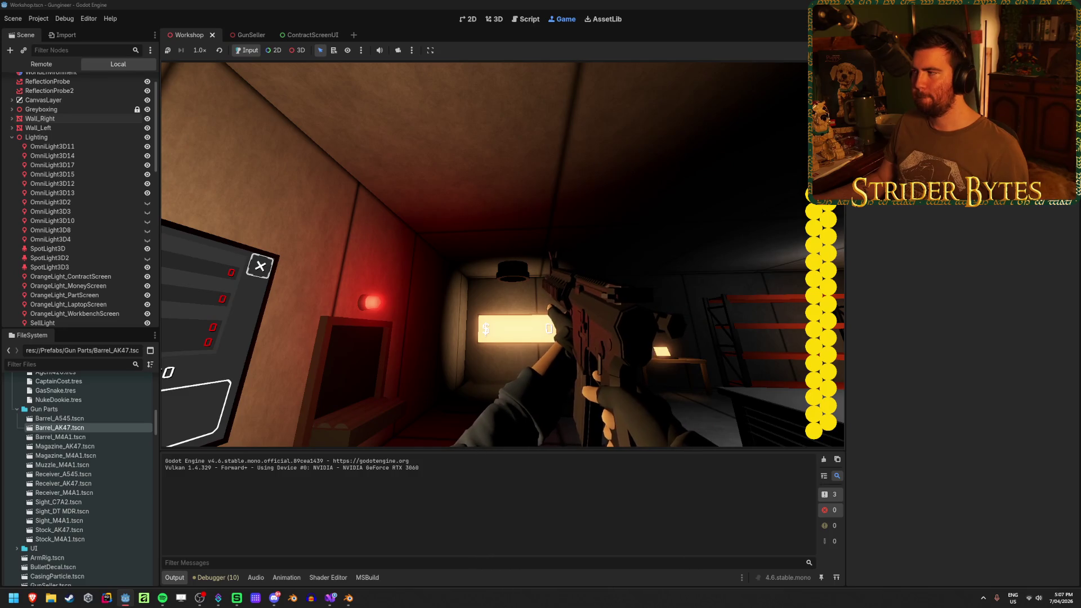
key("F8")
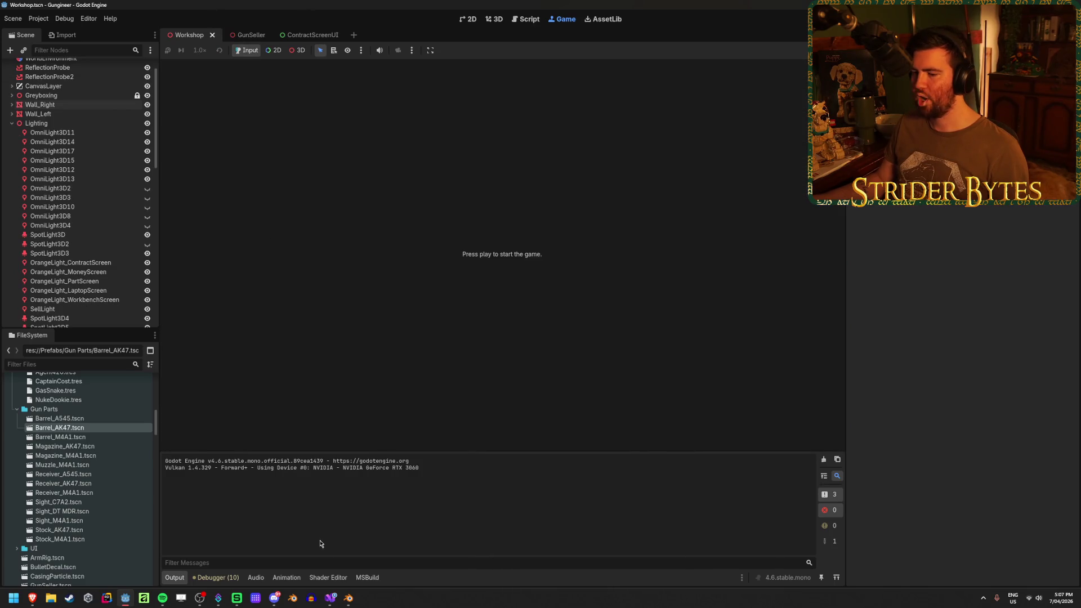
left_click(331, 598)
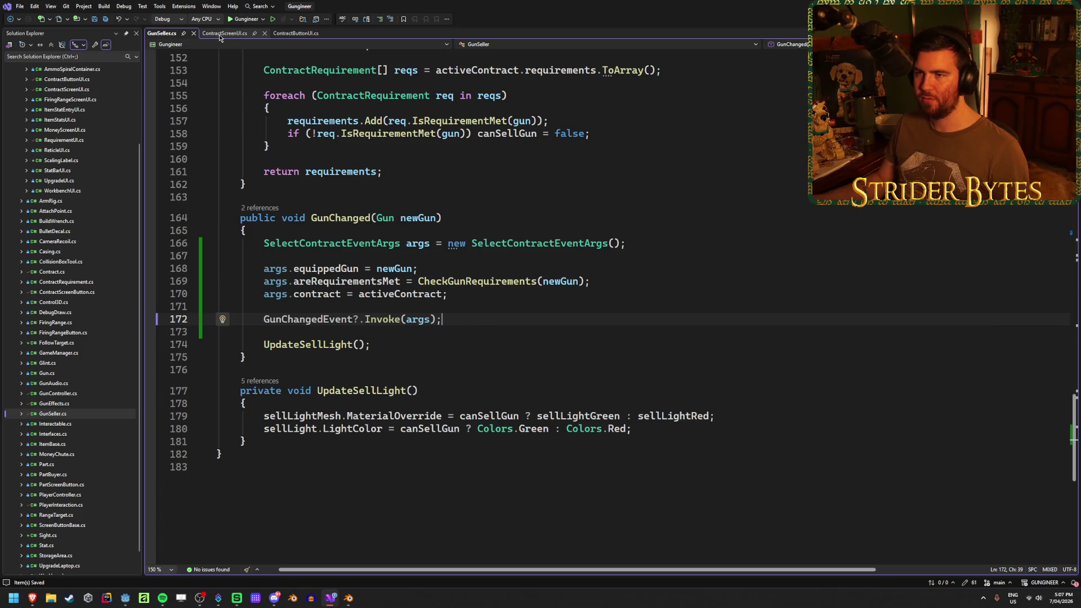
Step: In ContractScreenUI.cs's _Ready, begin a new line subscribing to gunSeller.GunChangedEvent with +=
left_click(218, 36)
scroll(551, 315, "up", 8)
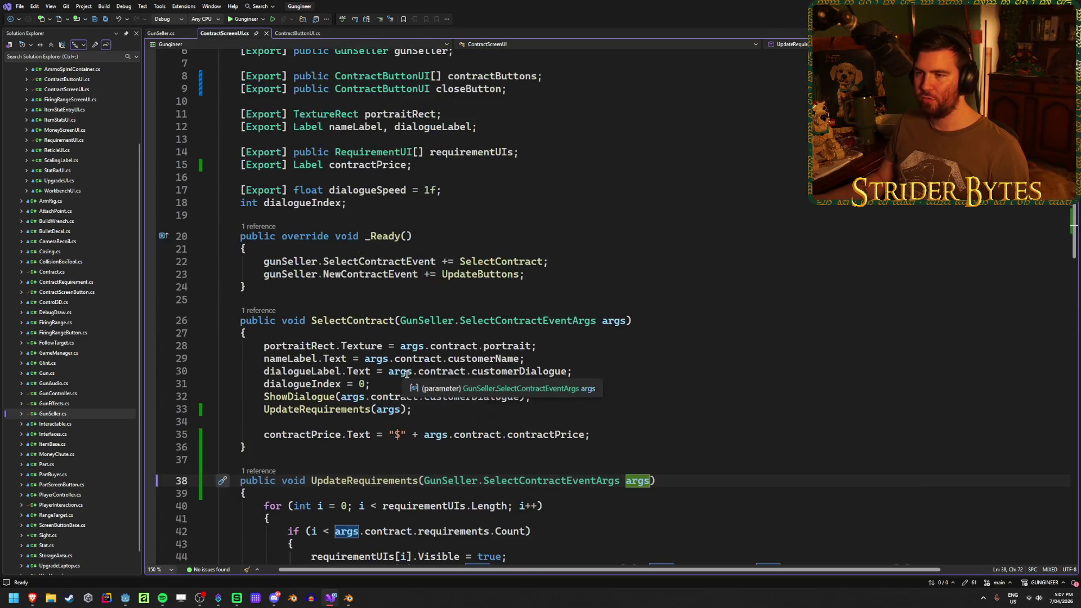
left_click(551, 350)
key("ctrl+Return")
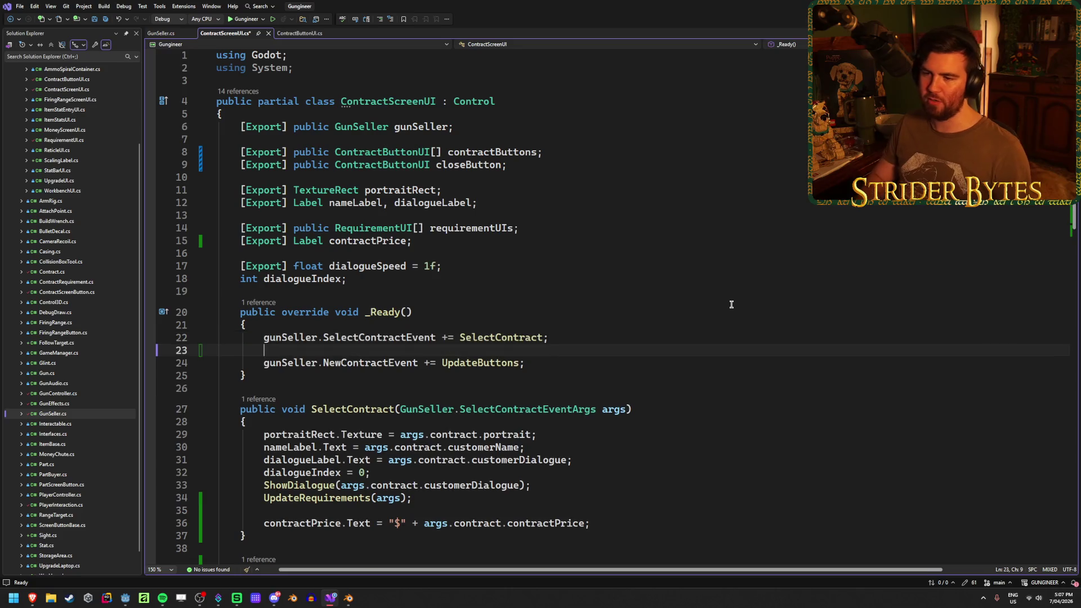
type("guns.Gun")
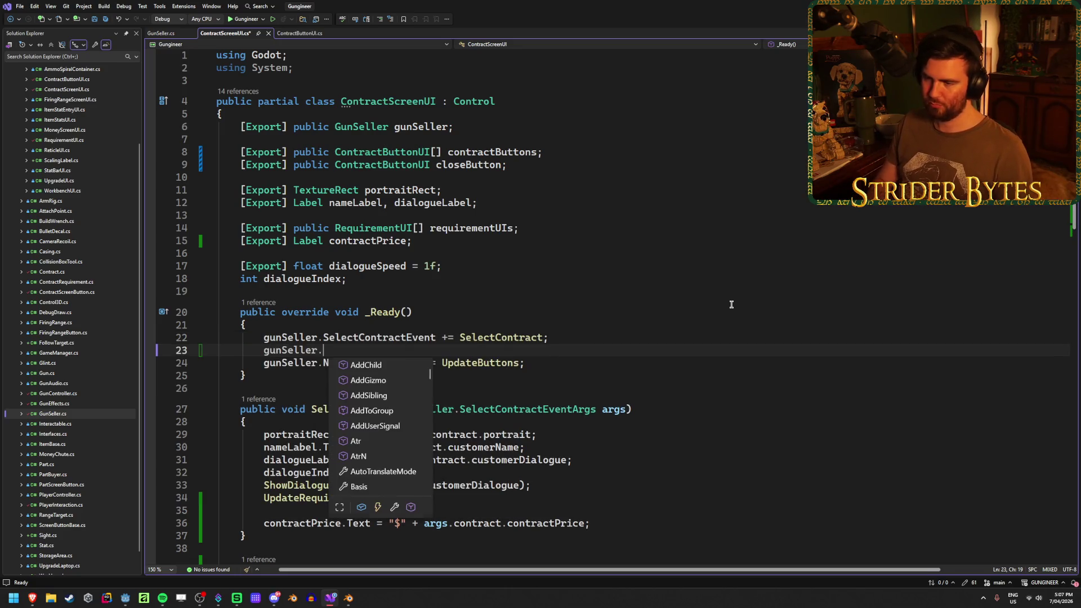
type("Ch")
key("Down")
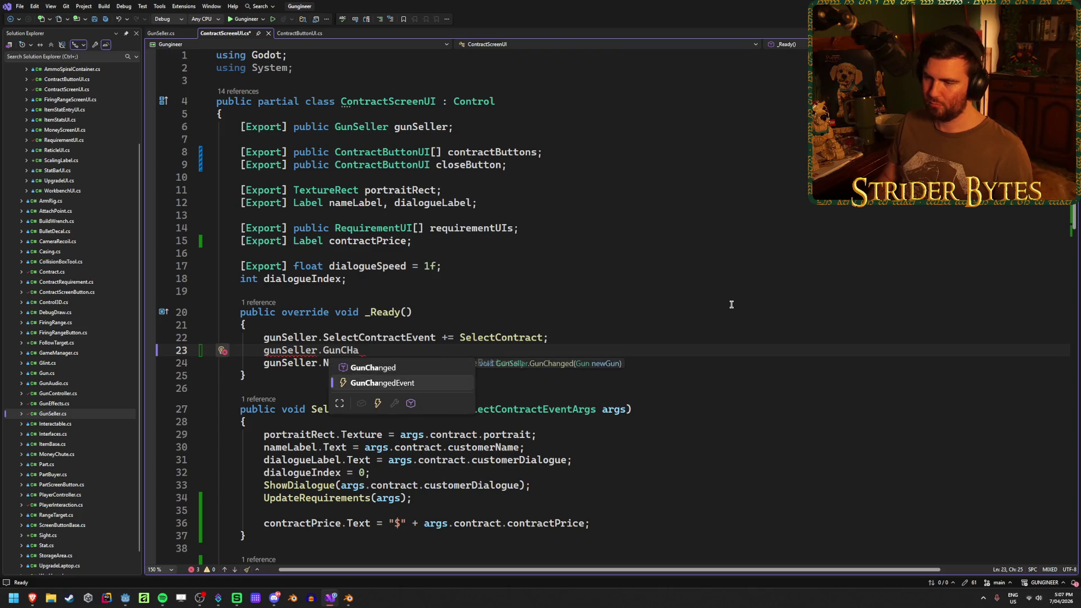
key("Tab")
type("+=")
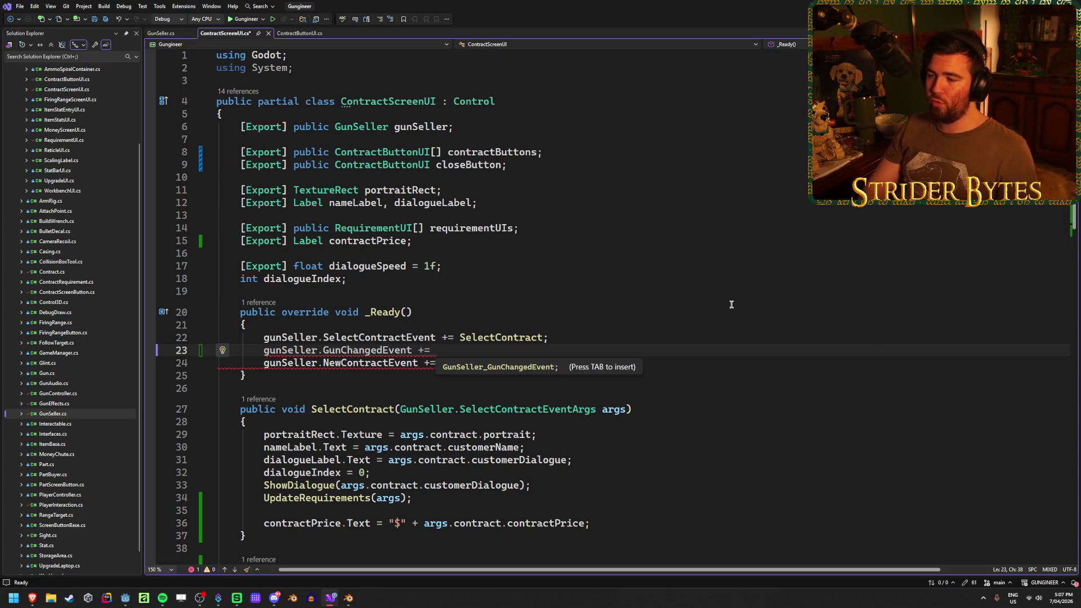
Step: Complete the subscription with UpdateRequirements, save, and go back to GunSeller.cs
scroll(730, 303, "down", 5)
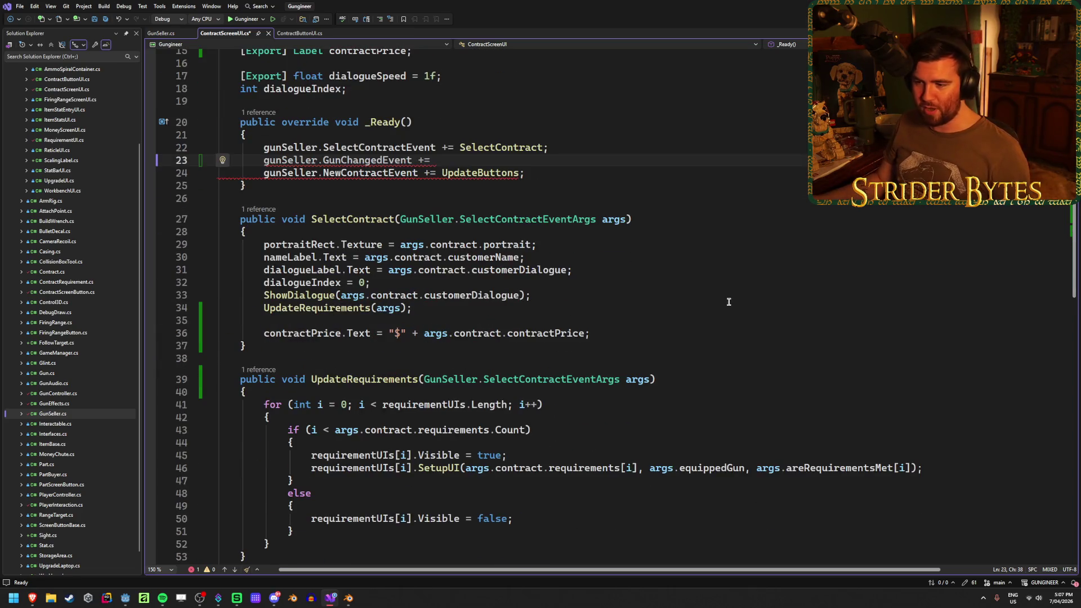
scroll(729, 302, "down", 3)
scroll(723, 296, "up", 6)
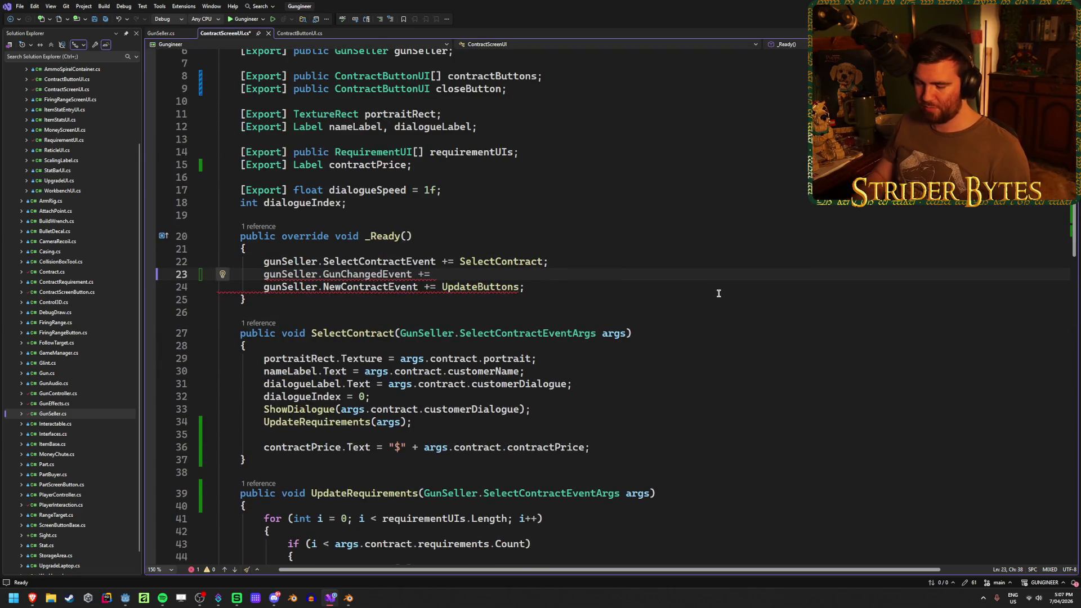
type("UpdateReq")
key("Tab")
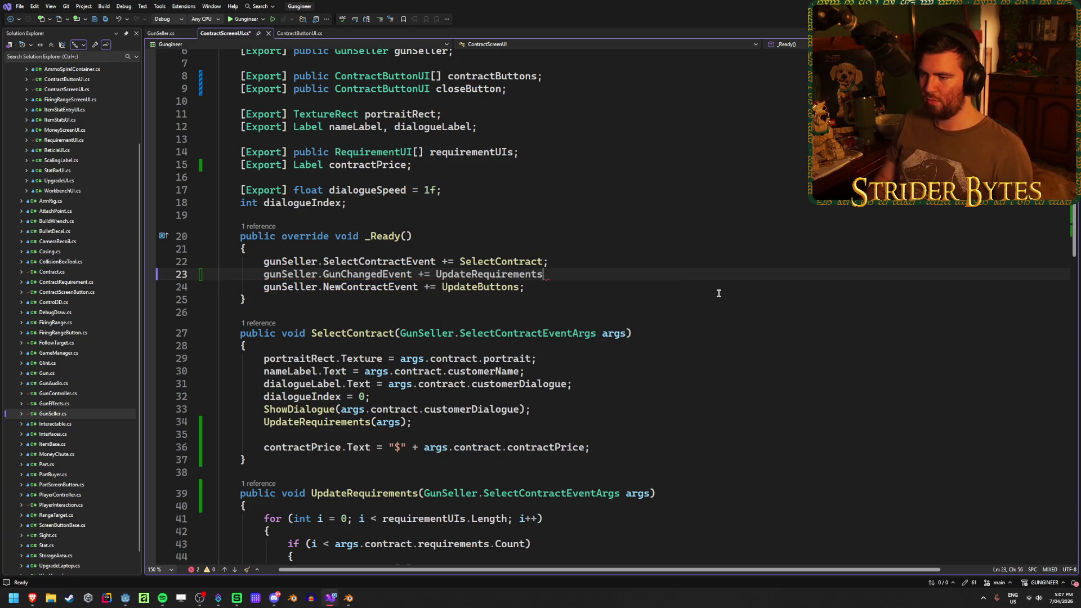
type(";")
key("ctrl+s")
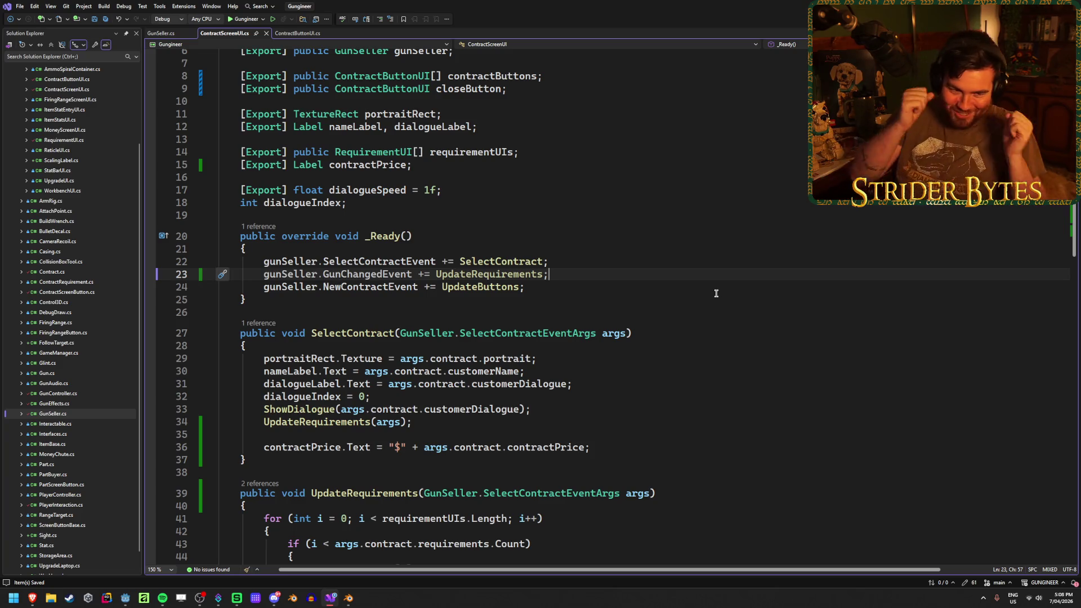
key("ctrl+Tab")
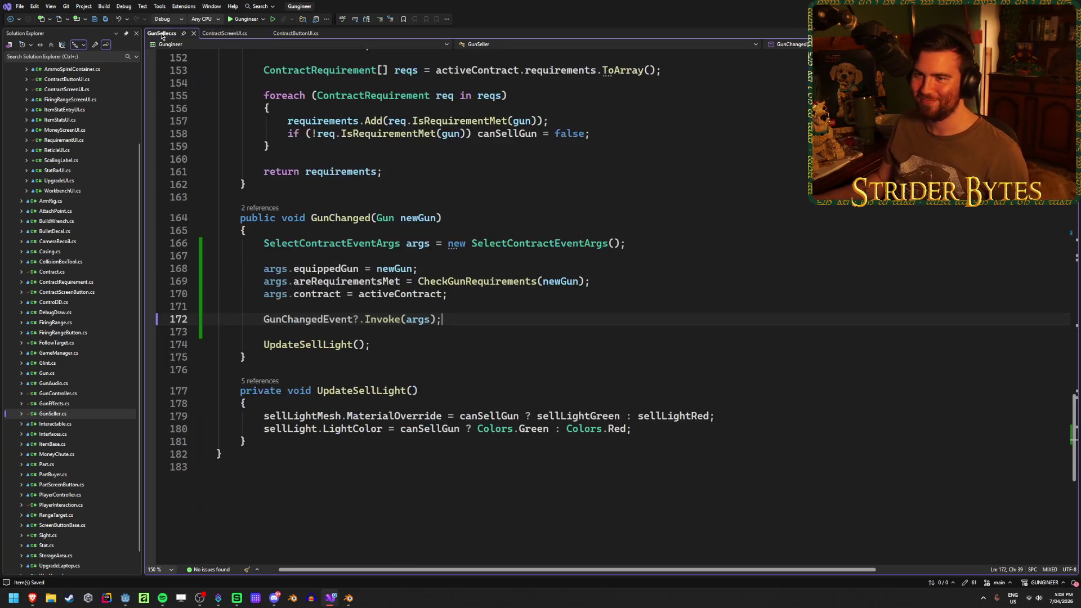
Step: Rebuild and run the game, then open the Agent 420 contract requirements
key("alt+Tab")
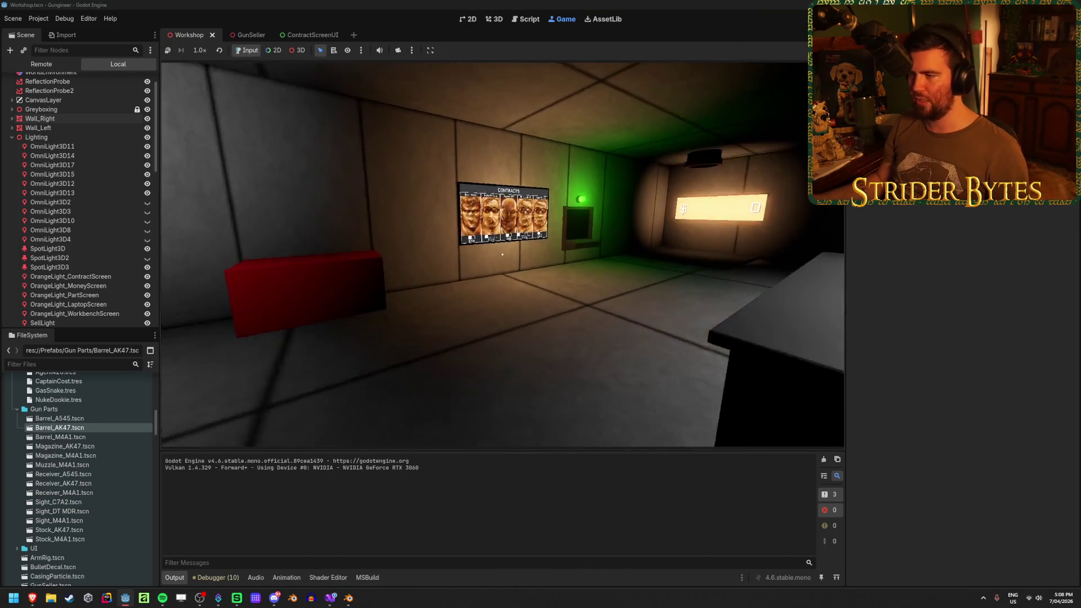
key("e")
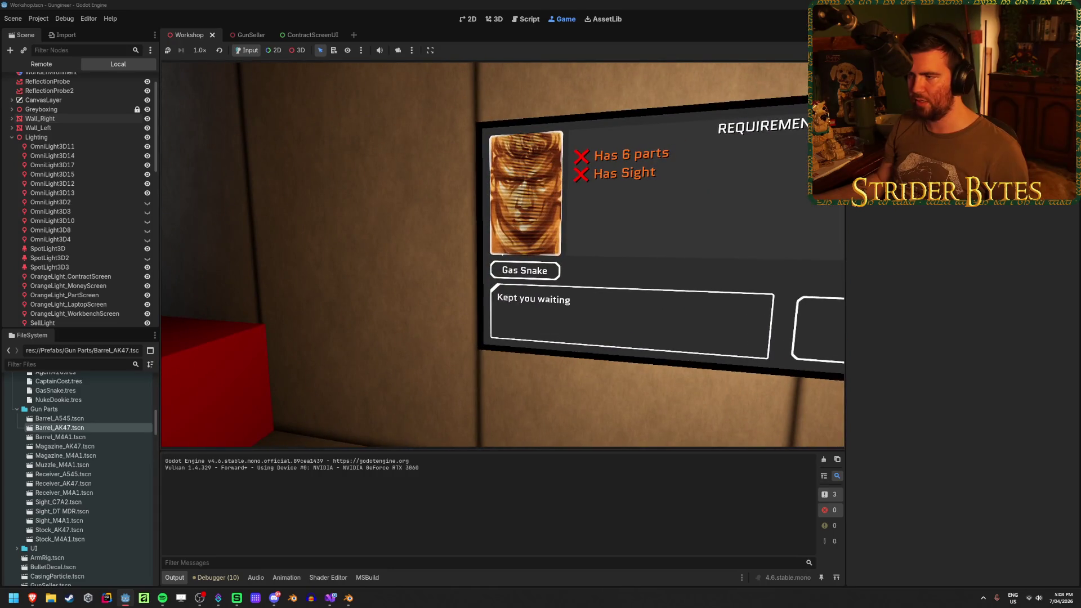
key("Escape")
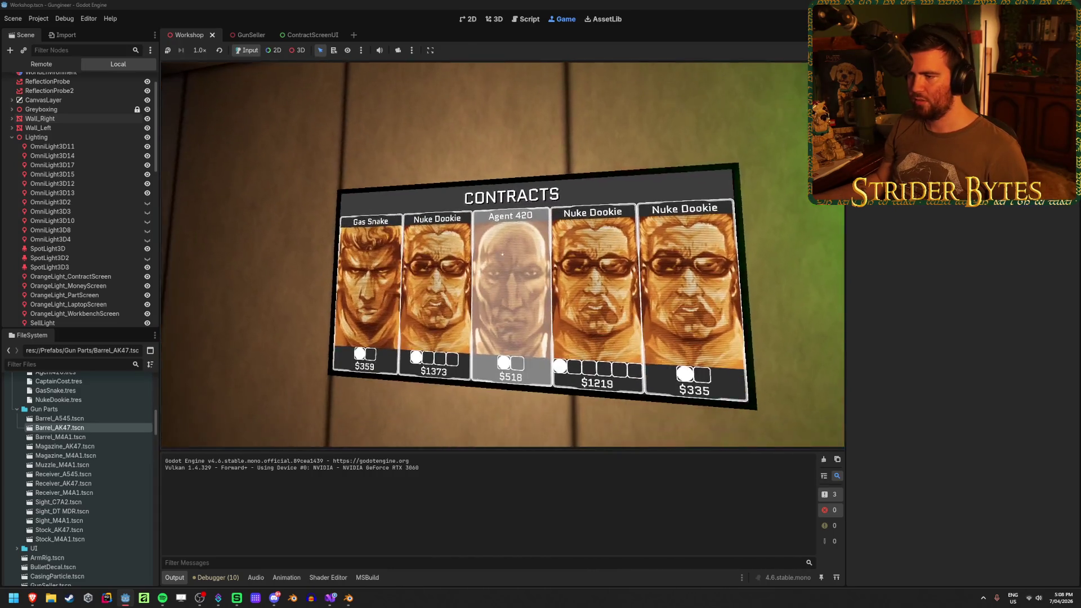
left_click(502, 255)
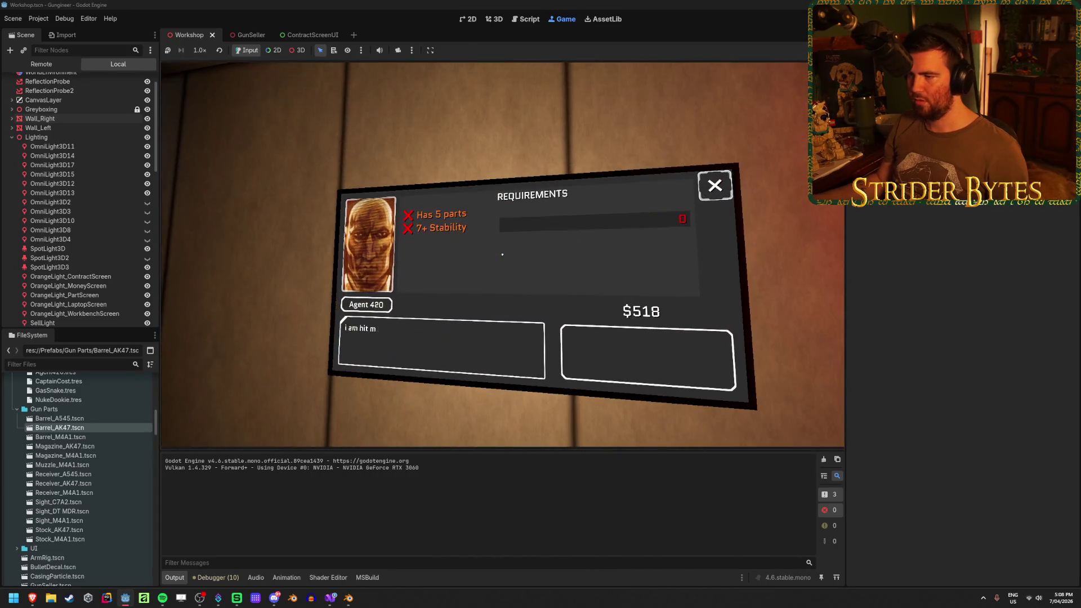
key("Escape")
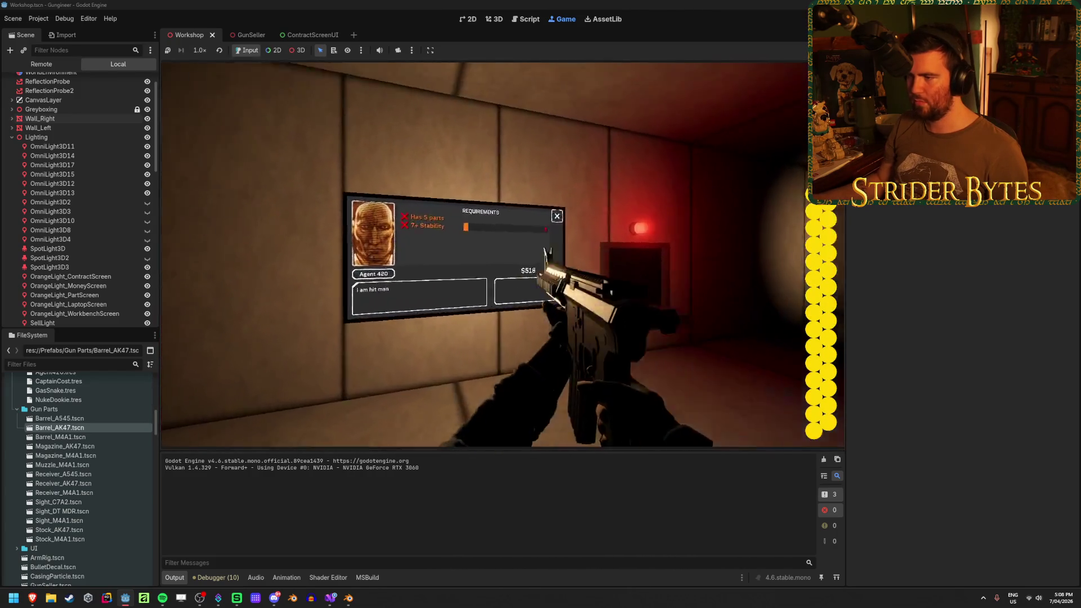
left_click(502, 254)
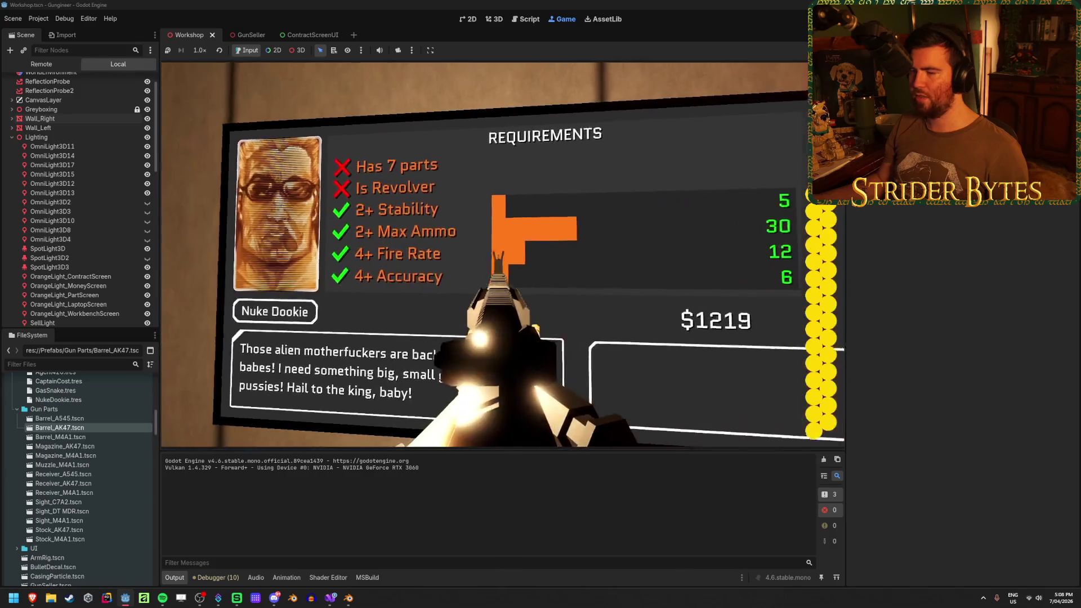
Step: Move back and forth in front of the requirements board inspecting the stat bars, then stop the game
key("w")
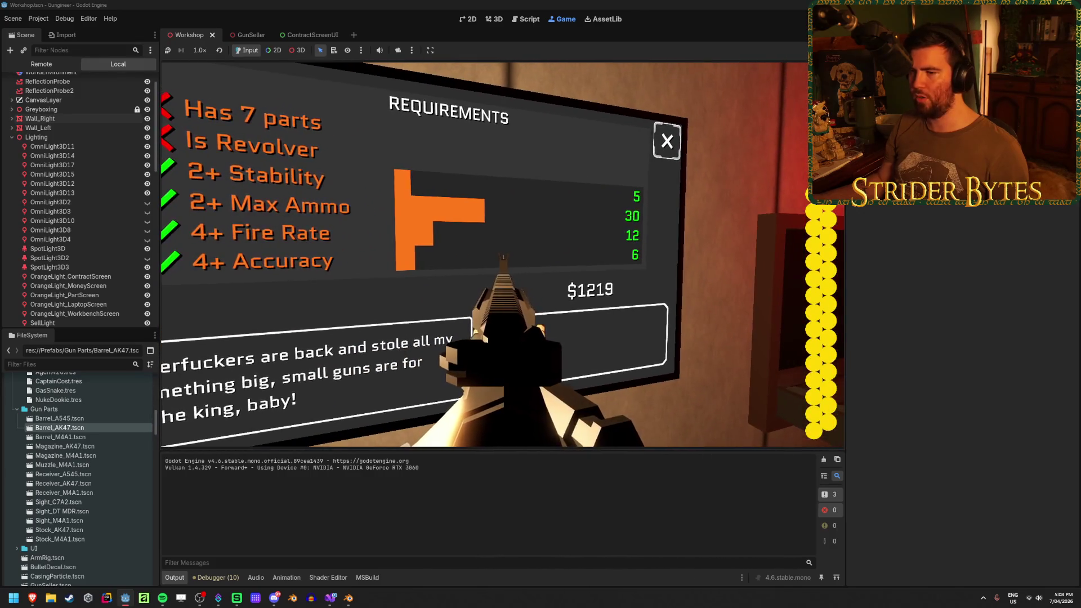
key("s")
key("w")
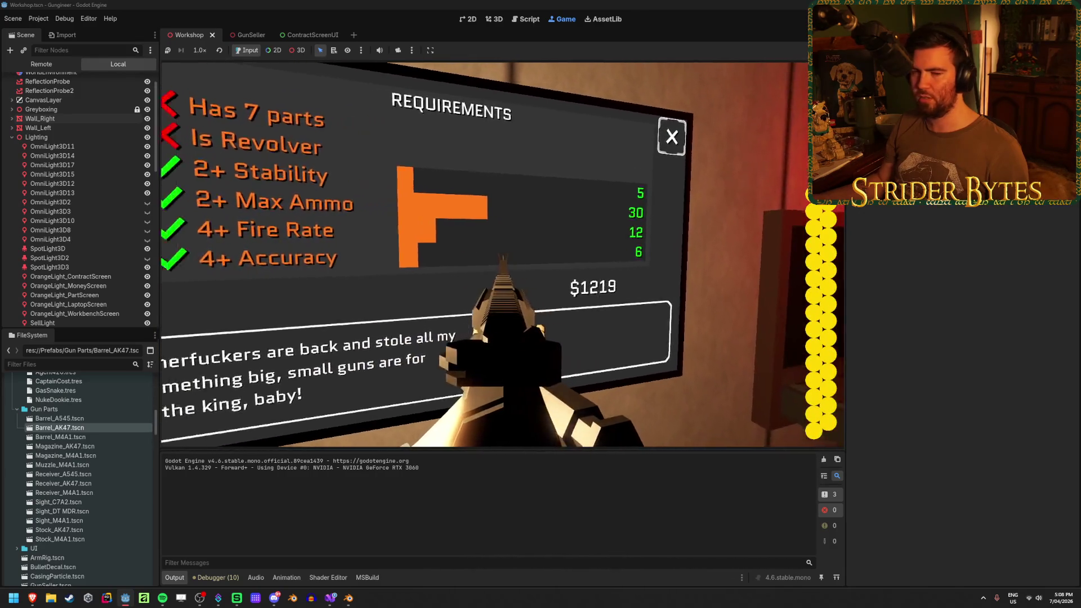
key("s")
key("w")
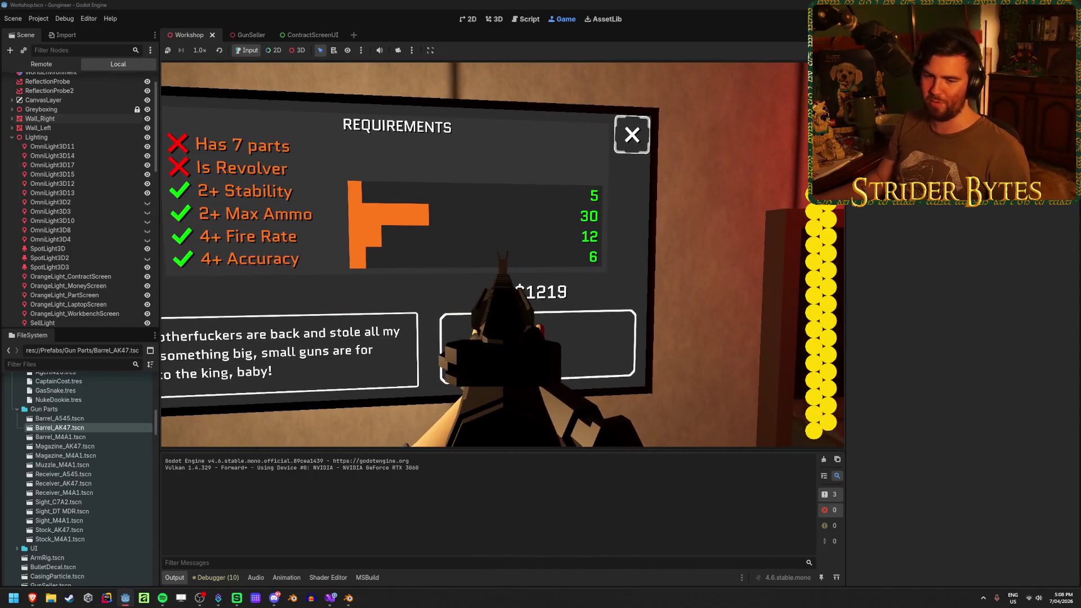
key("s")
left_click(502, 254)
key("w")
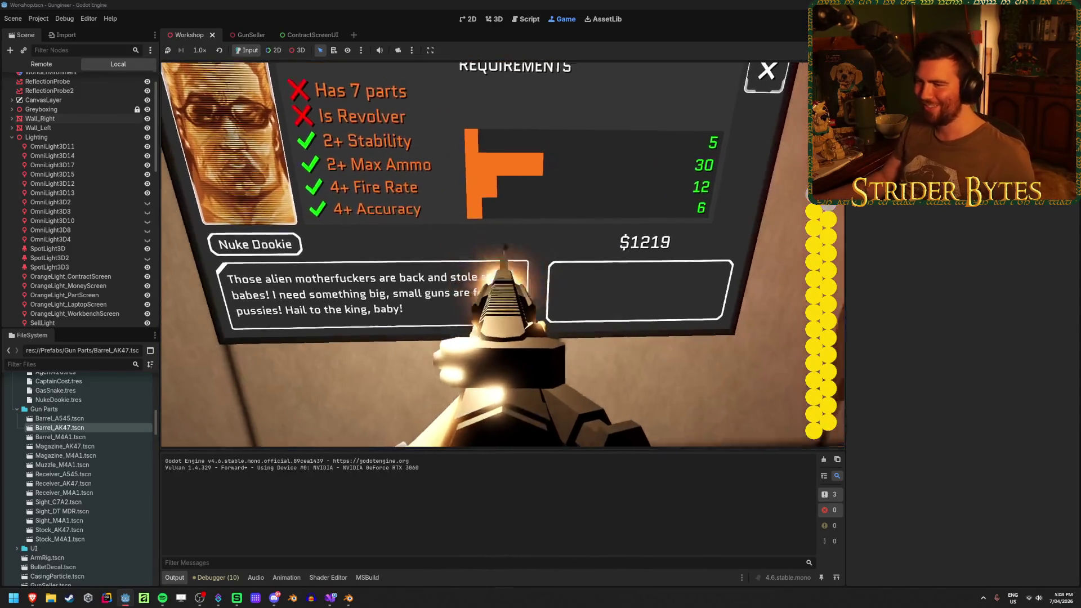
key("s")
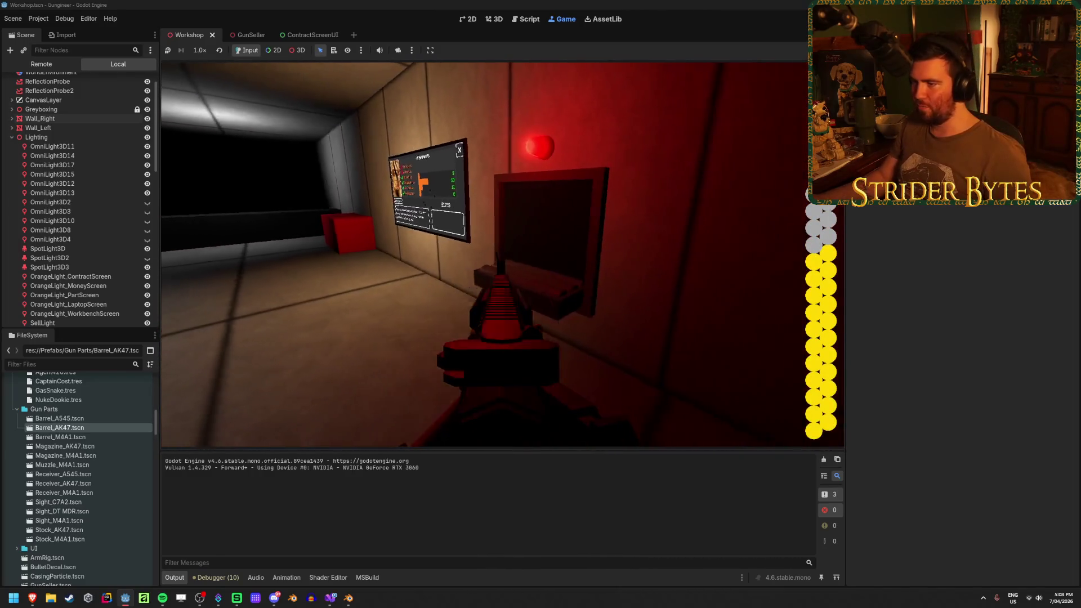
key("w")
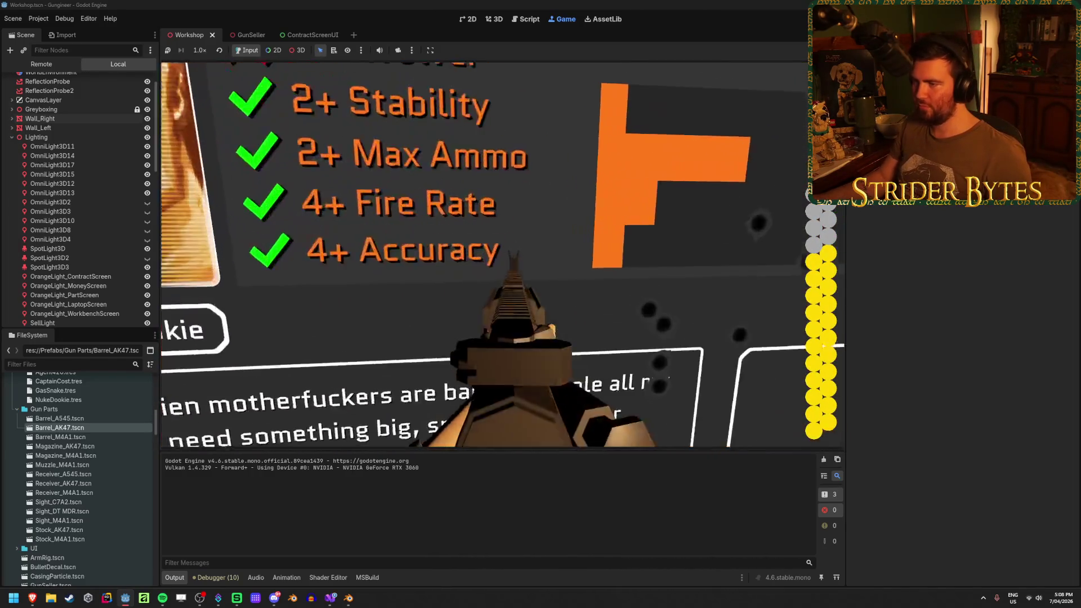
key("s")
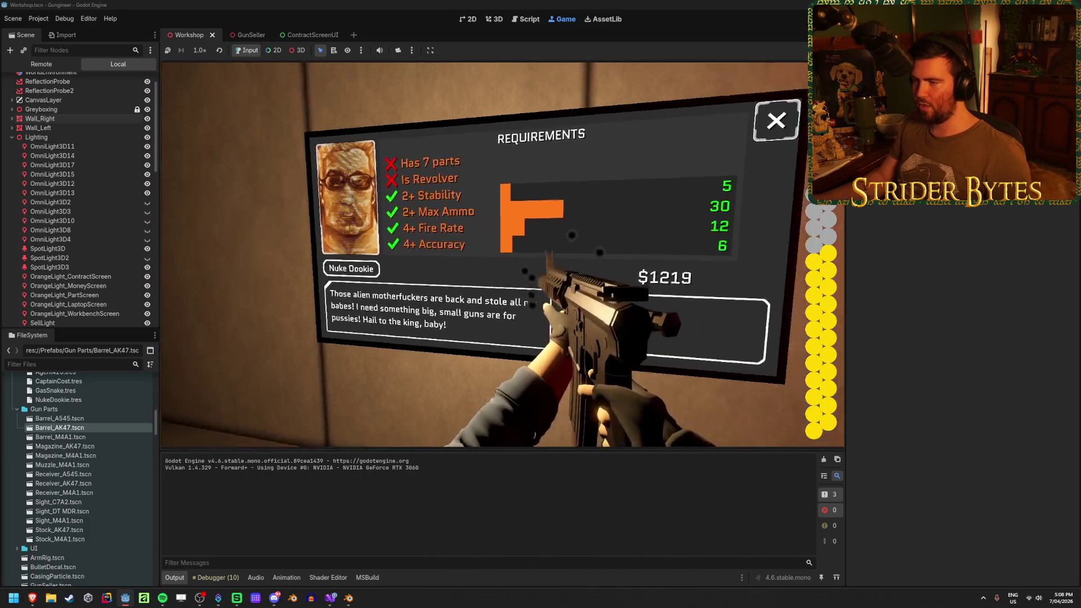
mouse_move(560, 306)
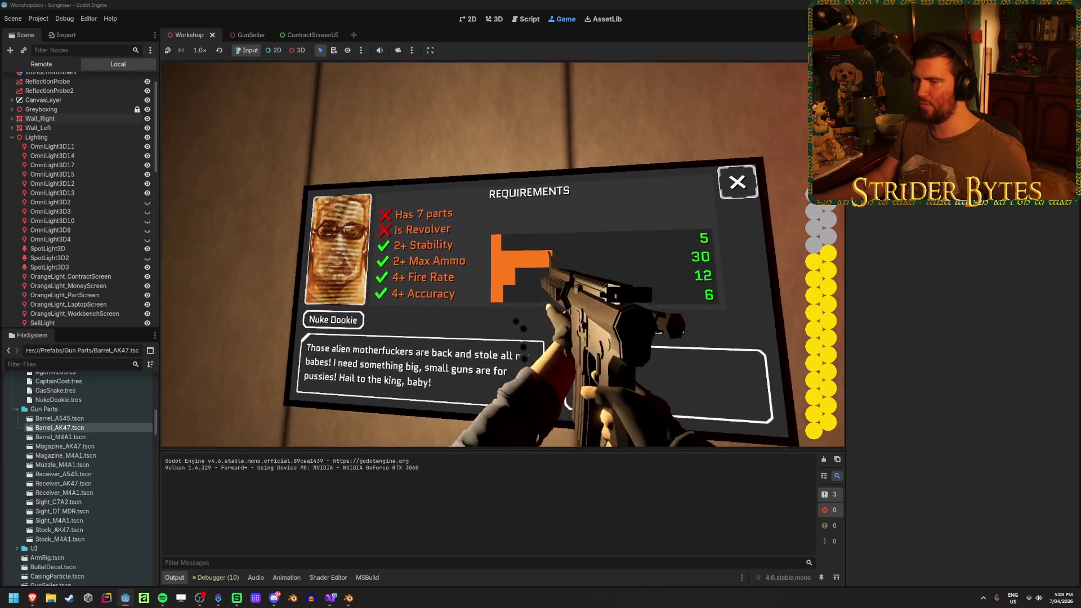
key("w")
key("F8")
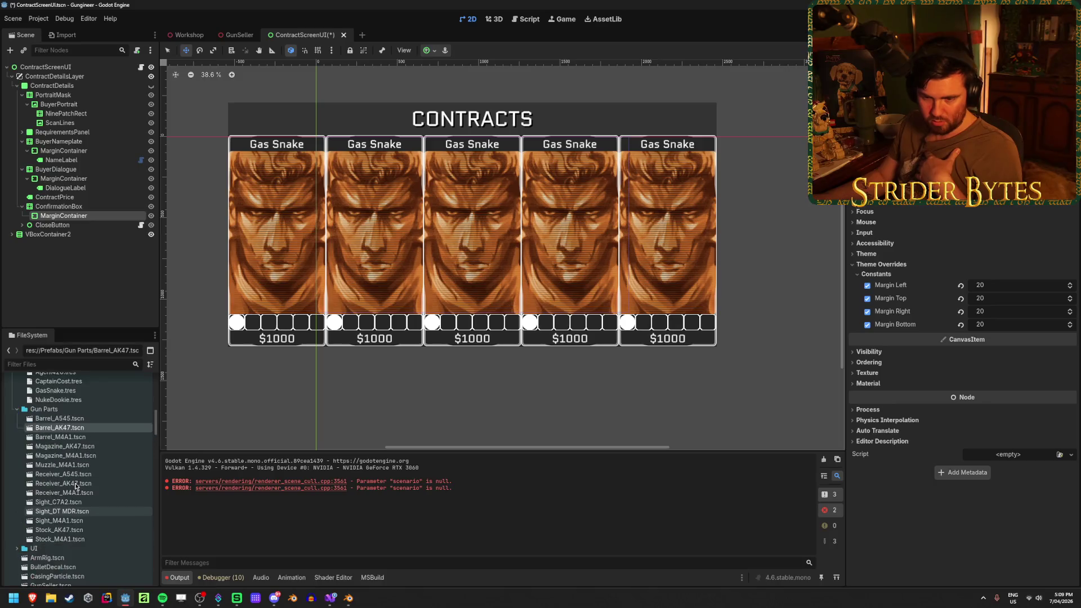
Step: Open RequirementUI.tscn from res://Prefabs/UI and select its root node
scroll(76, 485, "down", 10)
scroll(76, 486, "down", 15)
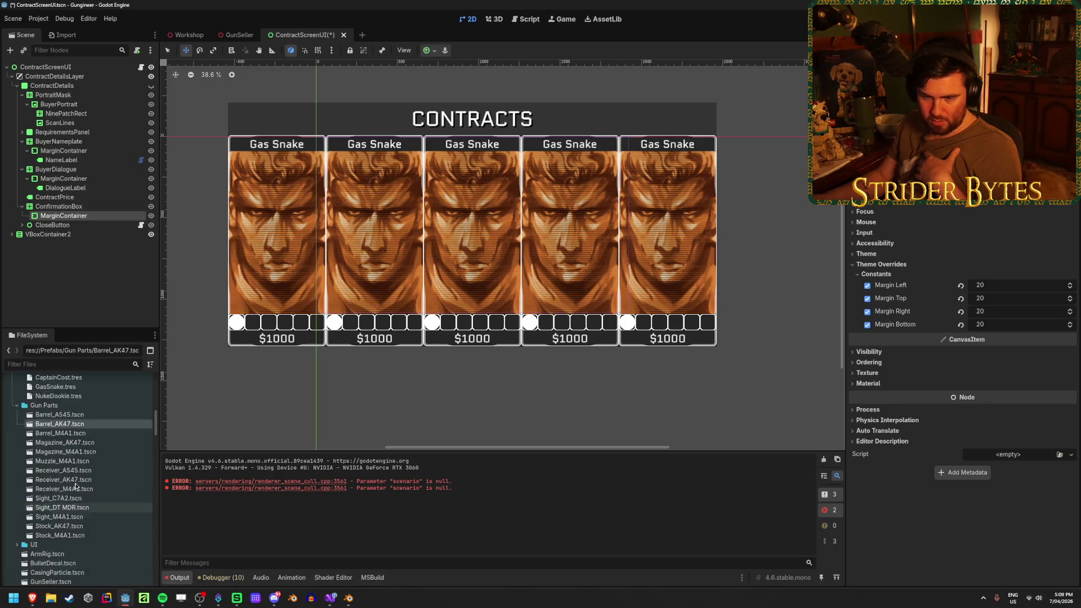
double_click(33, 416)
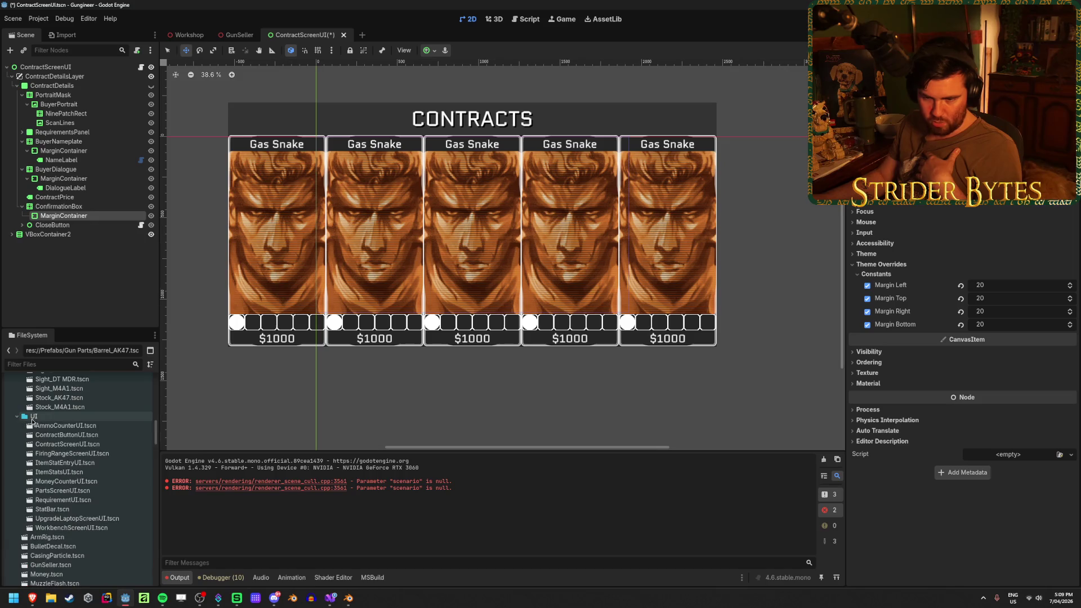
left_click(84, 500)
double_click(85, 500)
scroll(607, 161, "up", 2)
left_click(113, 67)
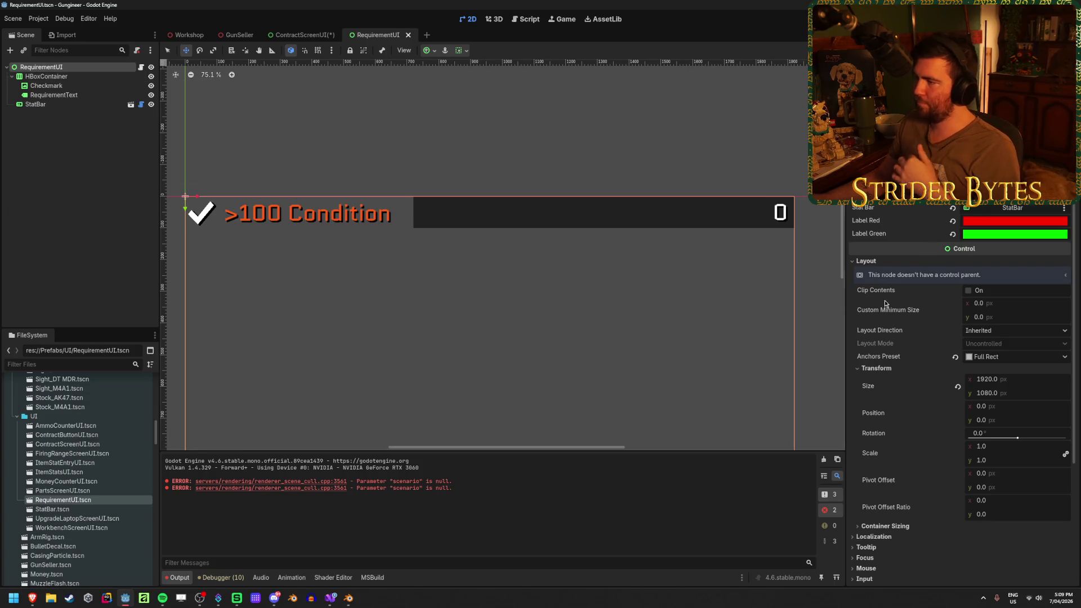
scroll(885, 304, "down", 5)
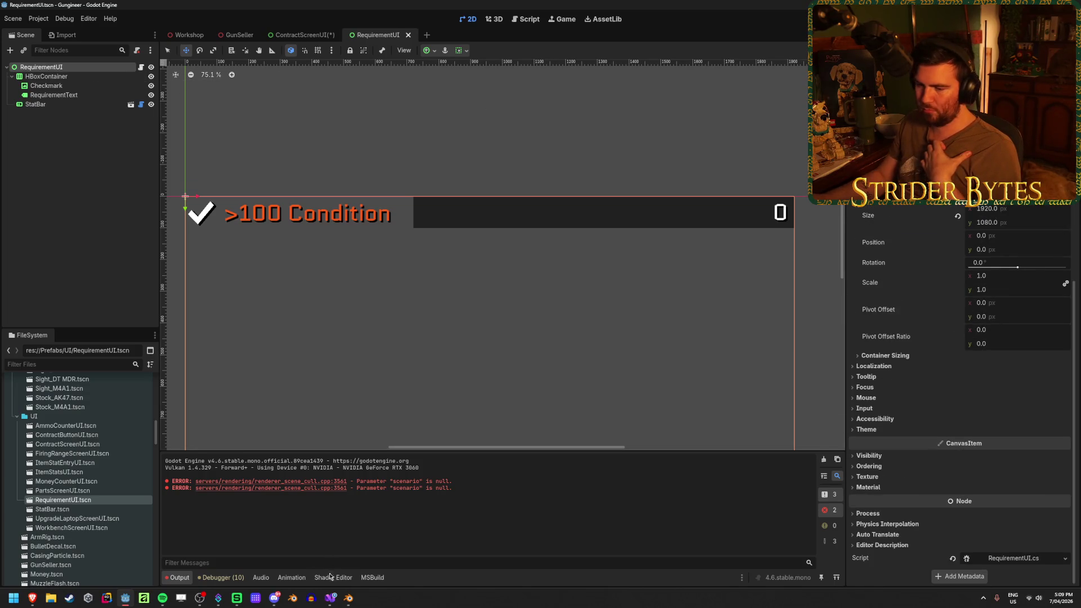
left_click(331, 598)
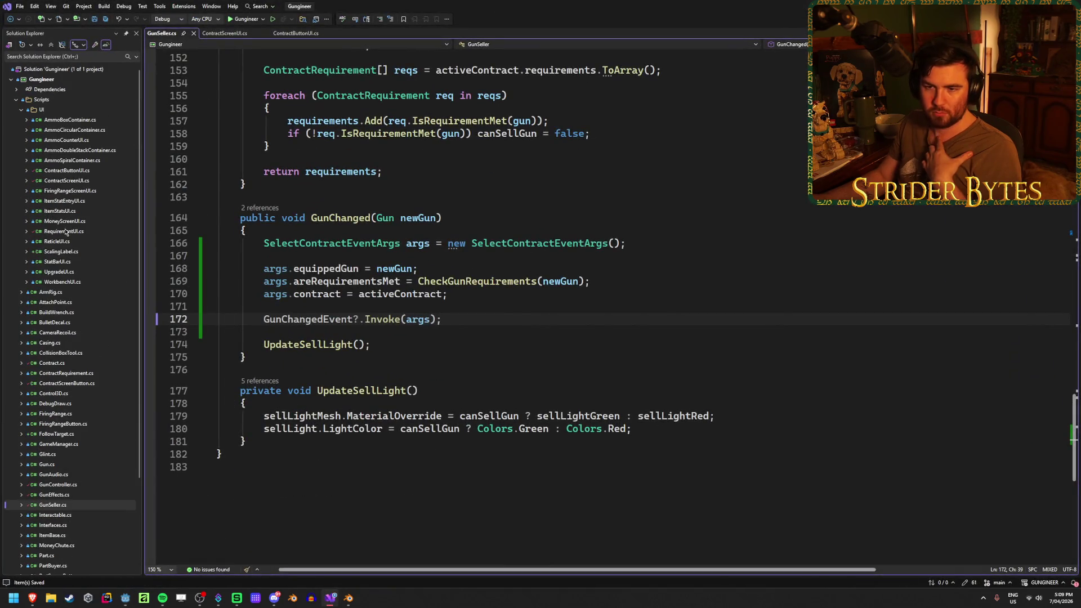
Step: Read through RequirementUI.cs: SetupUI's requirement-type switch, minimumMarker positioning and the UpdateBar call
double_click(65, 232)
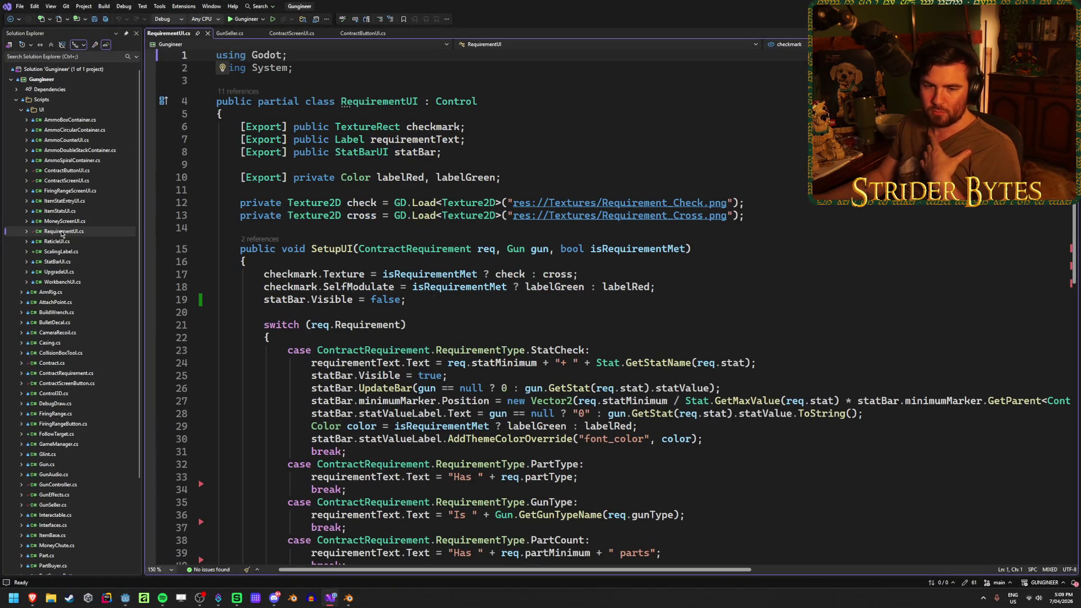
left_click(690, 292)
left_click(421, 324)
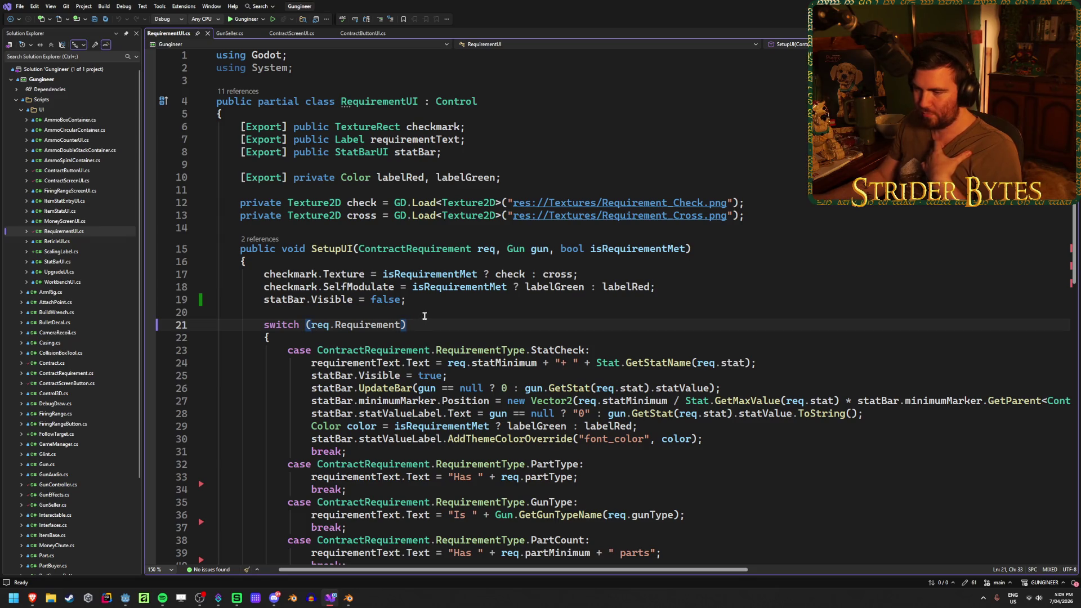
scroll(424, 315, "down", 2)
left_click(386, 324)
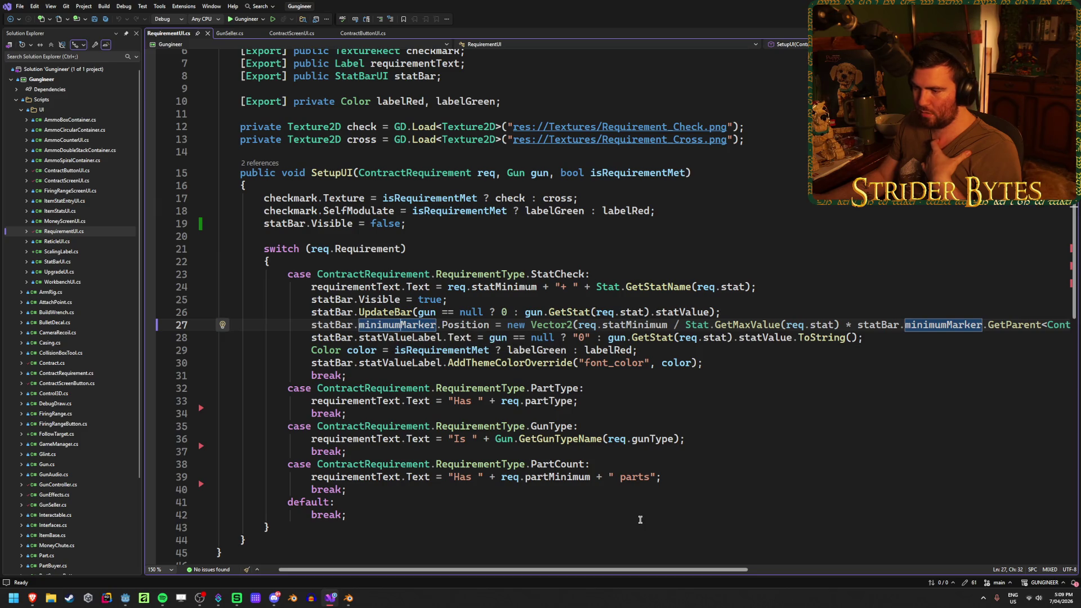
mouse_move(591, 572)
left_mouse_down()
mouse_move(830, 566)
mouse_move(588, 569)
left_mouse_up()
left_click(388, 311)
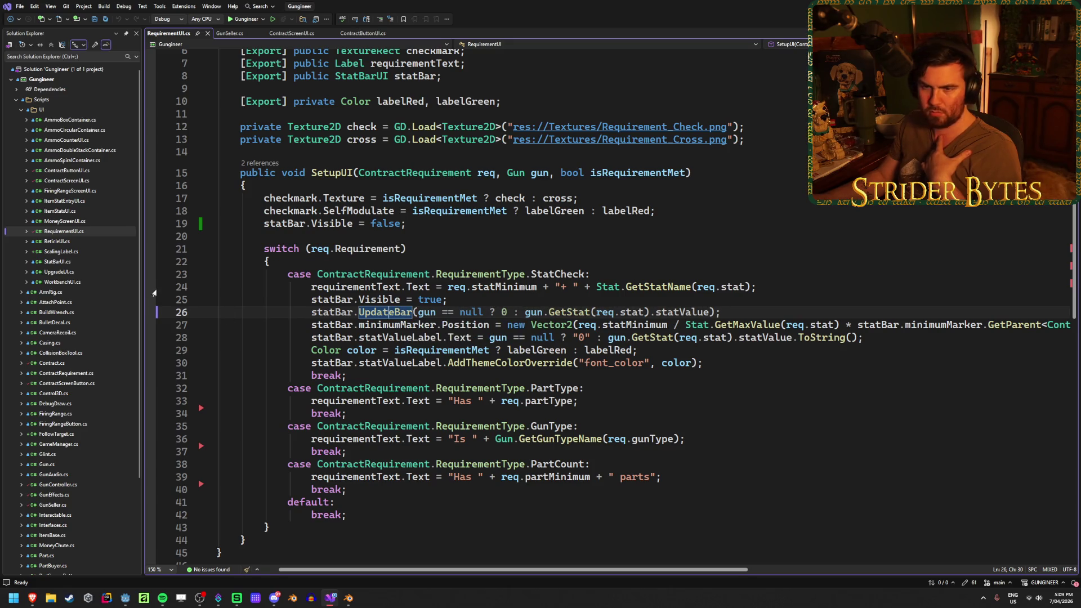
Step: In StatBarUI.cs, move the MaxValue line above 'Value = newValue;' in UpdateBar and save
double_click(87, 262)
left_click(535, 321)
left_click(291, 321)
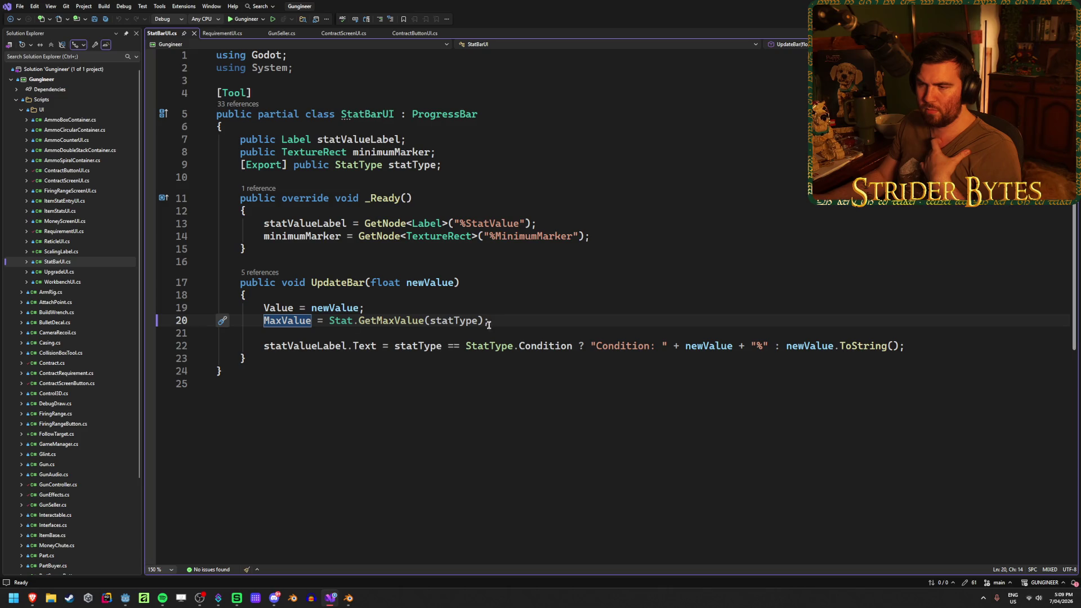
left_click(518, 320)
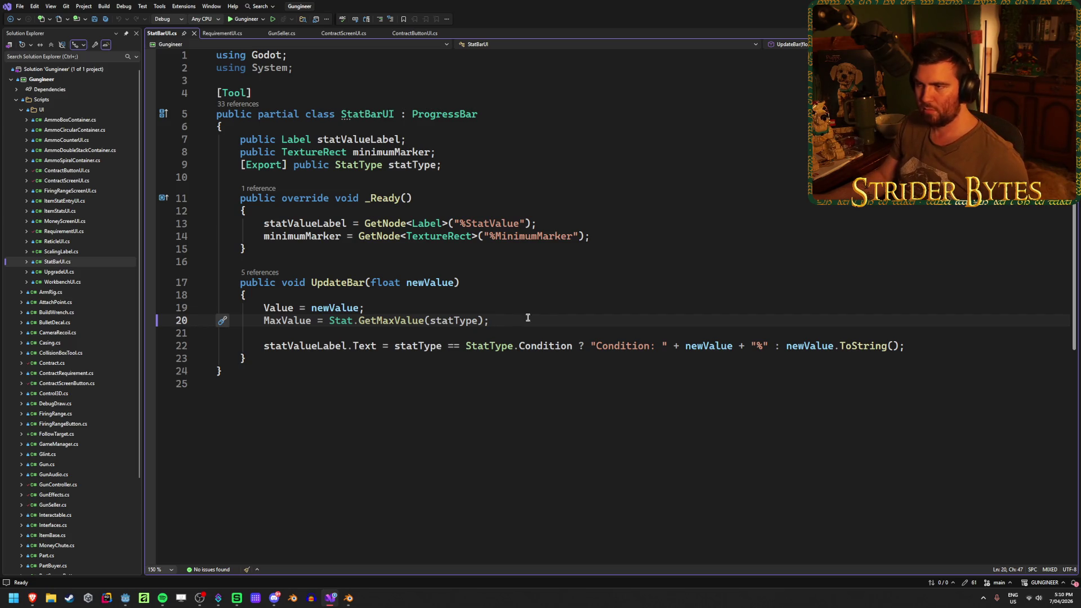
key("ctrl+x")
left_click(355, 295)
key("Return")
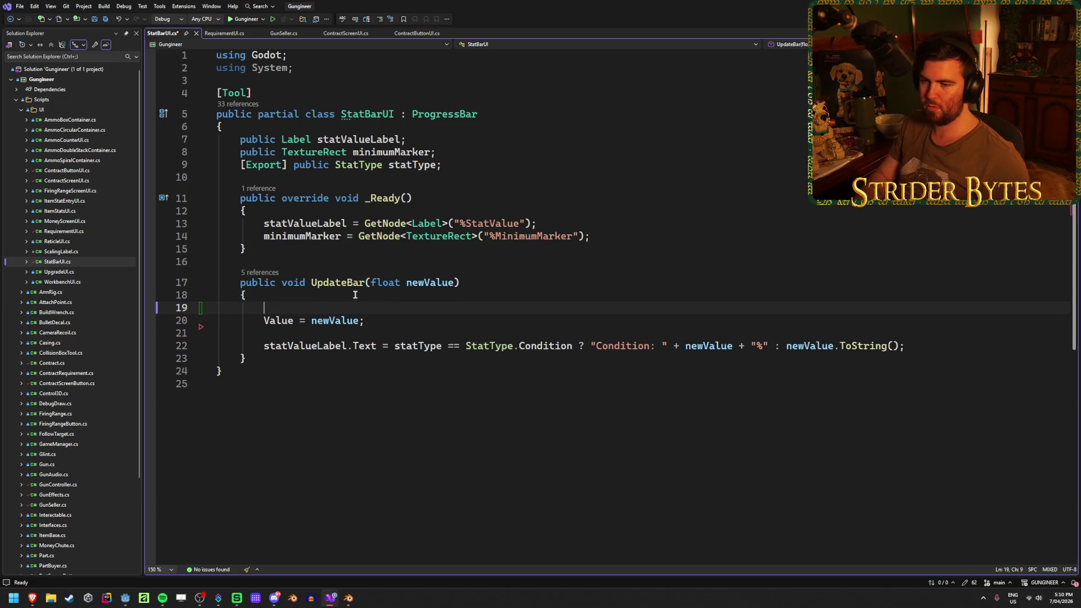
key("ctrl+v")
key("BackSpace")
key("ctrl+s")
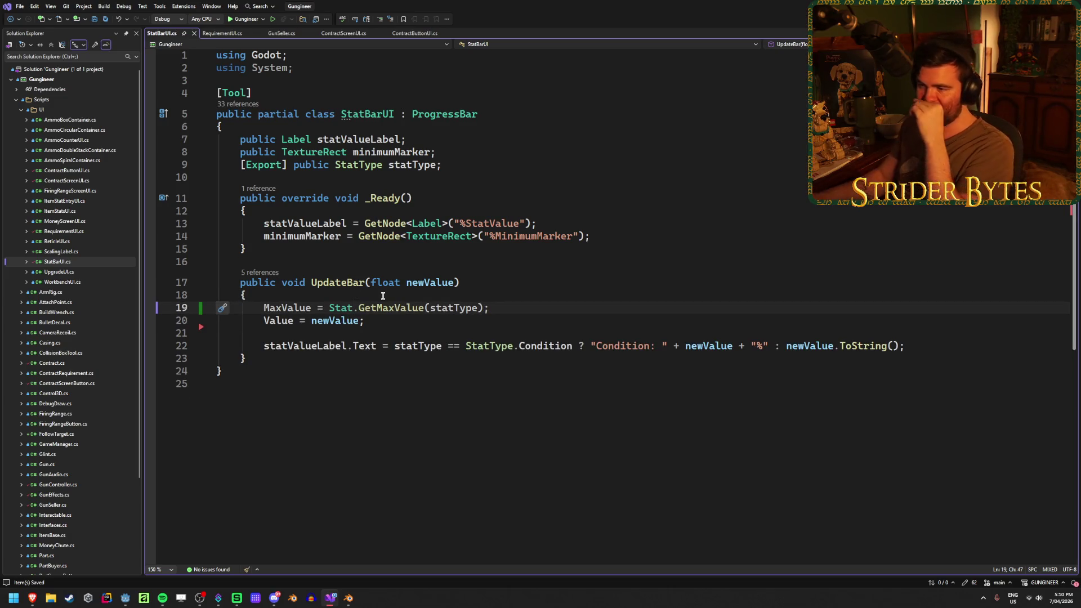
Step: Select the StatBar node, rebuild the project, and trial a fill value before undoing it
key("alt+Tab")
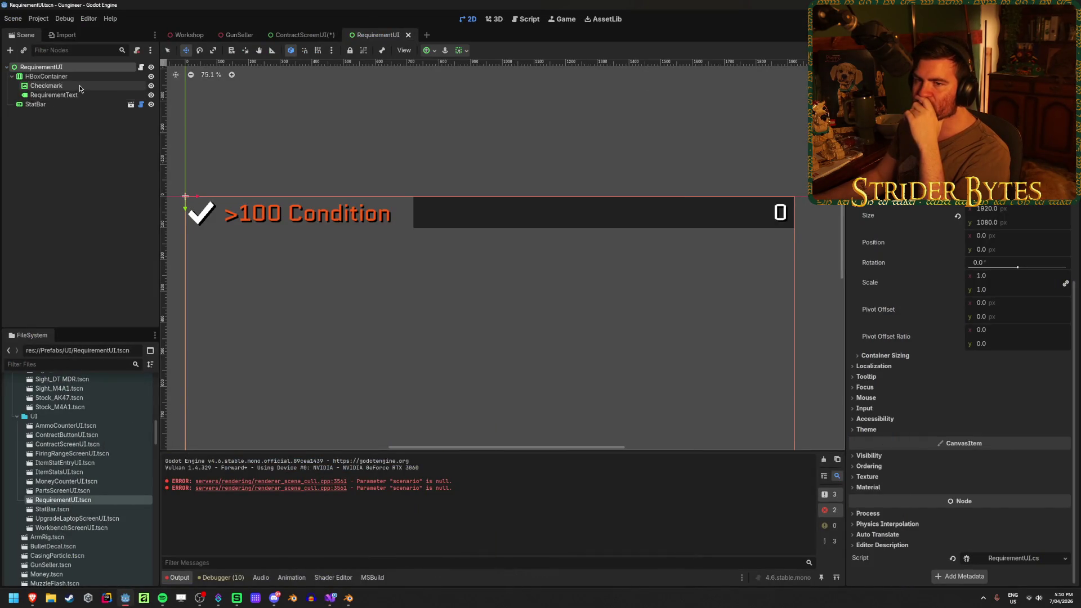
left_click(79, 106)
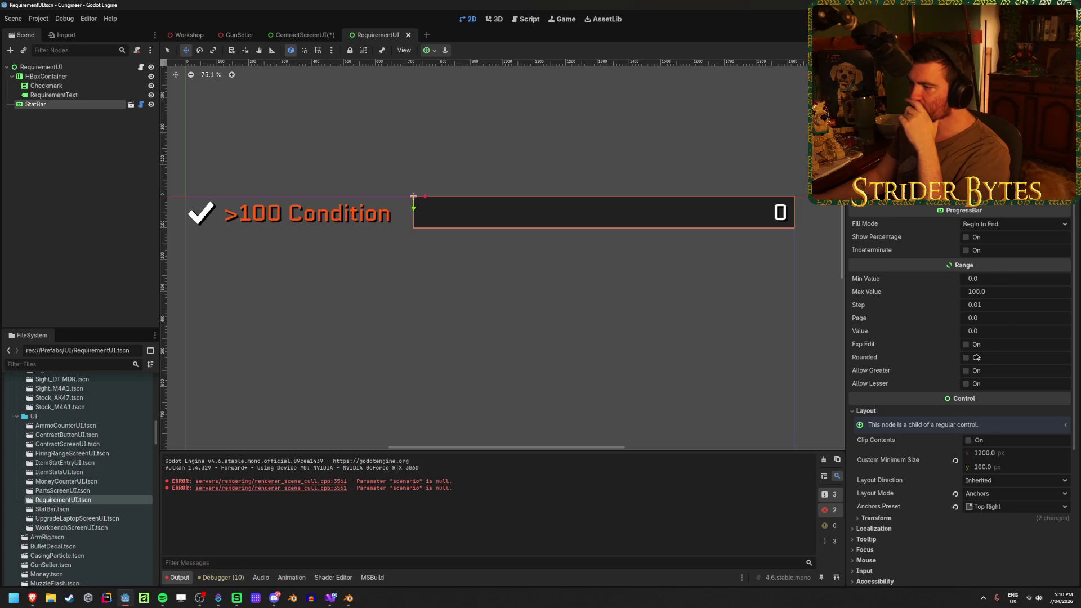
key("F5")
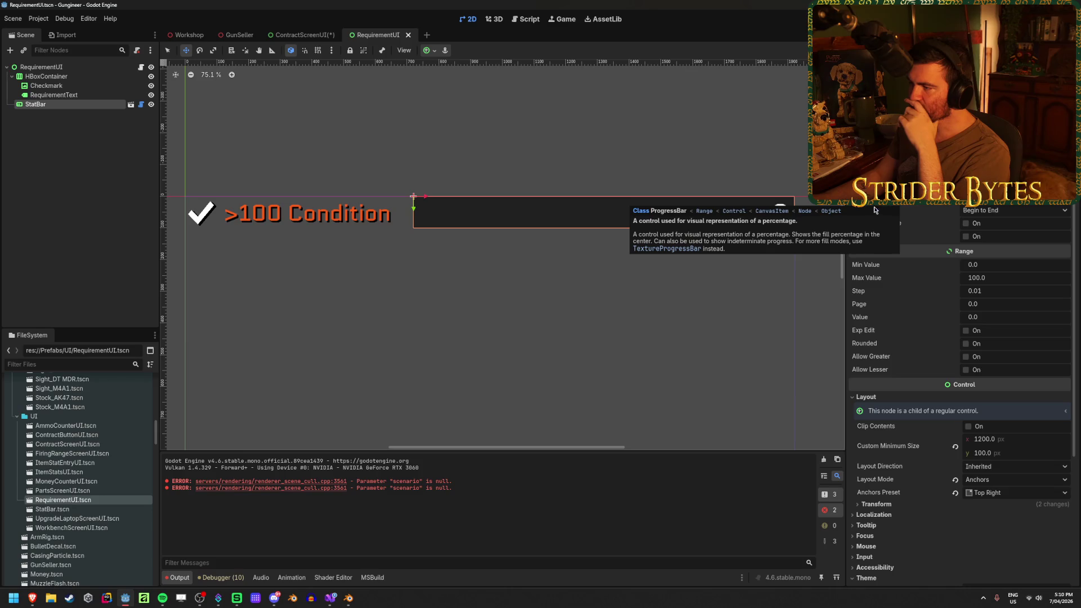
mouse_move(974, 317)
left_mouse_down()
mouse_move(1013, 316)
mouse_move(975, 321)
left_mouse_up()
key("ctrl+z")
Step: Set the StatBar Max Value to 20, test the fill, undo it, and save the RequirementUI scene
left_click_drag(993, 279, 982, 279)
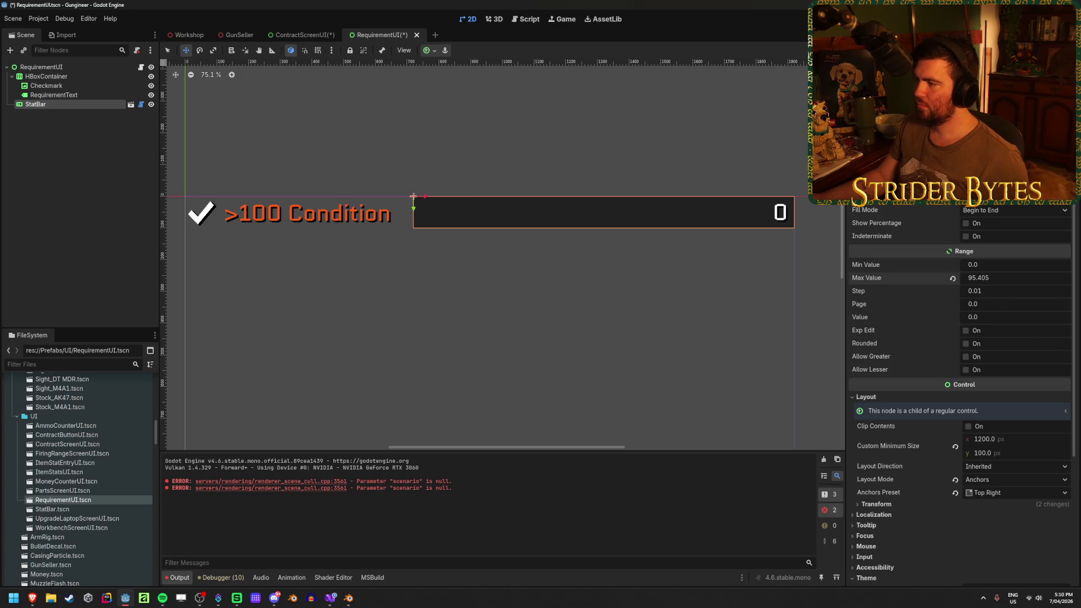
type("20")
key("Return")
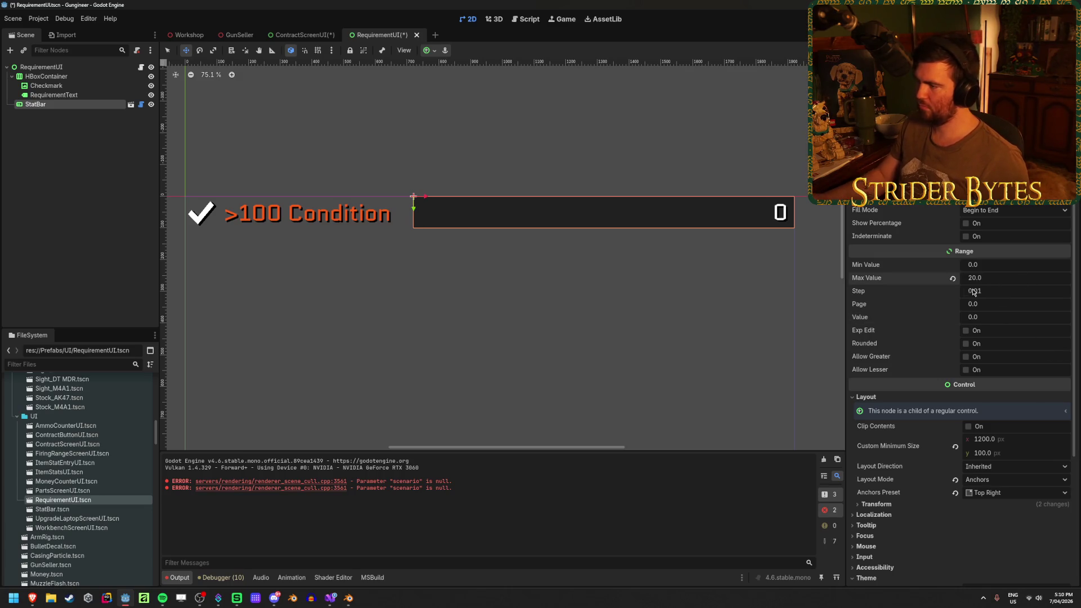
left_click_drag(974, 317, 1013, 317)
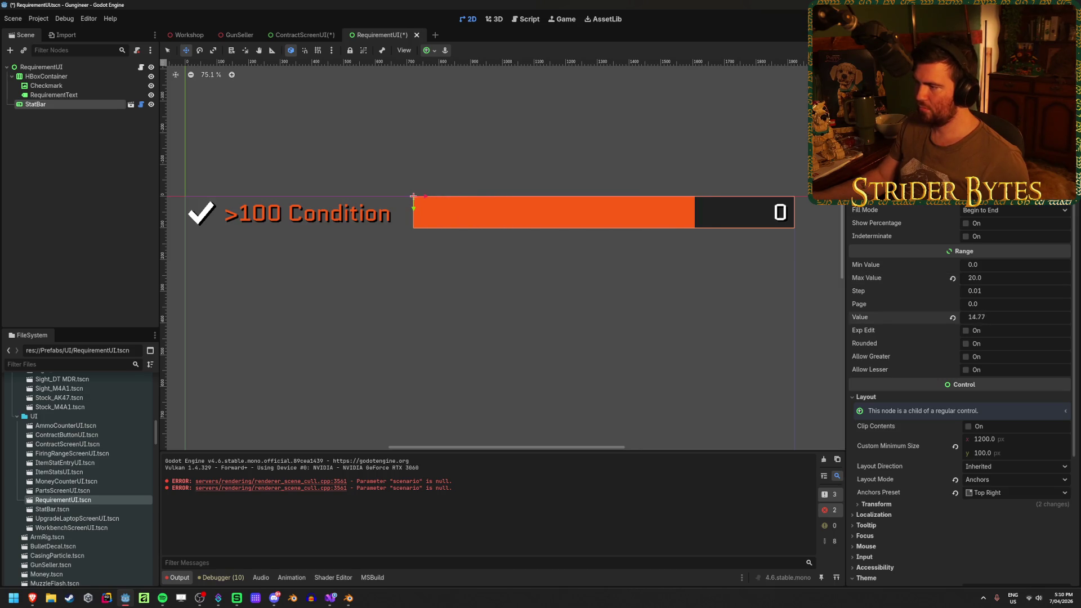
key("ctrl+z")
key("ctrl+s")
left_click(330, 596)
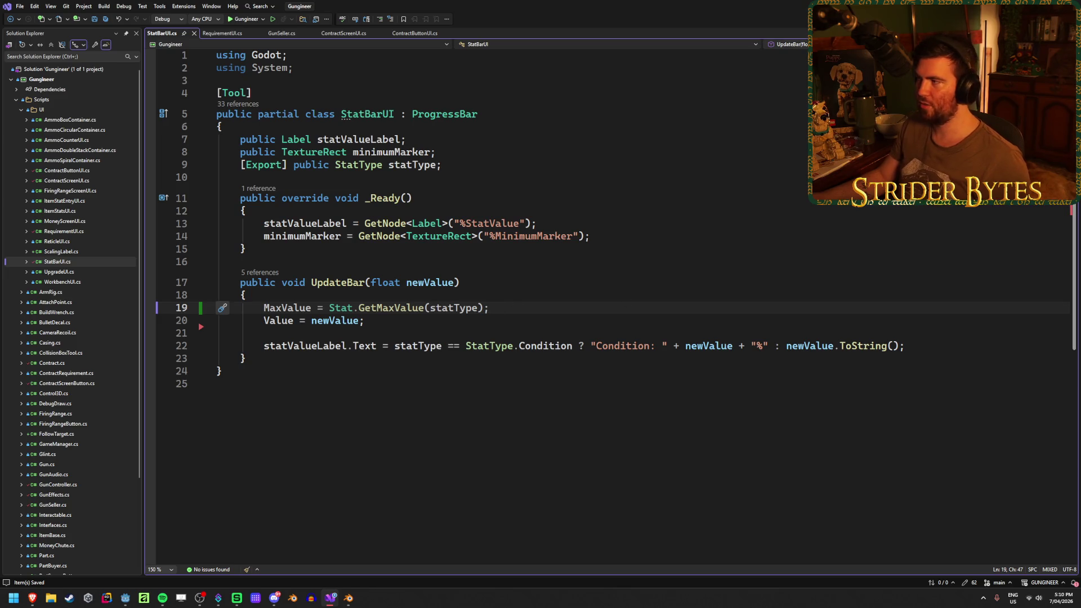
key("alt+Tab")
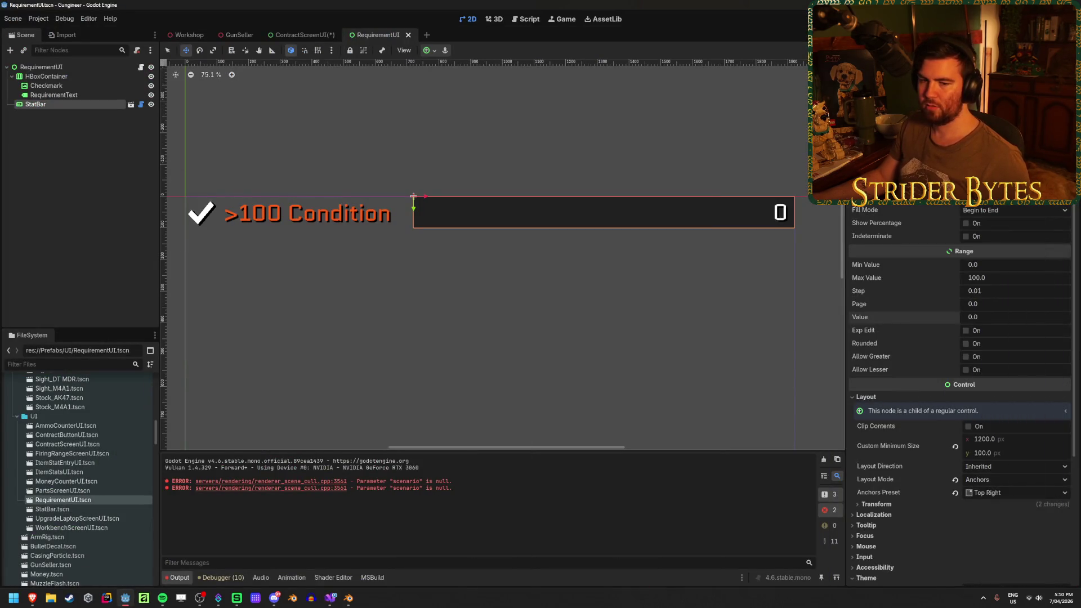
Step: Launch the rebuilt game, view several contracts including Nuke Dookie with the rifle, then show the Remote tree
key("F5")
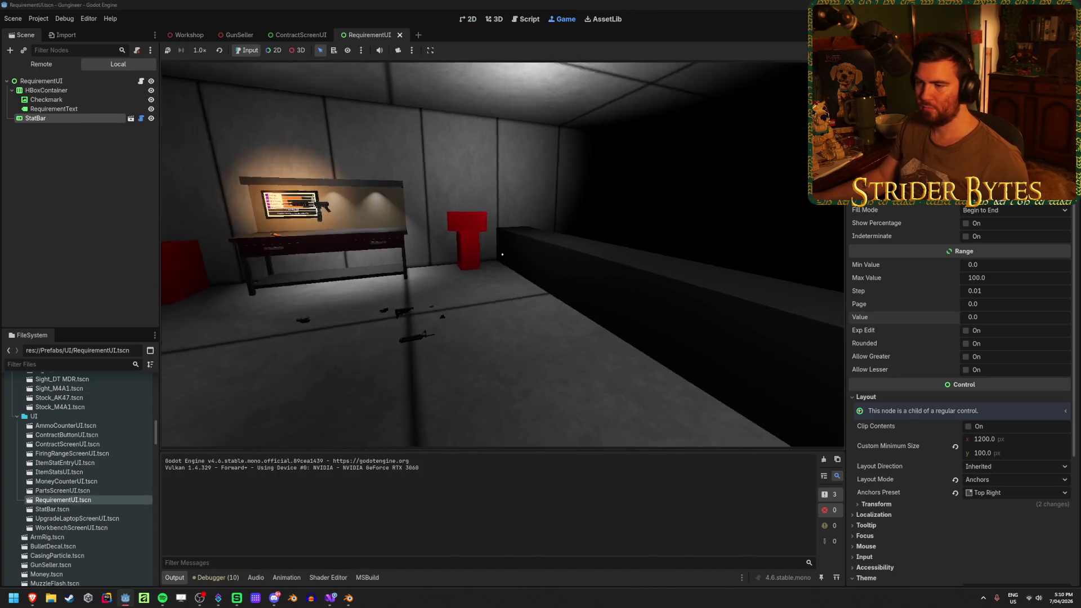
key("w")
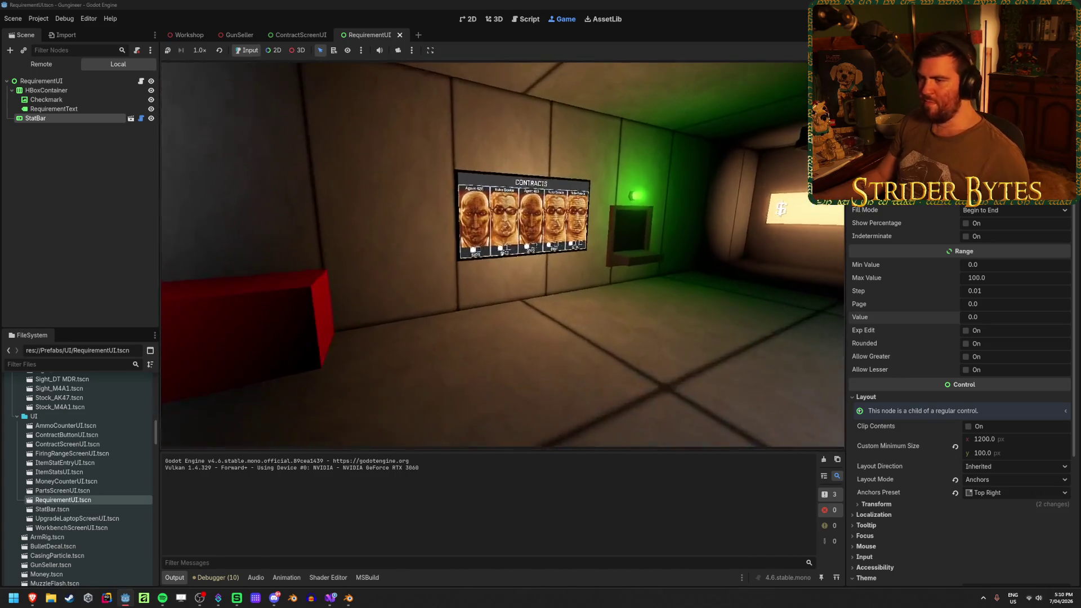
left_click(503, 255)
left_click(502, 255)
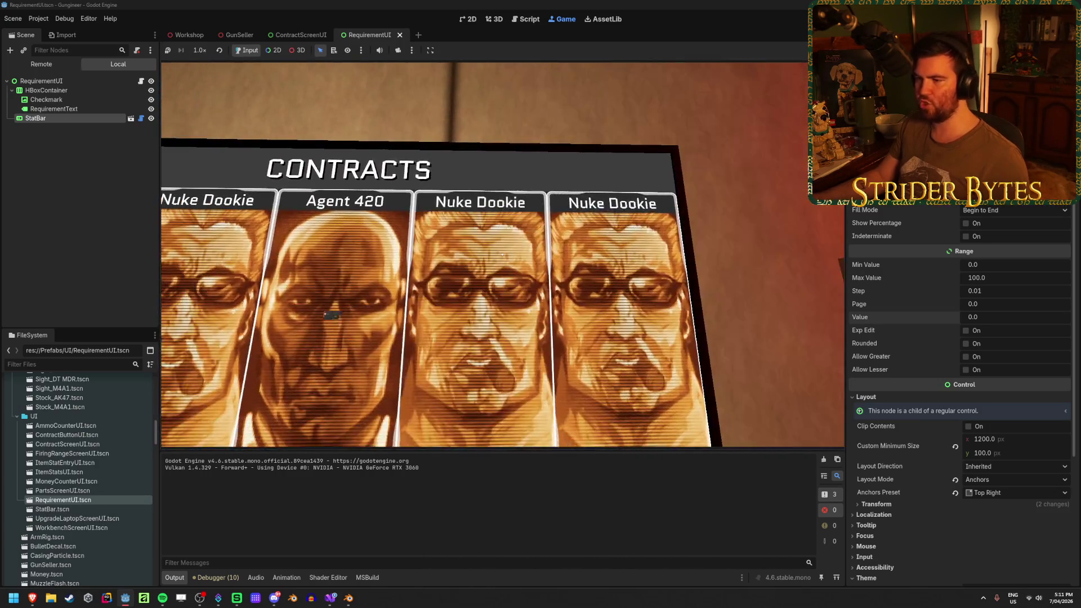
left_click(502, 255)
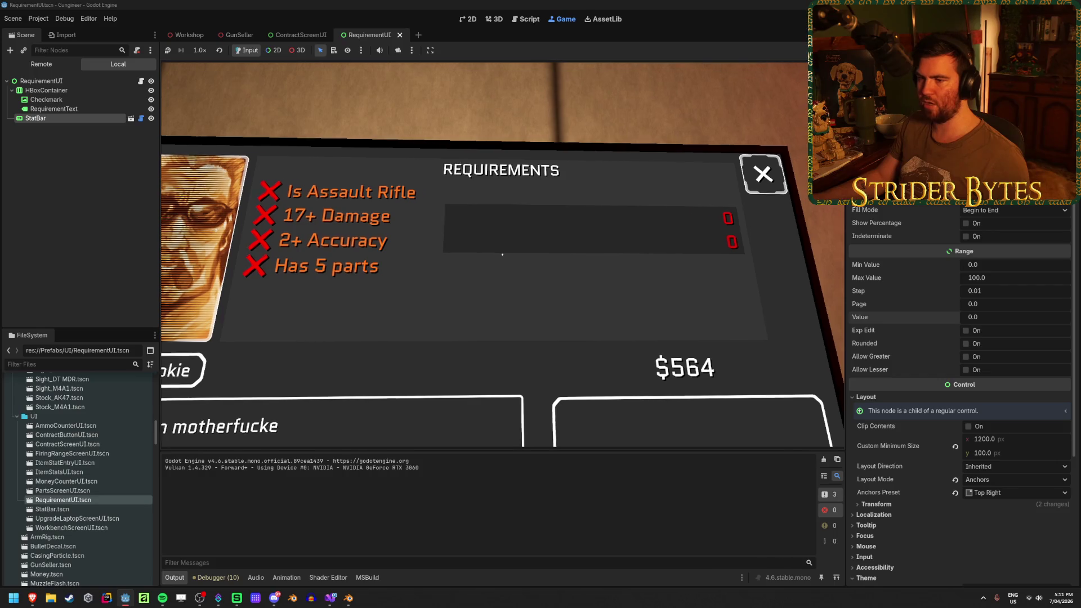
key("Escape")
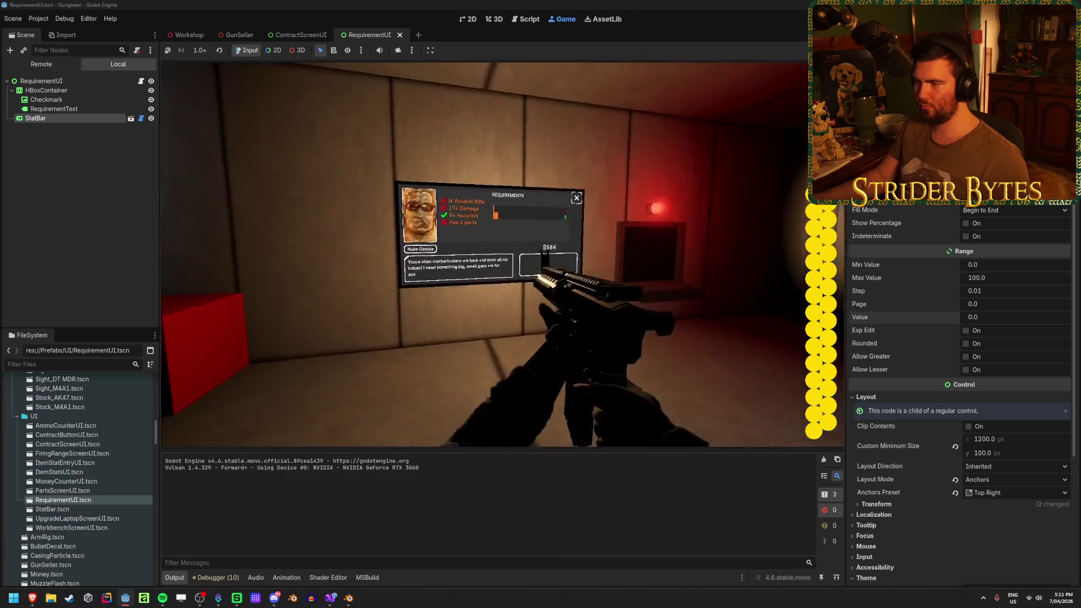
left_click(502, 254)
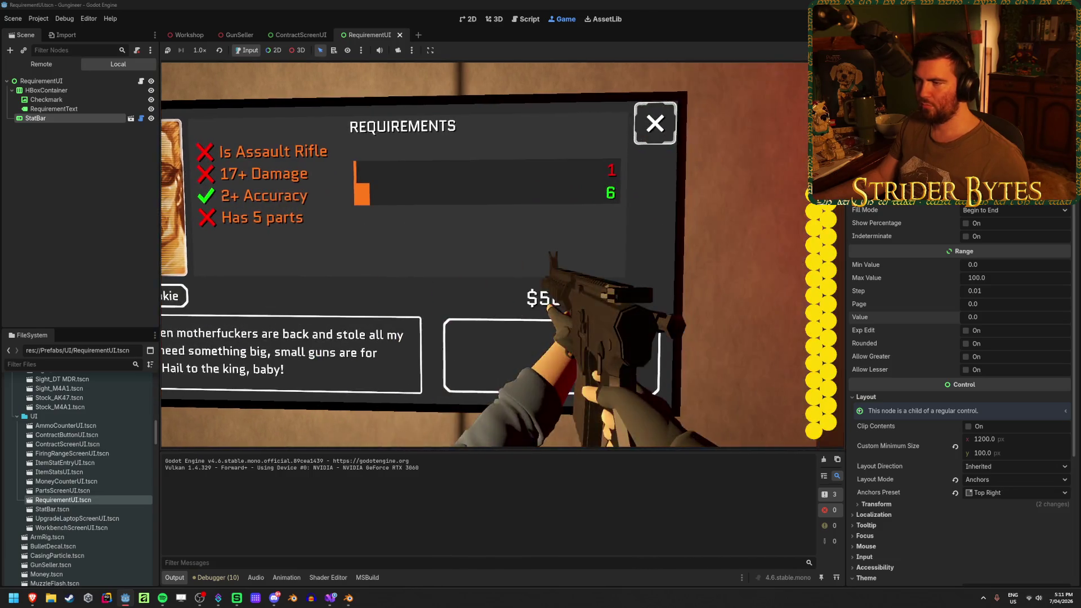
key("Escape")
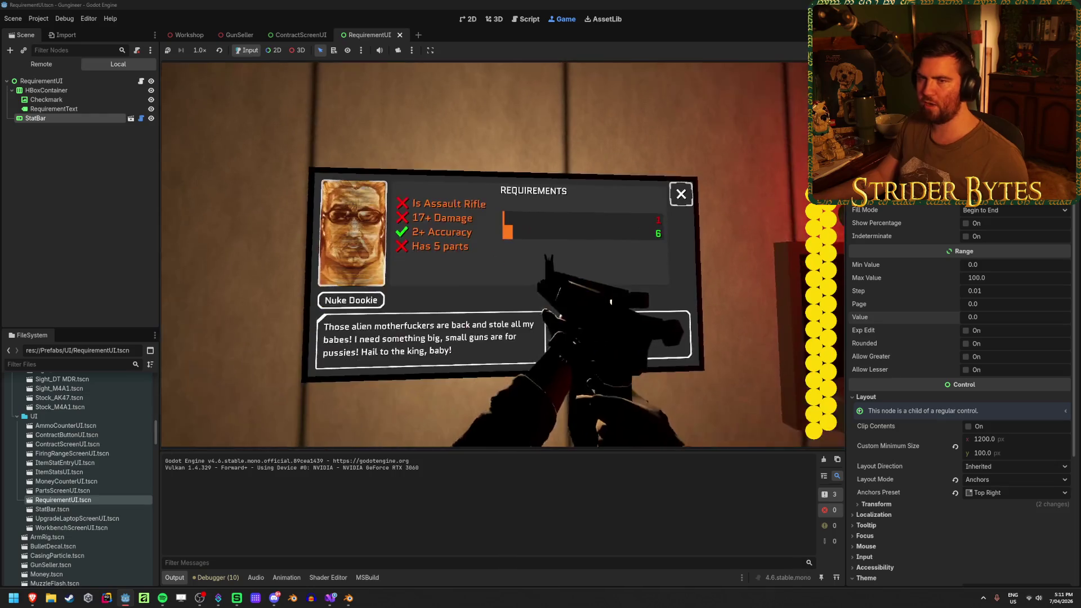
left_click(41, 63)
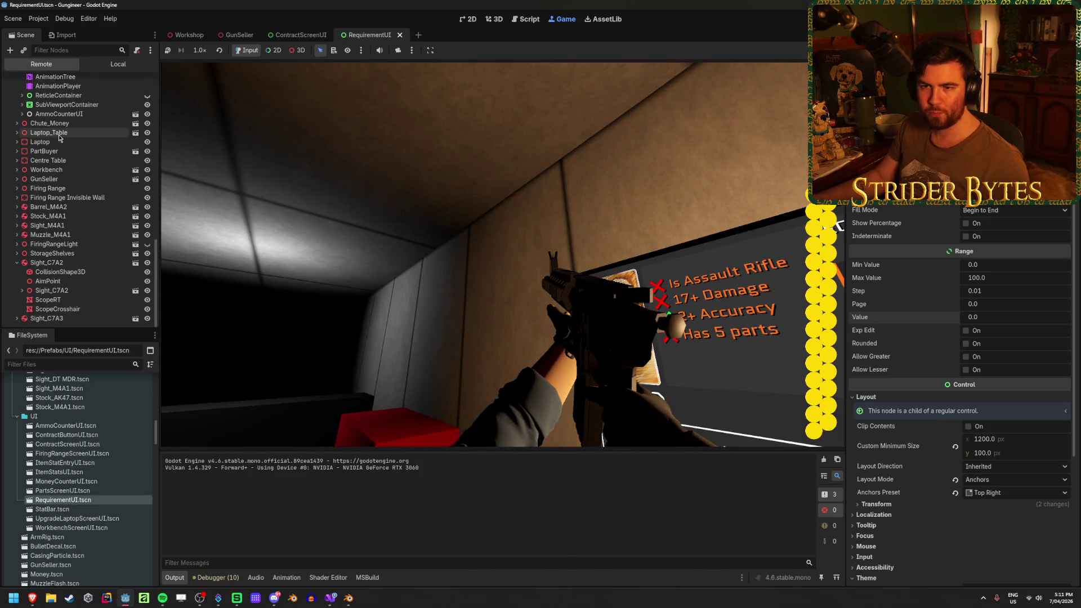
Step: In the Remote tree, expand GunSeller down through ContractScreenUI to the RequirementsPanel's requirement rows
scroll(53, 225, "up", 10)
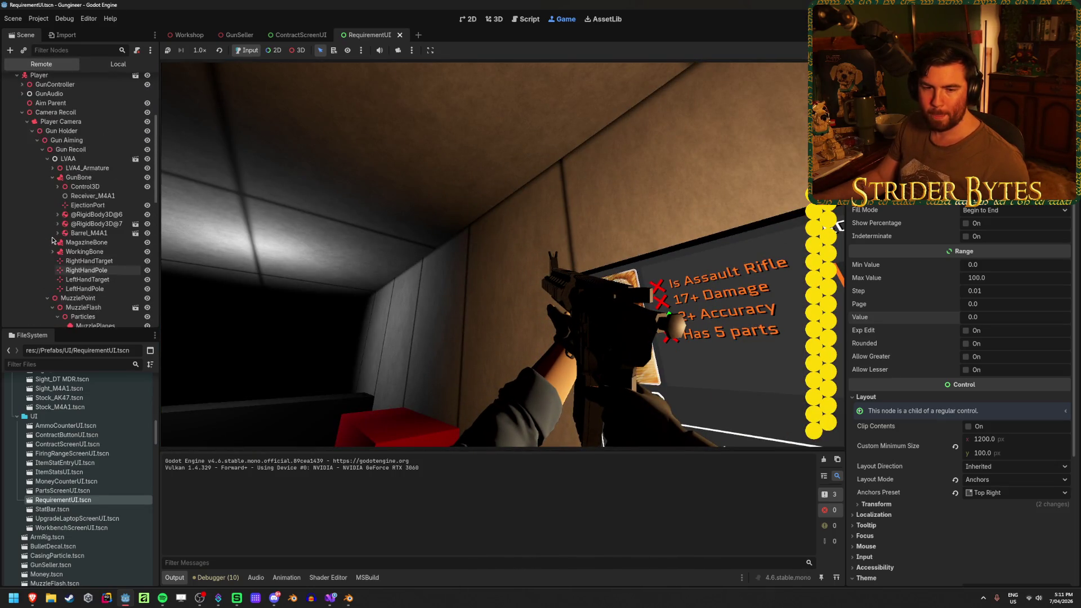
scroll(54, 240, "down", 10)
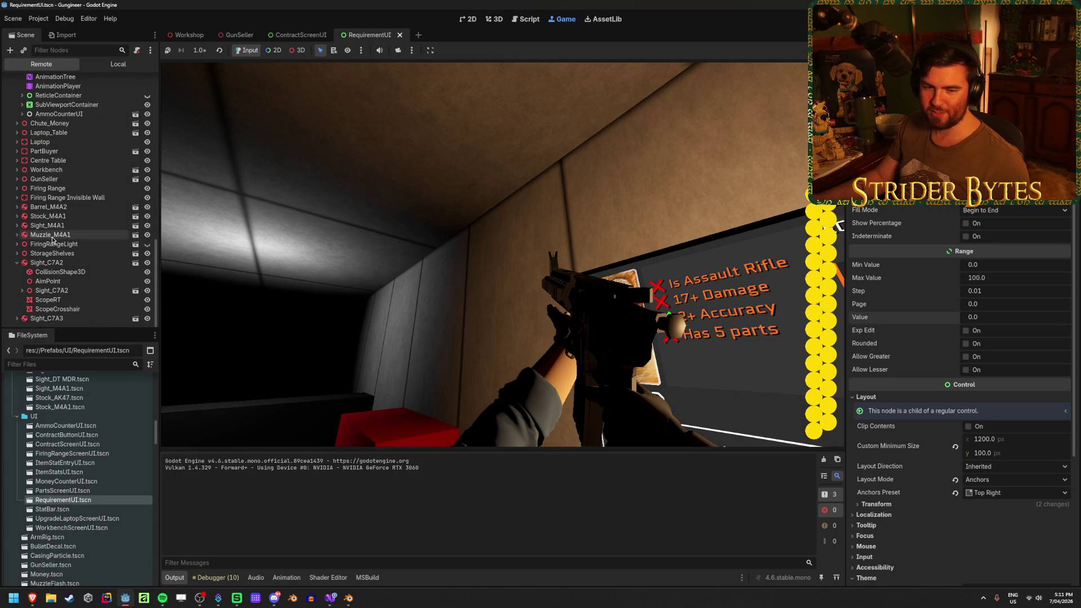
scroll(84, 259, "up", 10)
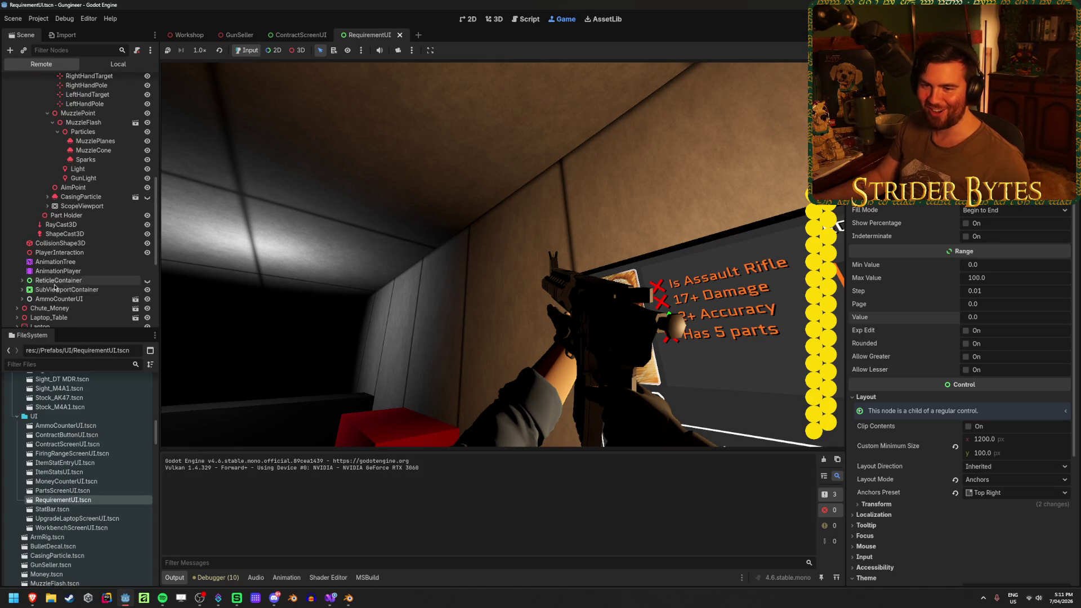
scroll(106, 272, "up", 6)
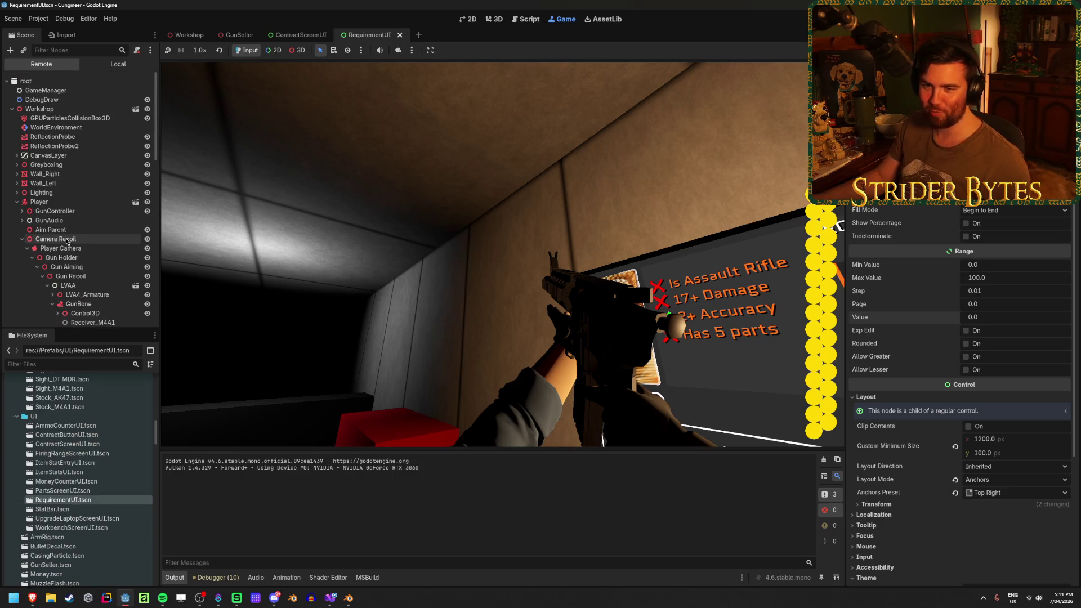
left_click(17, 201)
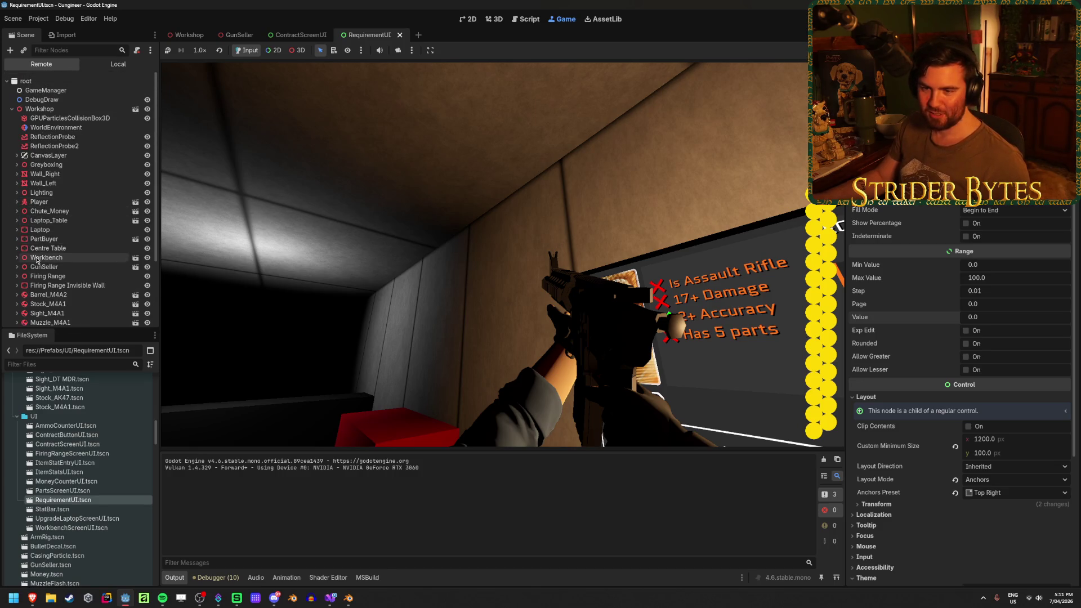
scroll(17, 238, "down", 3)
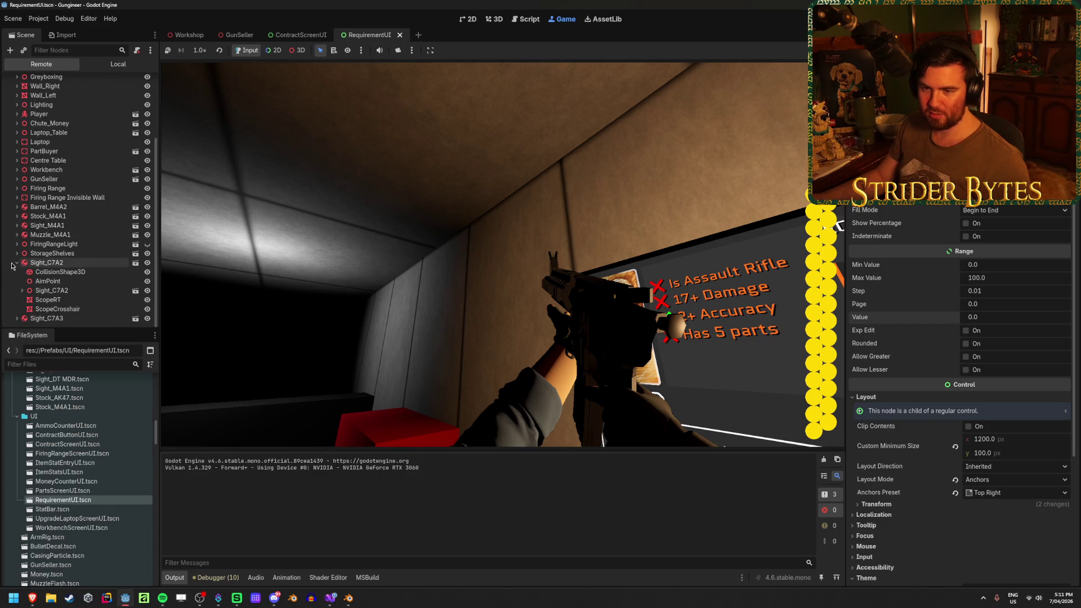
left_click(17, 225)
left_click(22, 235)
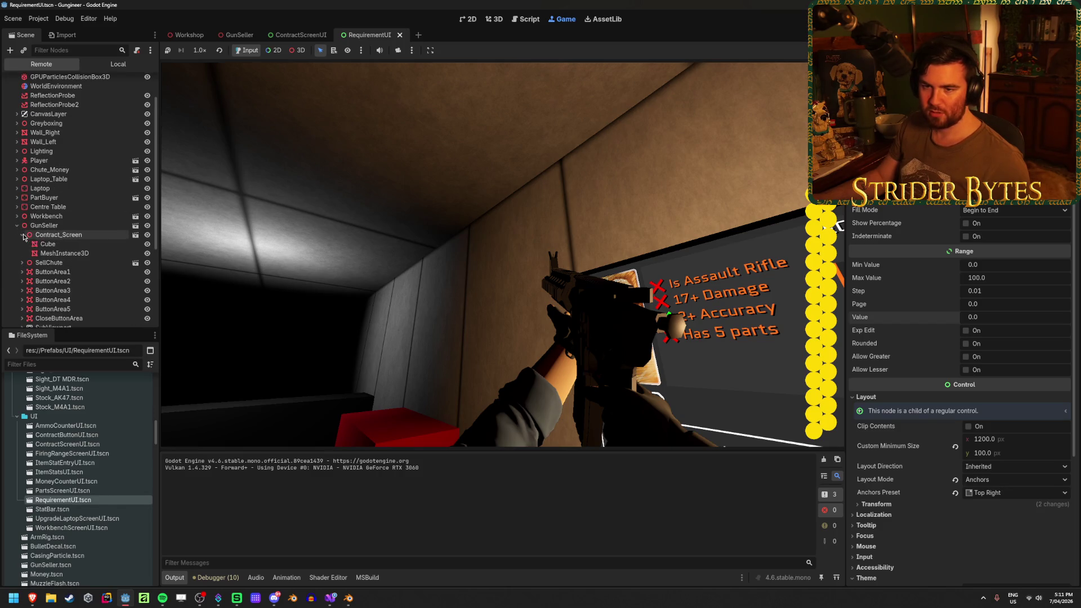
scroll(27, 248, "down", 5)
left_click(22, 235)
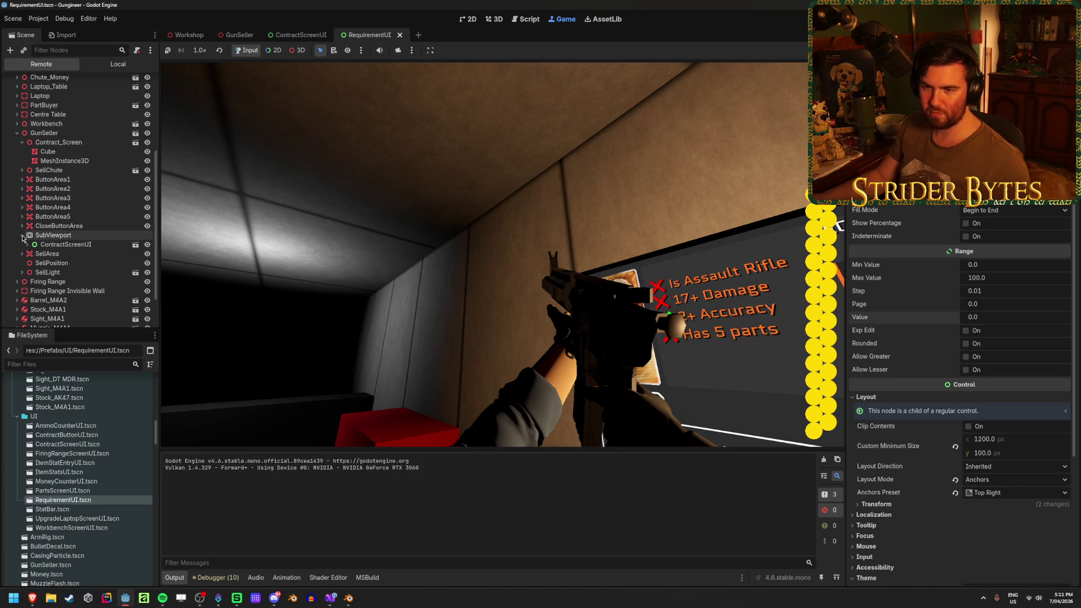
left_click(27, 245)
left_click(32, 263)
left_click(32, 263)
left_click(32, 254)
left_click(37, 263)
scroll(92, 258, "down", 3)
scroll(92, 258, "down", 3)
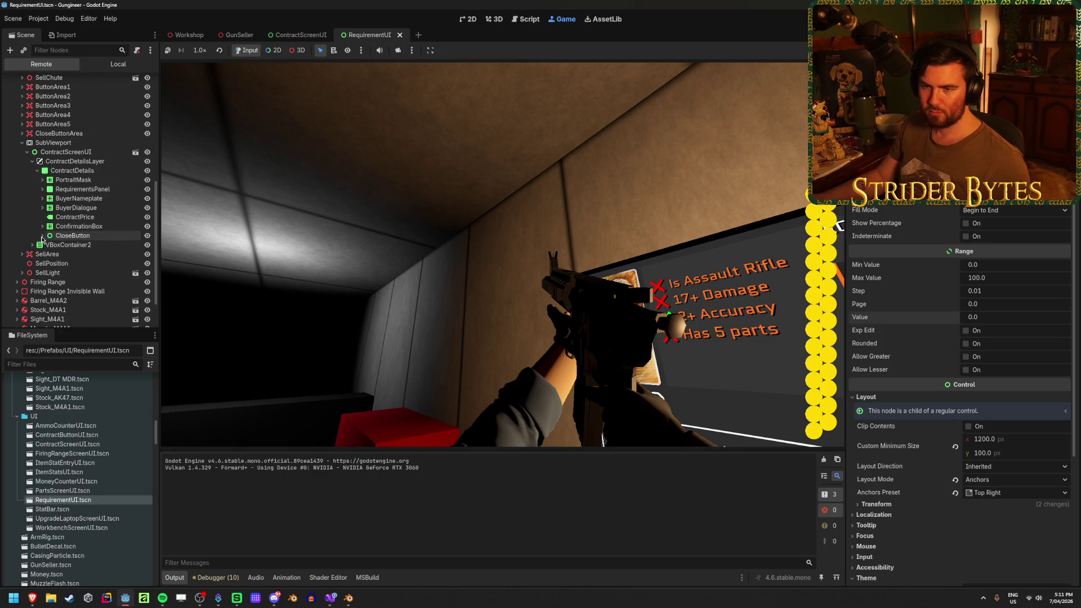
left_click(42, 190)
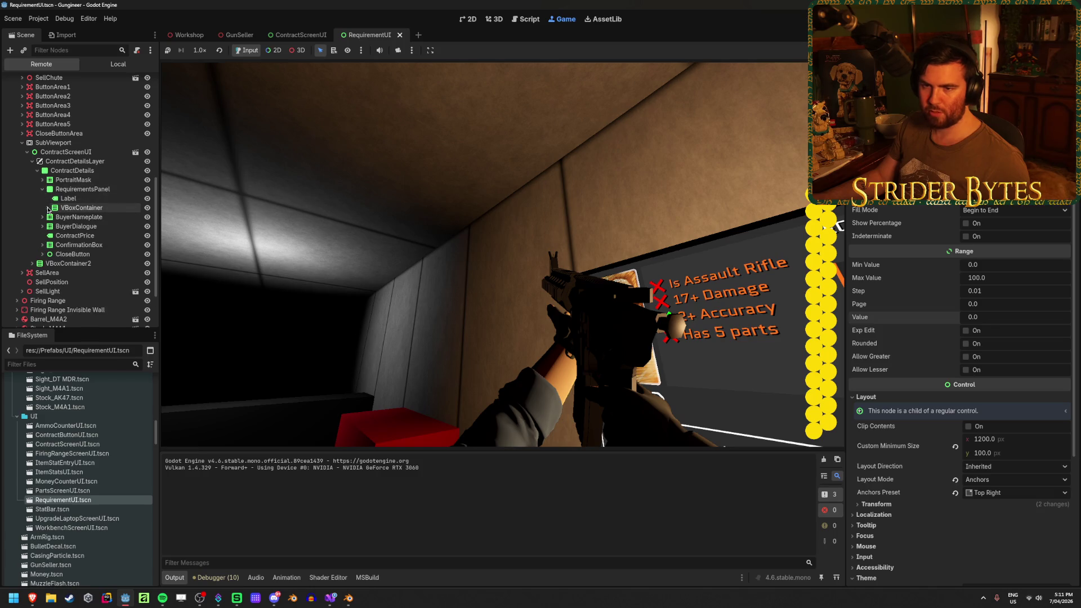
left_click(48, 208)
Step: Inspect the StatBars of RequirementUI, RequirementUI2 and RequirementUI3, then stop the game
left_click(104, 220)
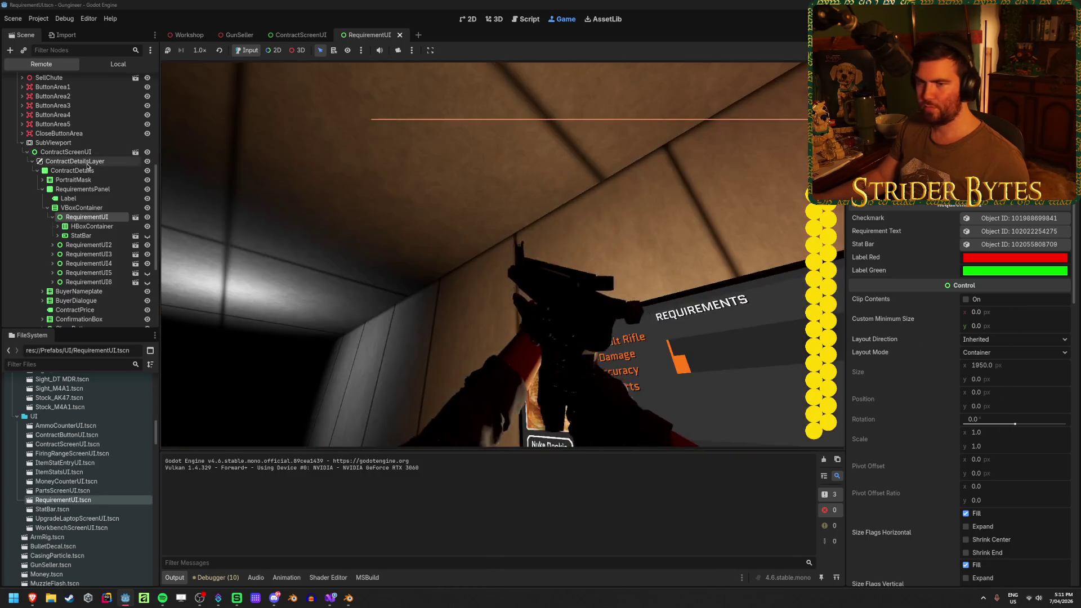
left_click(64, 237)
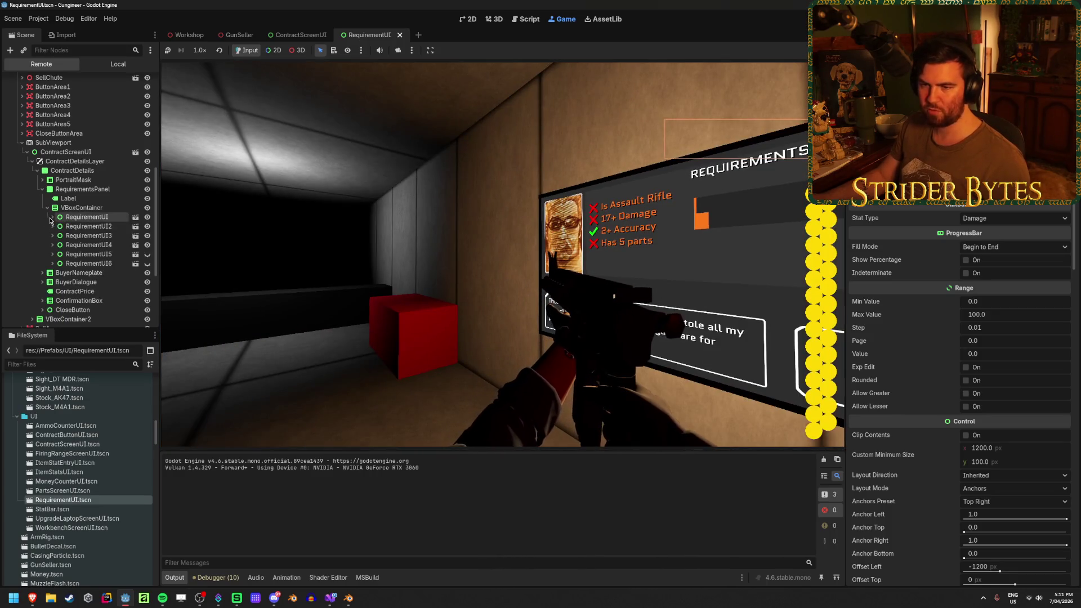
left_click(94, 226)
left_click(81, 245)
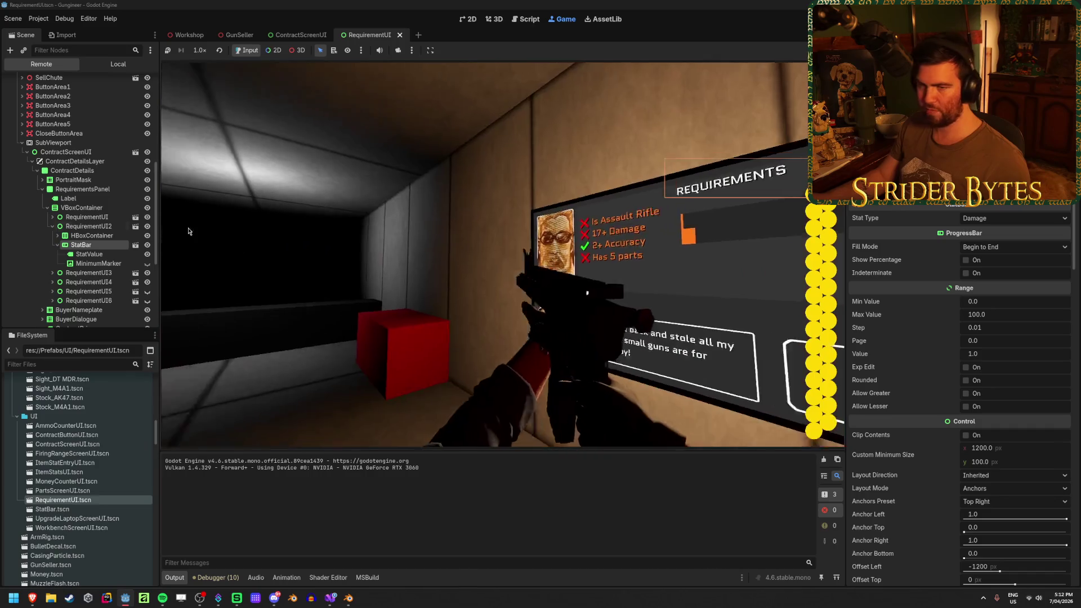
left_click(52, 272)
left_click(81, 291)
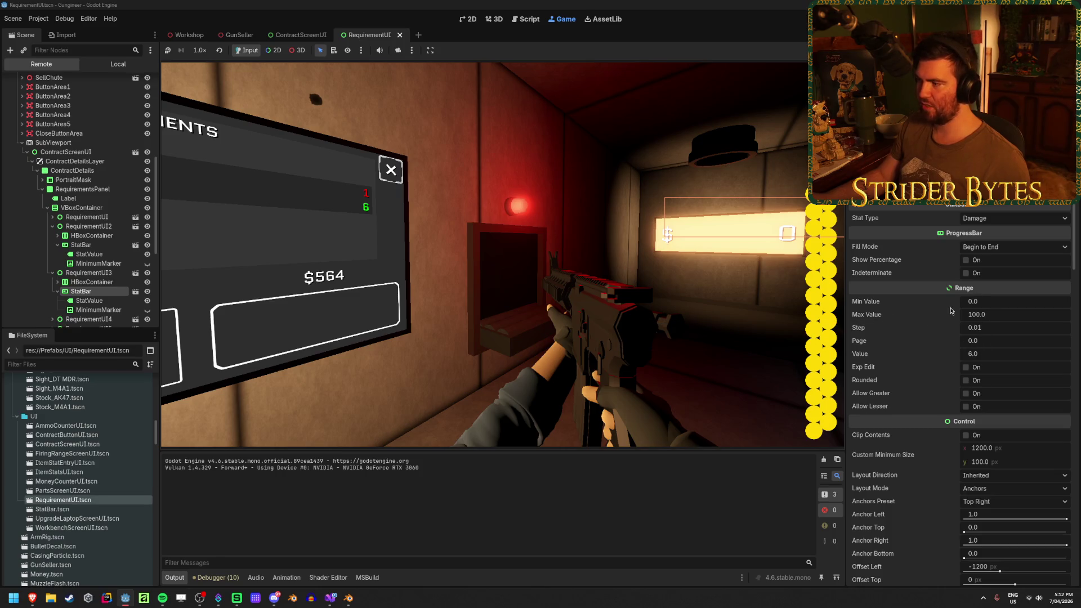
key("F8")
left_click(330, 598)
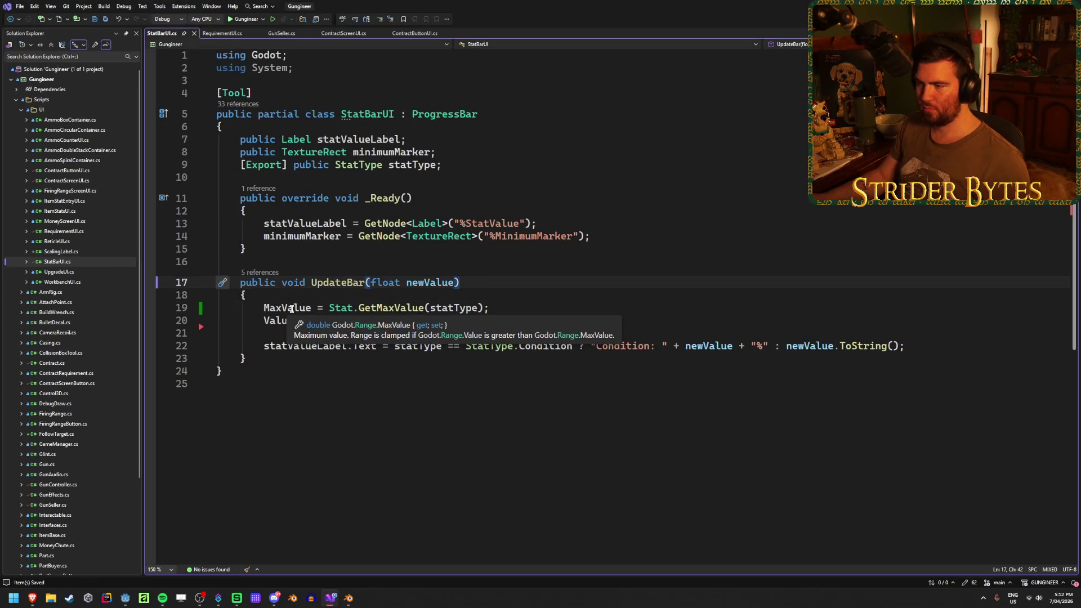
Step: Review the MaxValue line in UpdateBar, then preview PartBuyer.cs, PartScreenButton.cs and Sight.cs
left_click(292, 310)
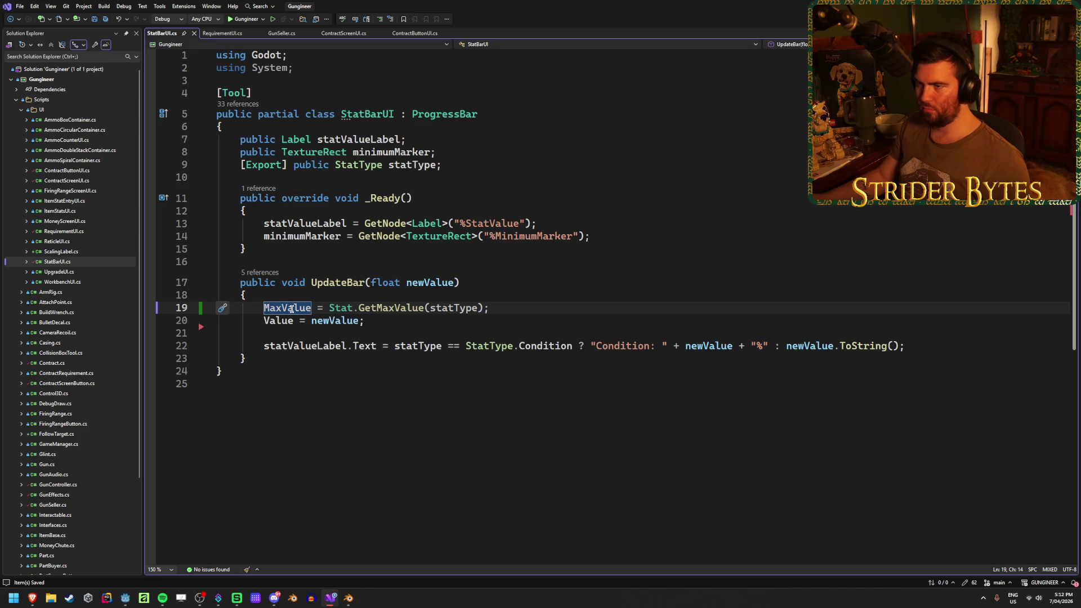
left_click(580, 309)
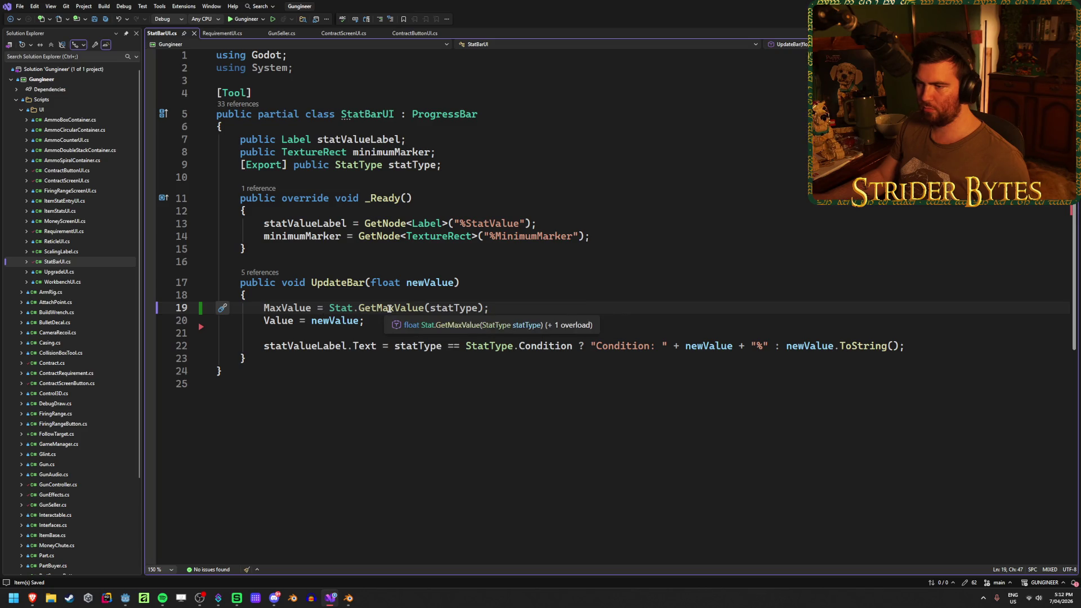
scroll(78, 448, "down", 4)
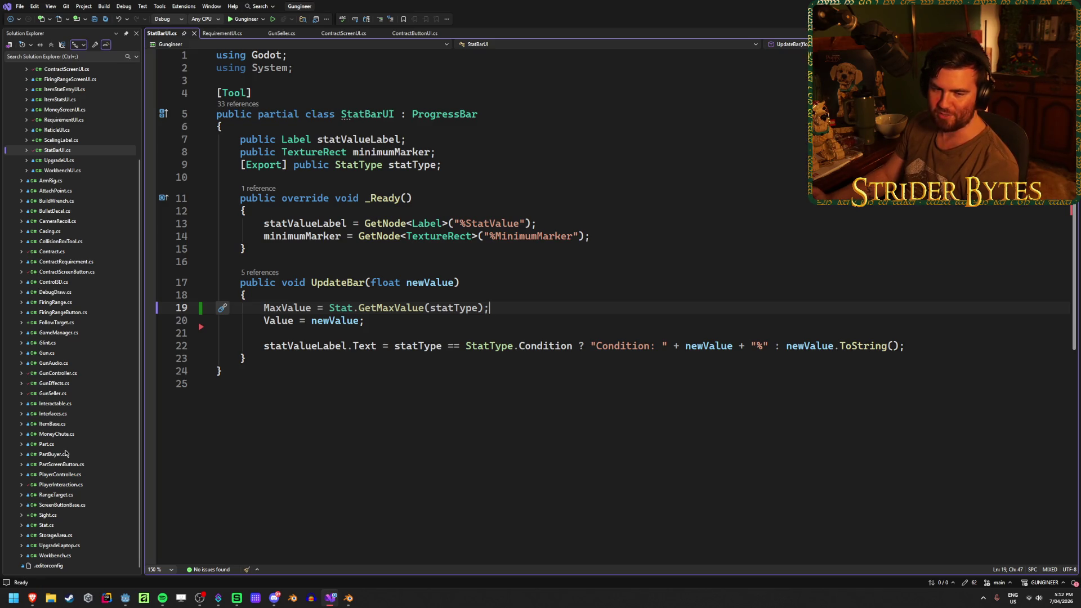
left_click(67, 453)
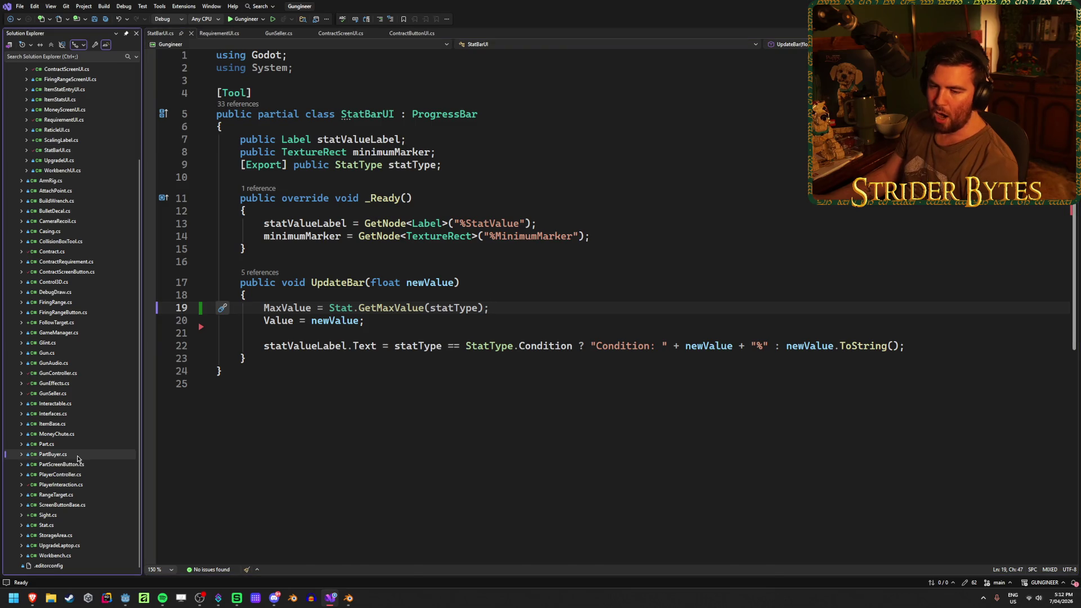
left_click(65, 464)
left_click(64, 515)
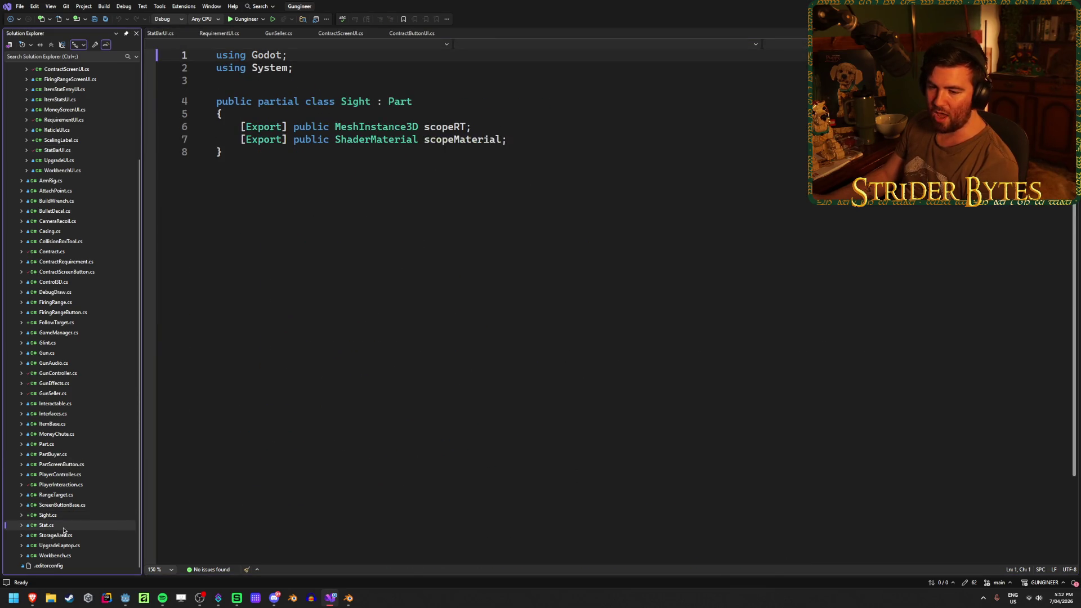
double_click(63, 527)
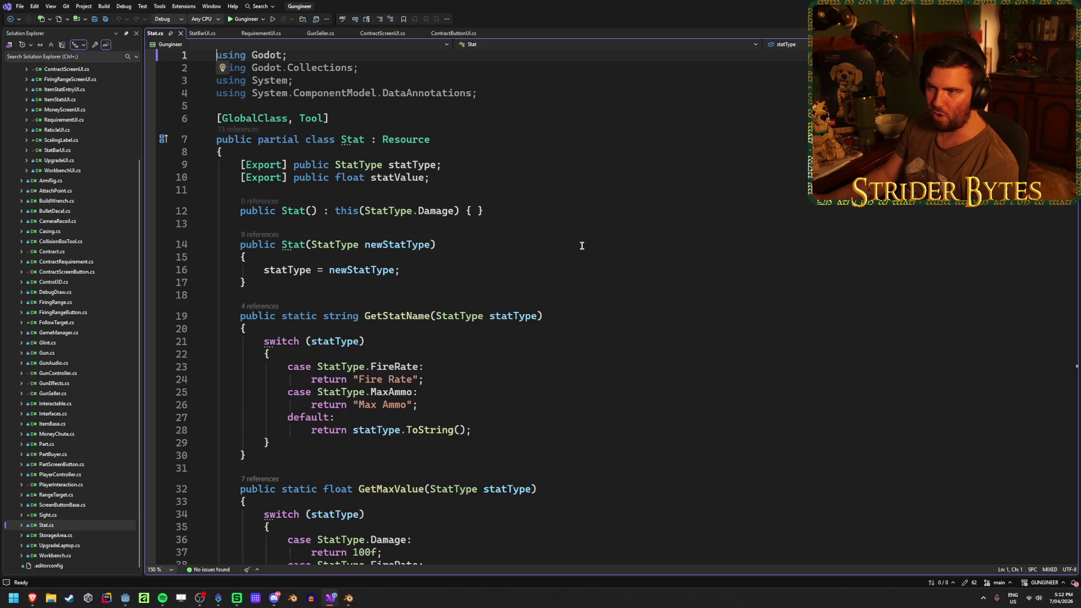
left_click(516, 91)
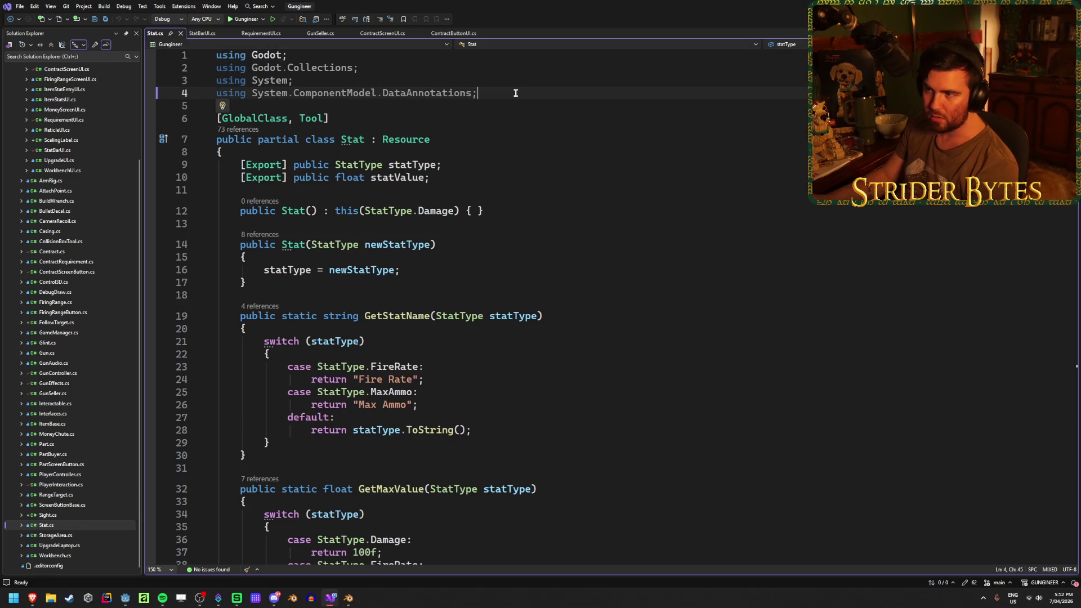
left_click(507, 213)
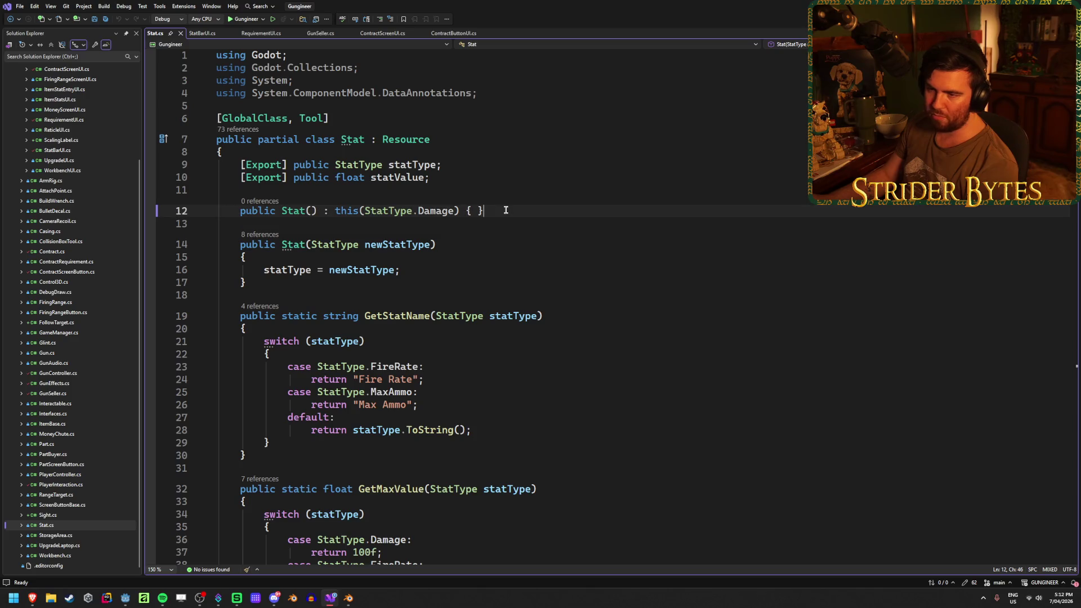
left_click(527, 169)
left_click(526, 176)
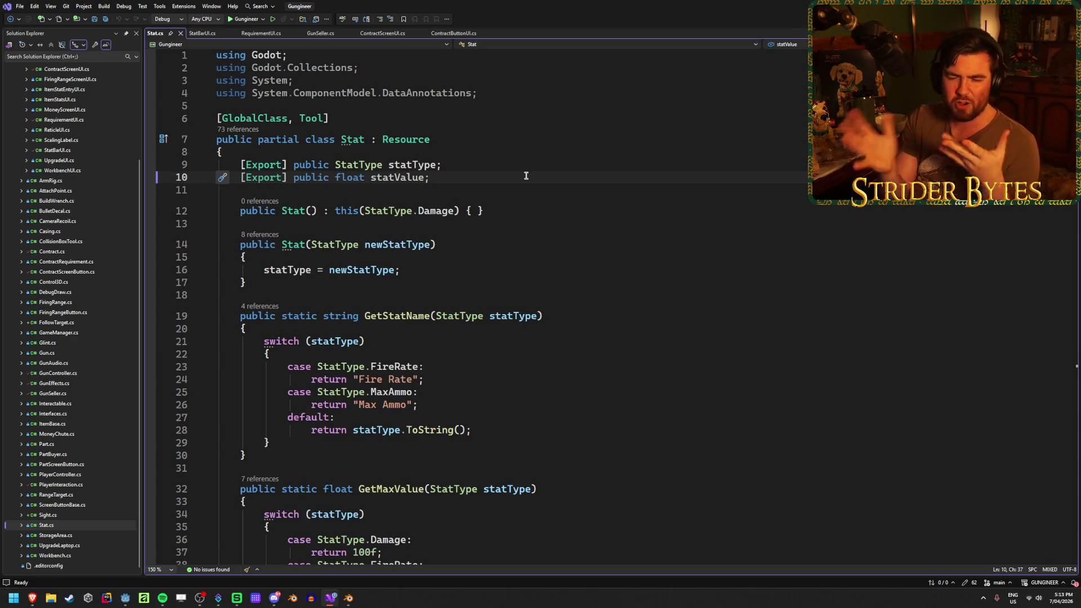
left_click(530, 169)
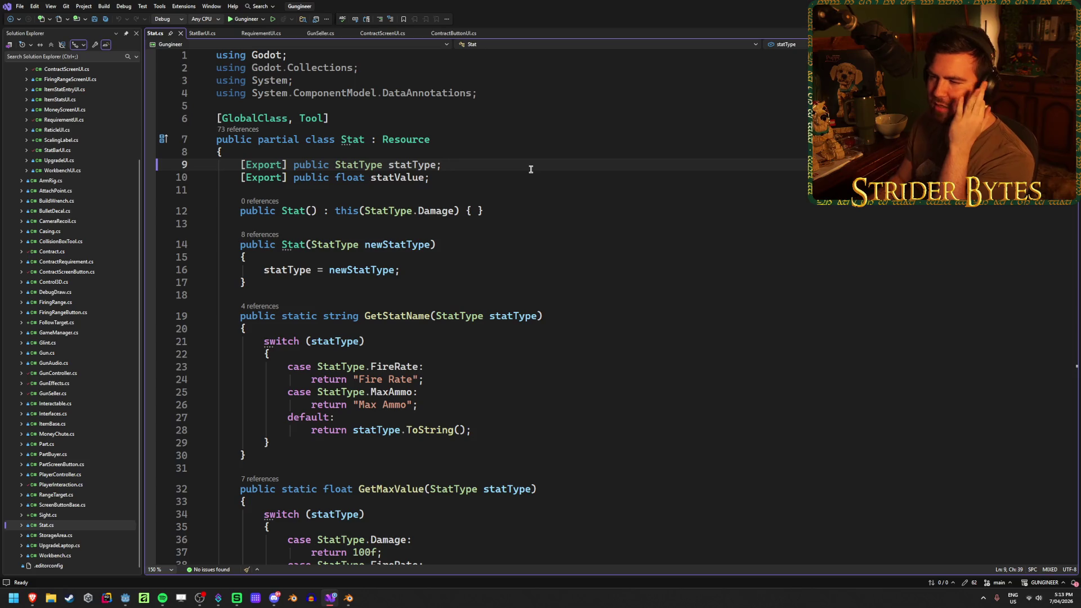
key("Left")
key("Left")
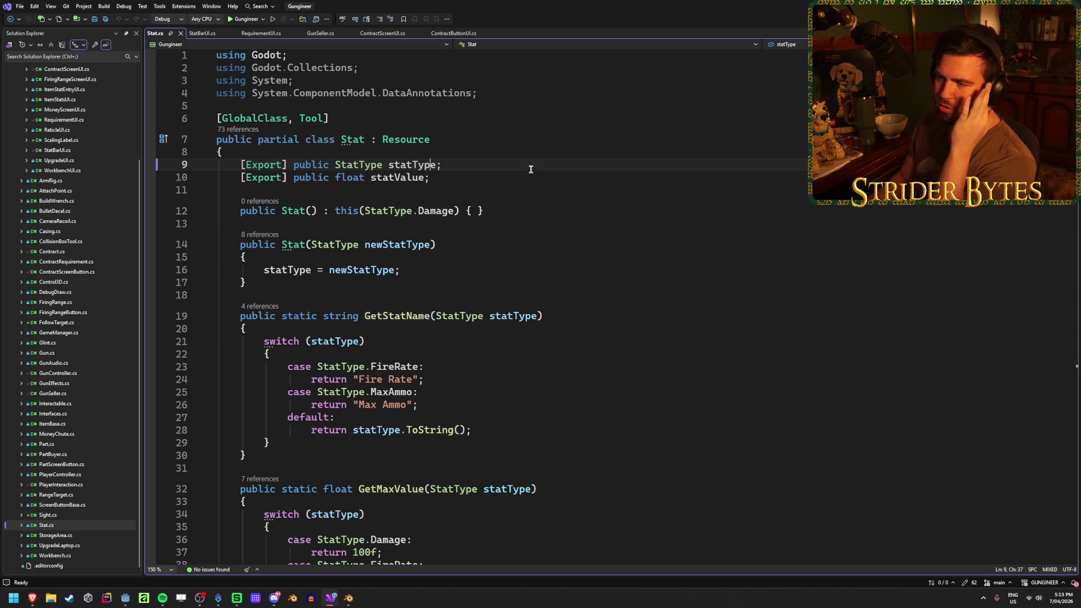
key("End")
key("Down")
key("Down")
key("Down")
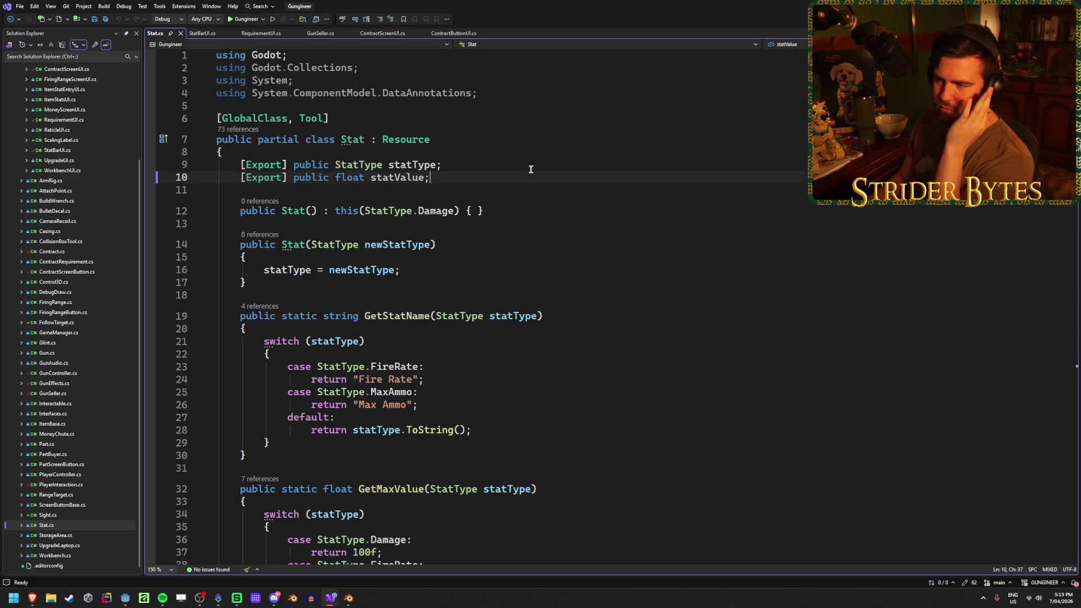
key("Down")
key("Down")
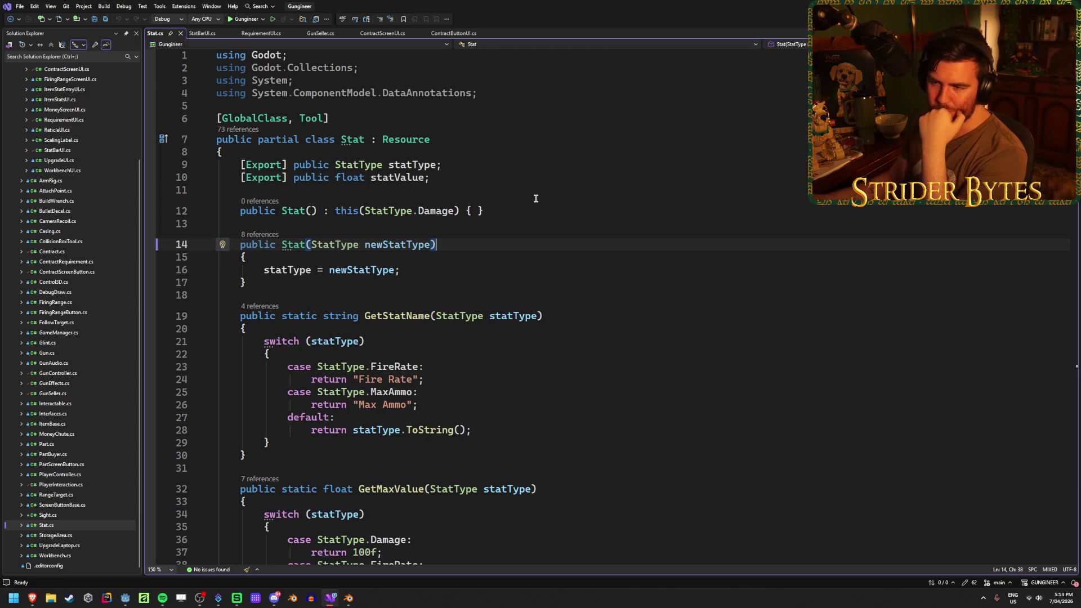
scroll(538, 206, "down", 5)
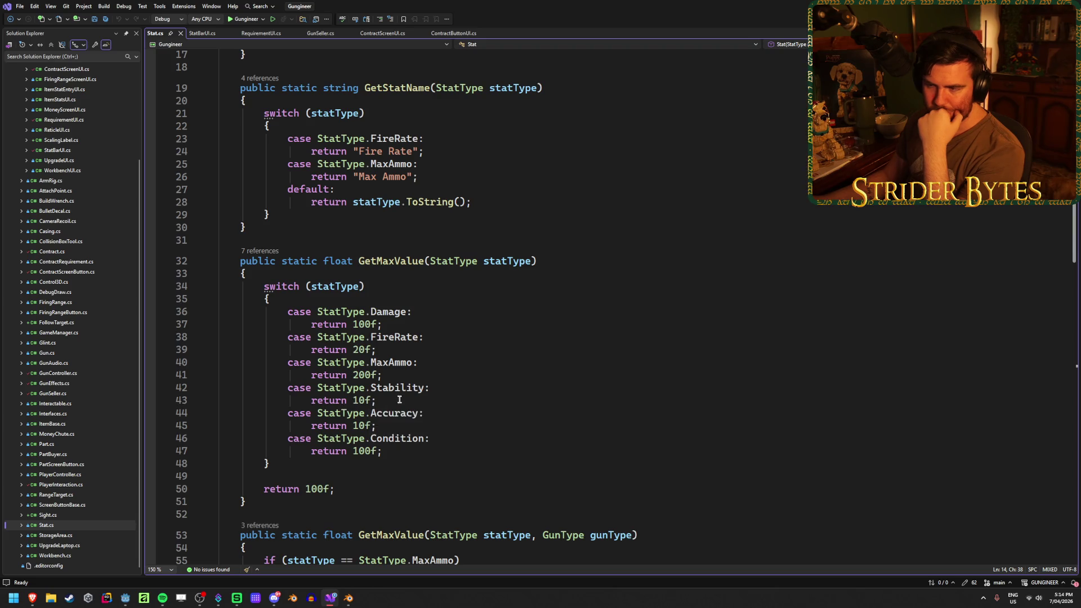
scroll(417, 490, "down", 4)
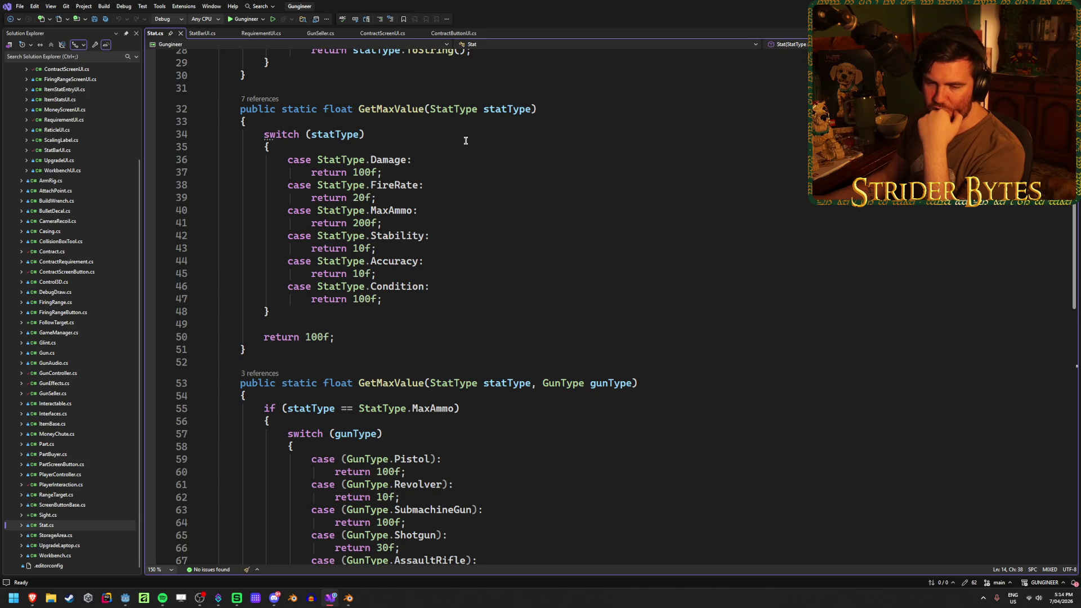
left_click(387, 325)
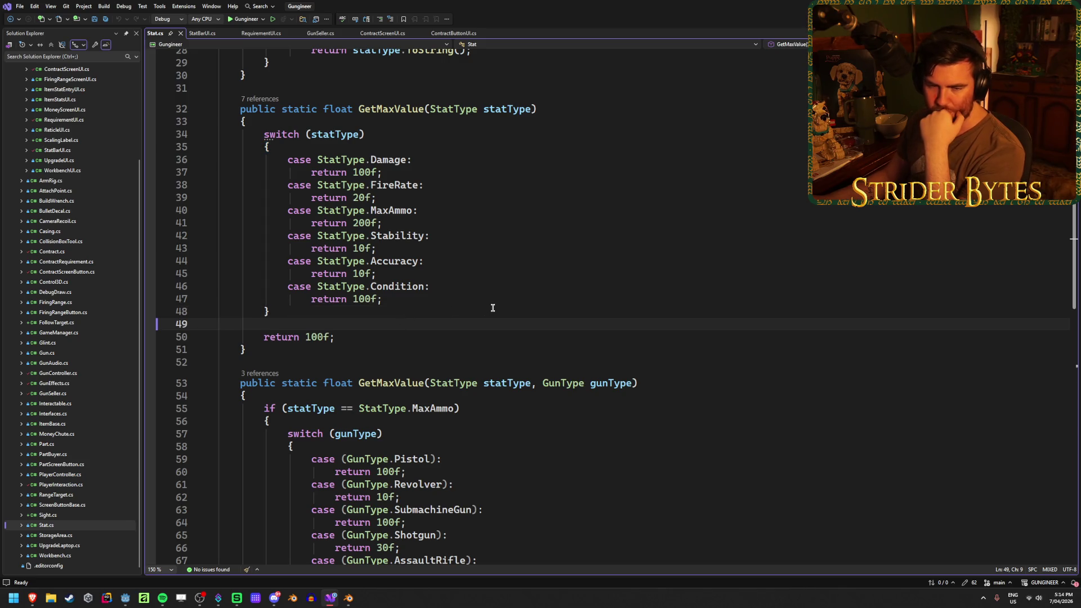
scroll(492, 307, "down", 9)
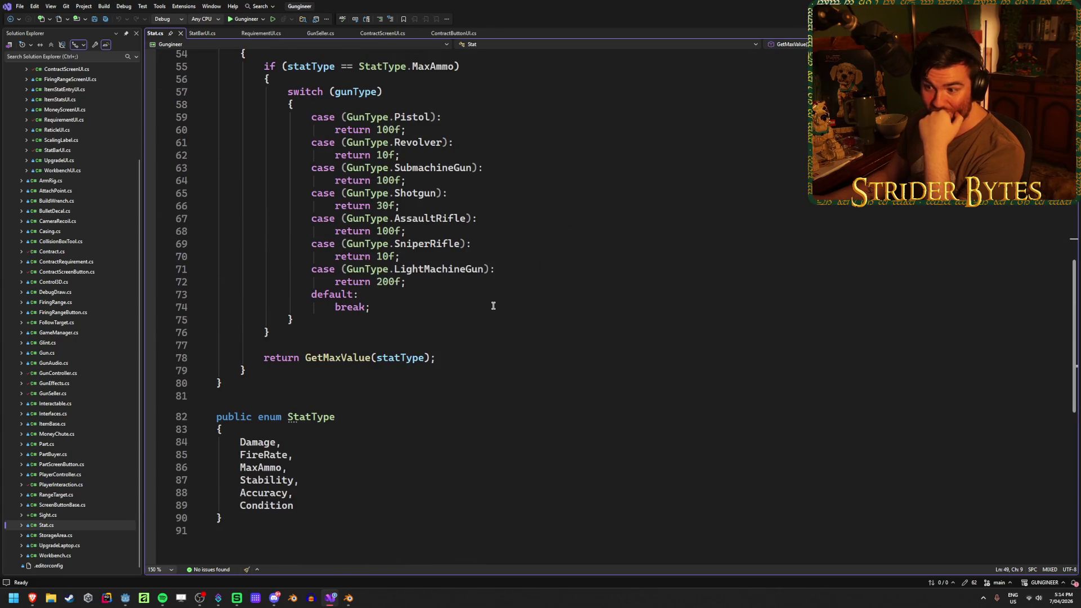
scroll(493, 306, "up", 4)
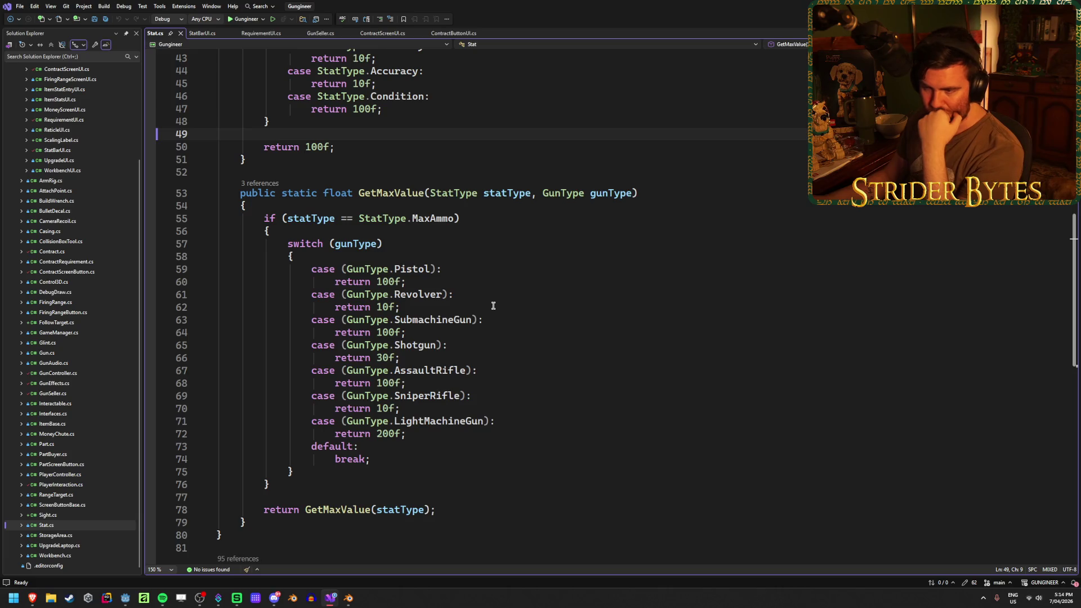
scroll(493, 306, "up", 5)
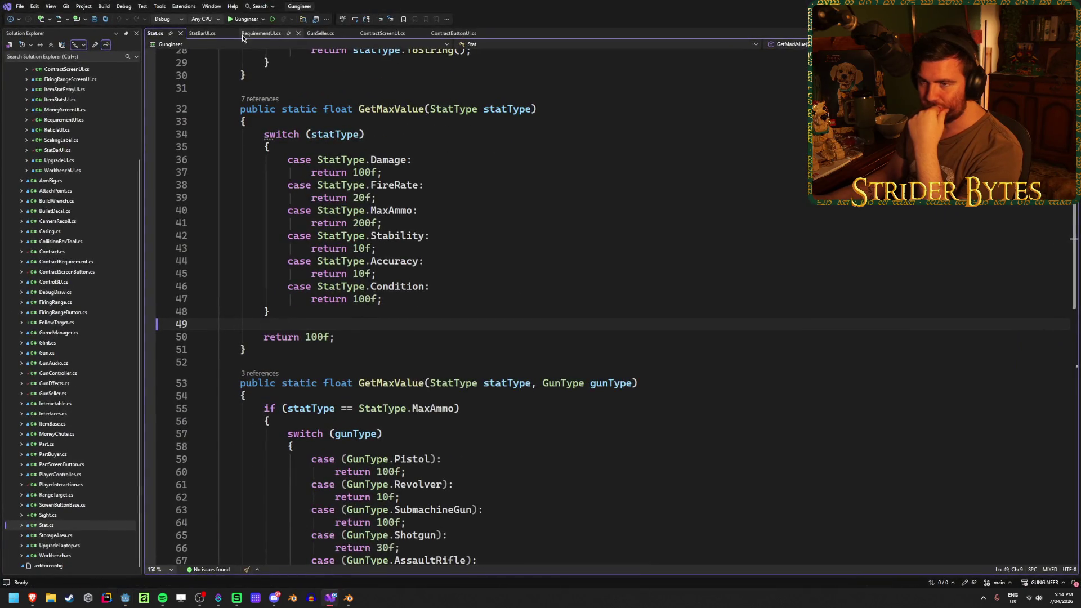
Step: Inspect the GetMaxValue(statType) call on line 19 of StatBarUI.cs
left_click(206, 33)
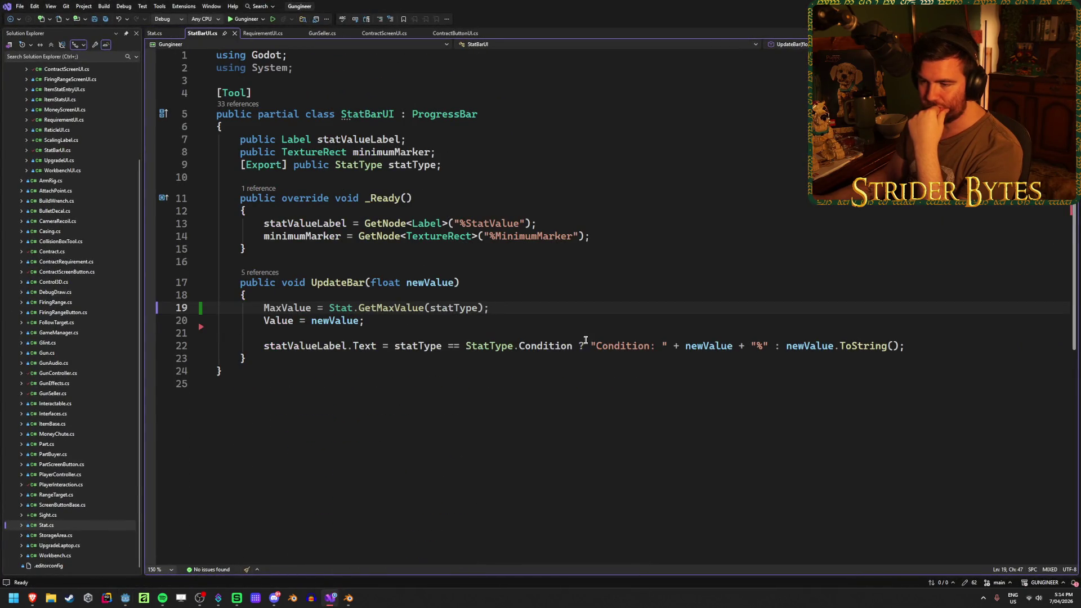
left_click_drag(388, 308, 462, 308)
left_click(454, 308)
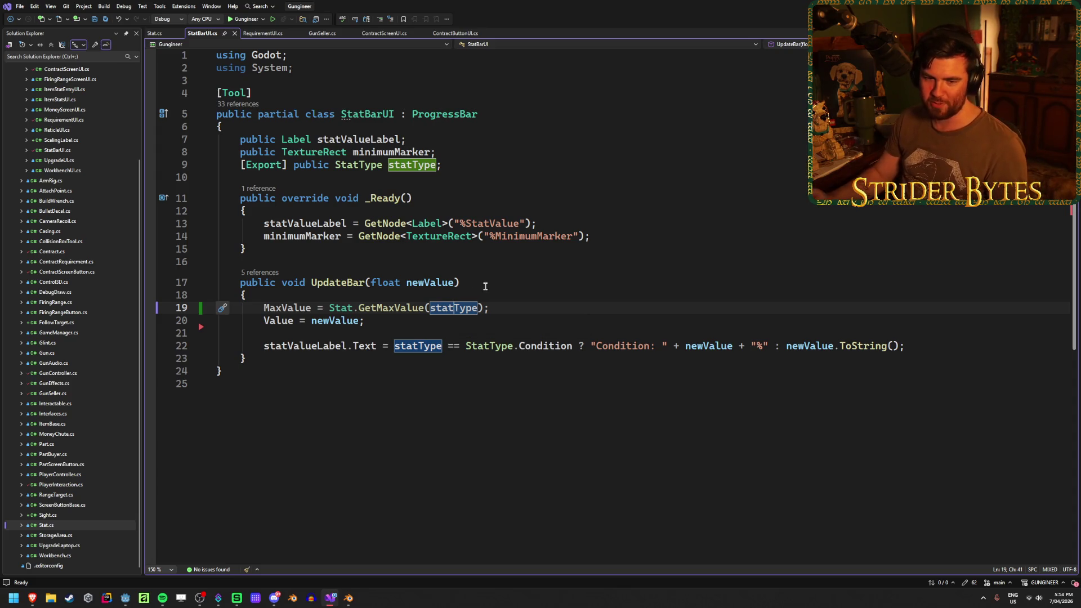
left_click(499, 304)
Step: Save StatBarUI.cs and bring up the Workshop scene in Godot
key("ctrl+s")
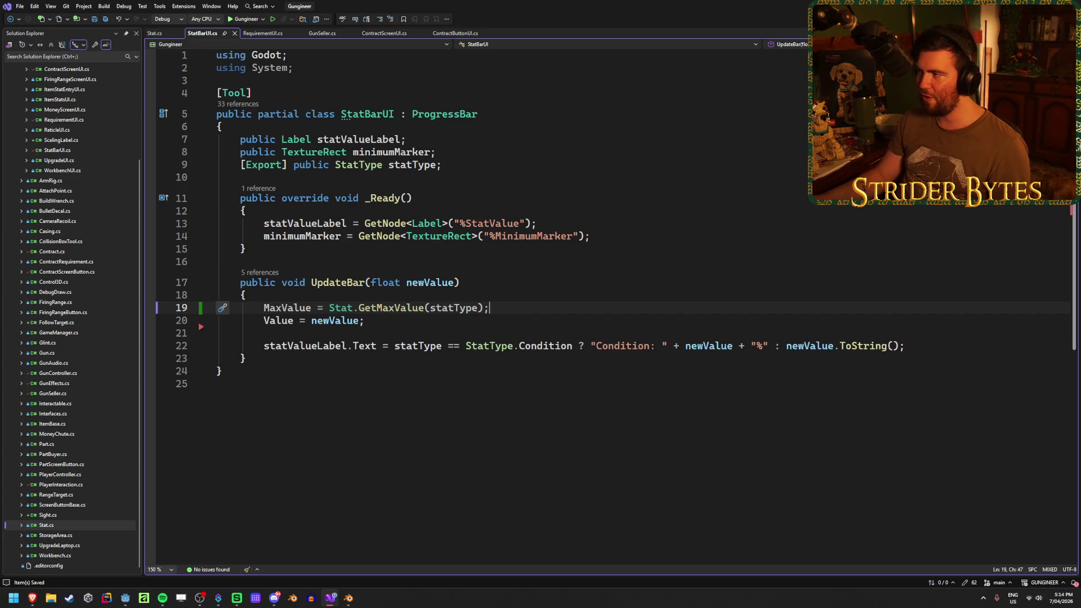
key("alt+Tab")
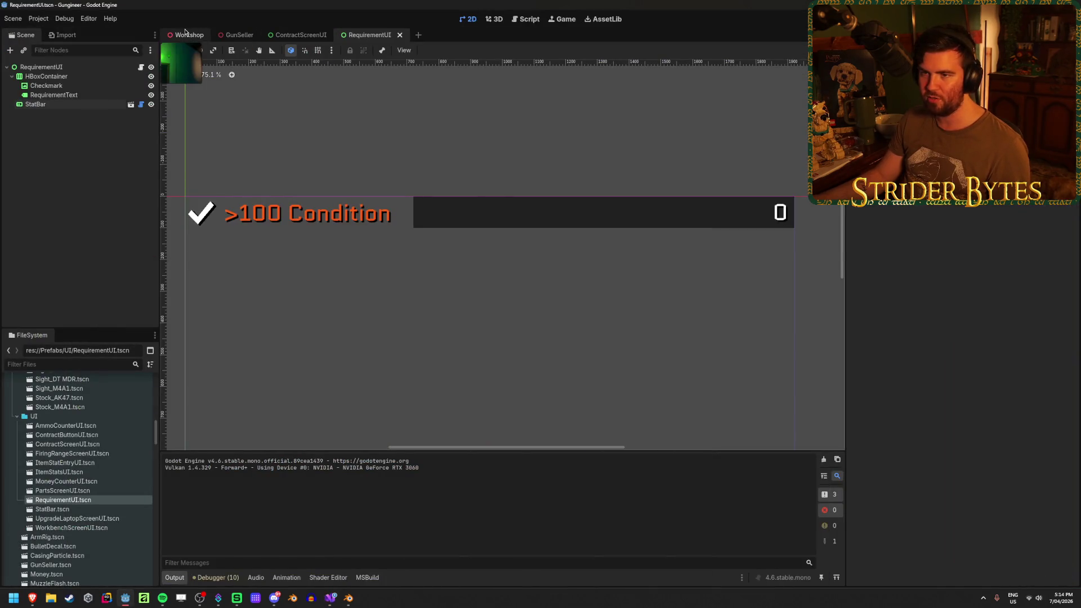
left_click(186, 35)
Step: Fly the 3D camera past the firing range to the Contracts screen, then return to Visual Studio
key("w")
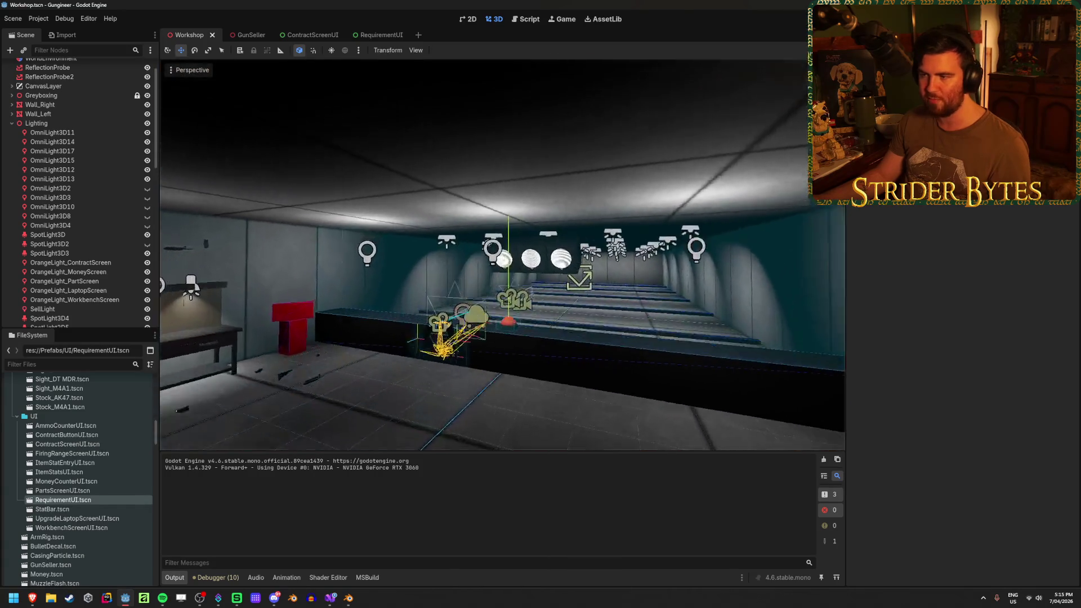
key("s")
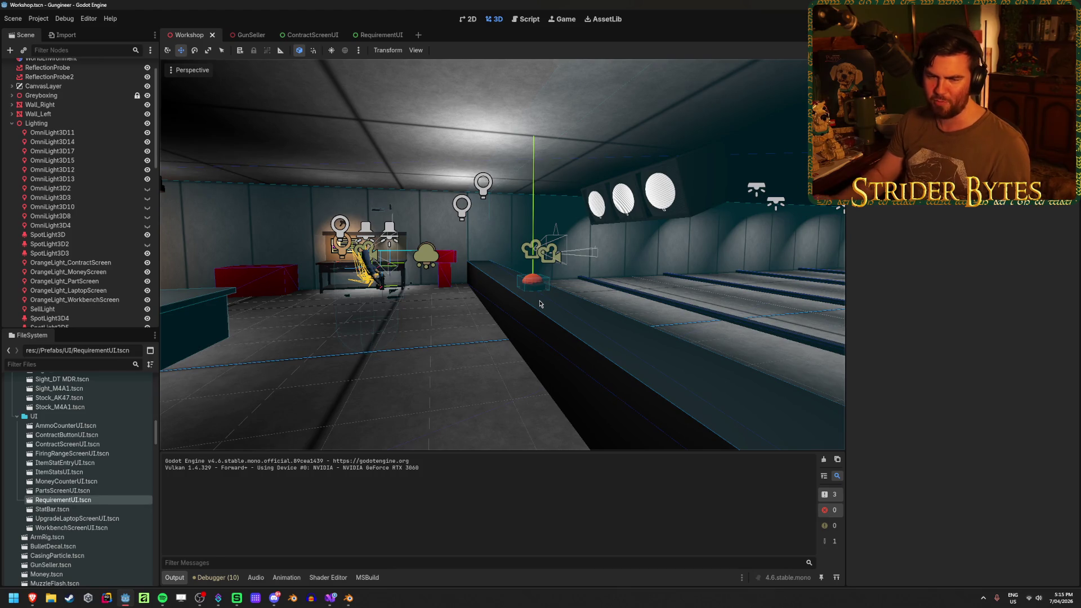
mouse_move(253, 400)
left_mouse_down()
mouse_move(315, 388)
mouse_move(341, 365)
mouse_move(258, 394)
mouse_move(349, 388)
left_mouse_up()
left_click_drag(470, 186, 470, 186)
left_click_drag(549, 247, 549, 247)
left_click_drag(393, 372, 393, 372)
left_click_drag(613, 290, 613, 290)
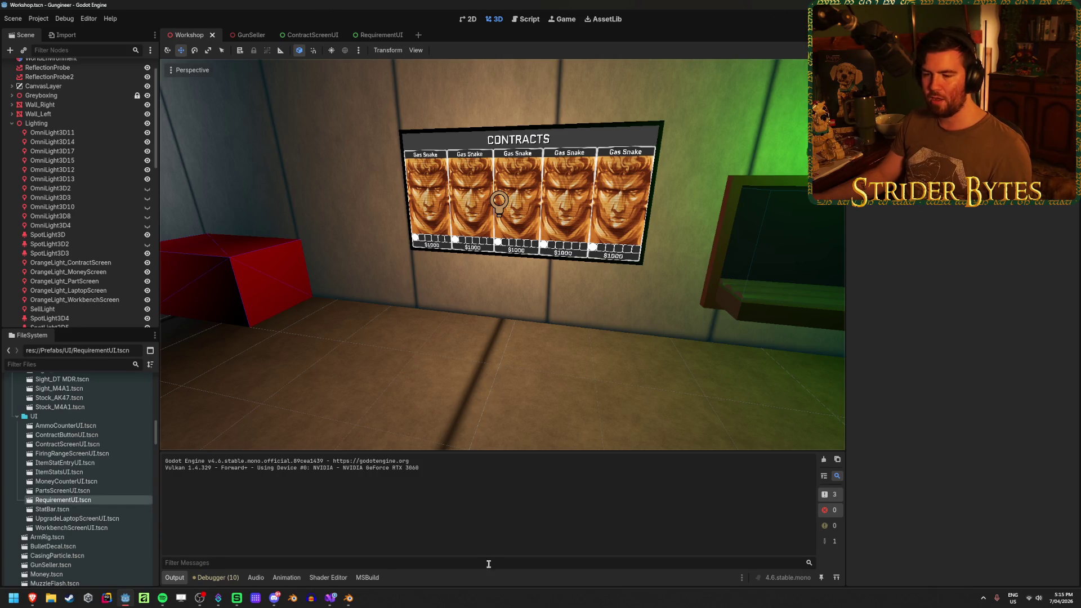
left_click(332, 600)
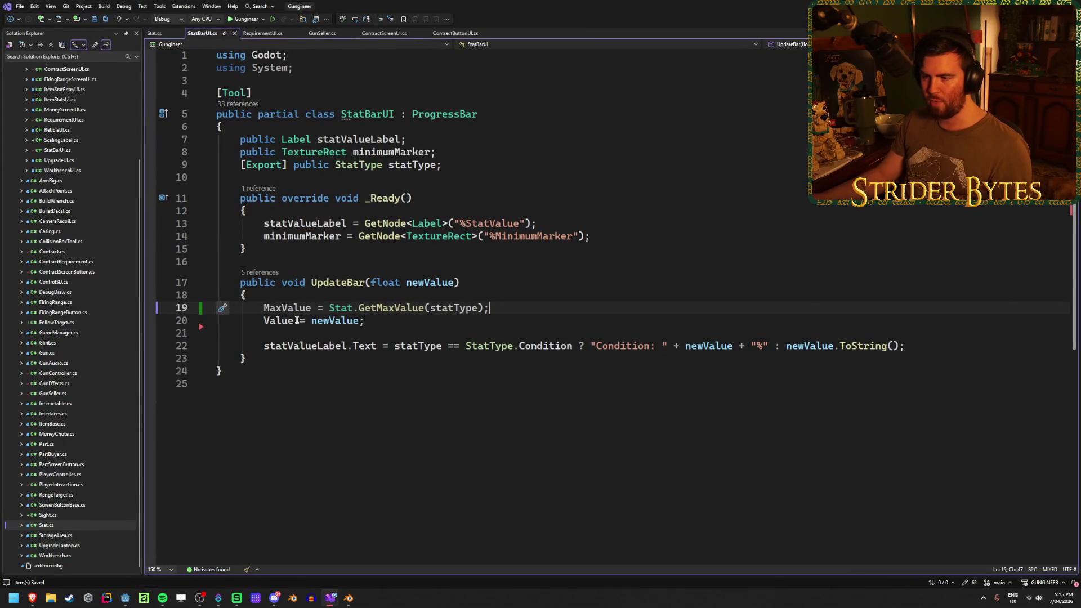
Step: Run the game to test the stat bars, then stop it
key("alt+Tab")
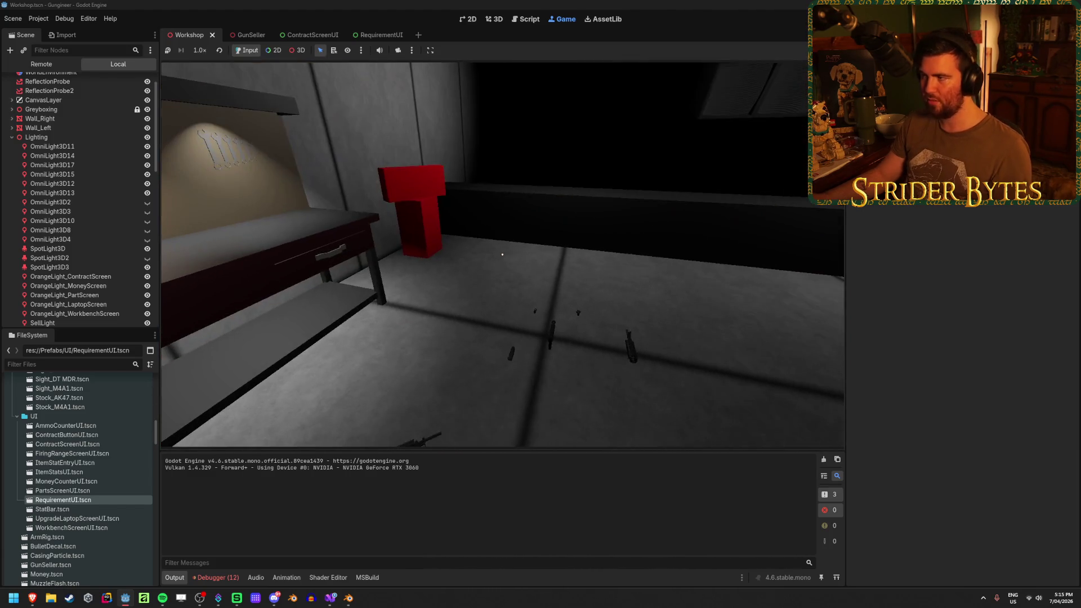
key("F8")
Step: Trace the NullReferenceException to GunSeller's GunChanged code, review it, and rerun the game
left_click(216, 578)
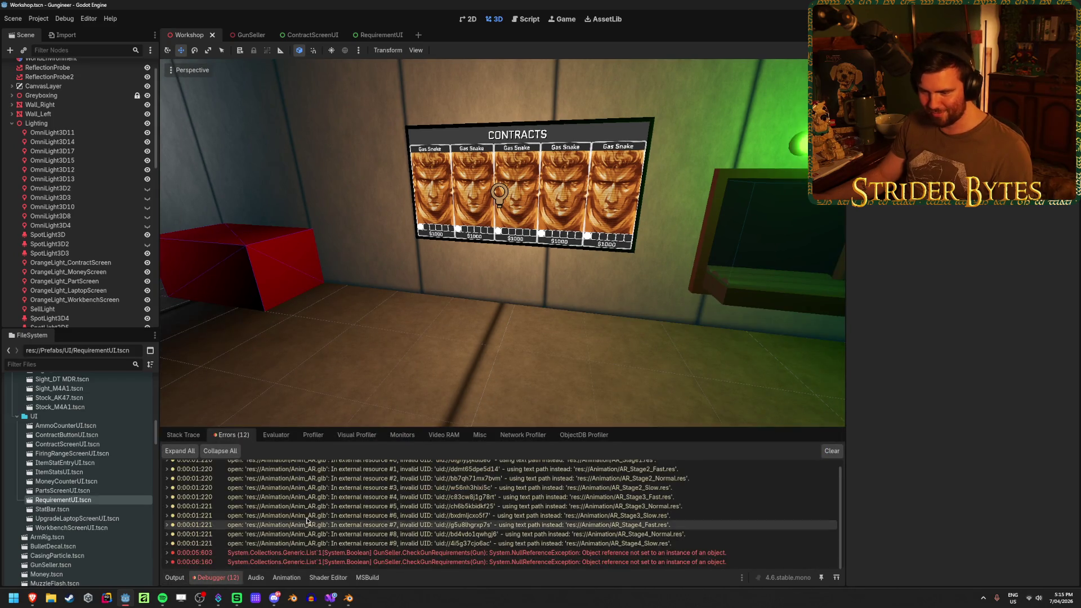
double_click(465, 554)
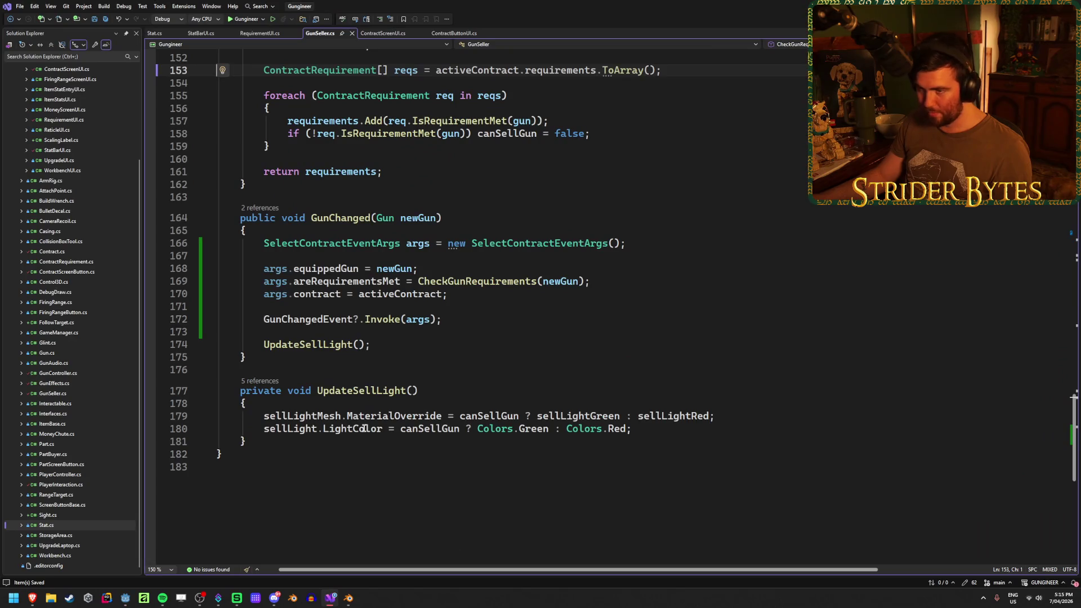
scroll(414, 369, "up", 3)
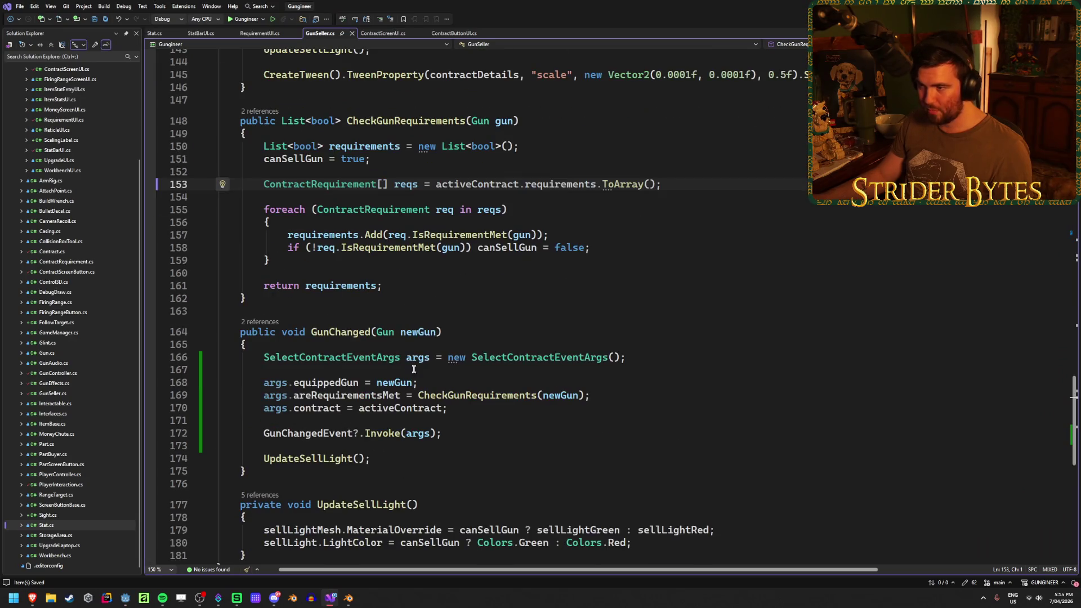
left_click(460, 184)
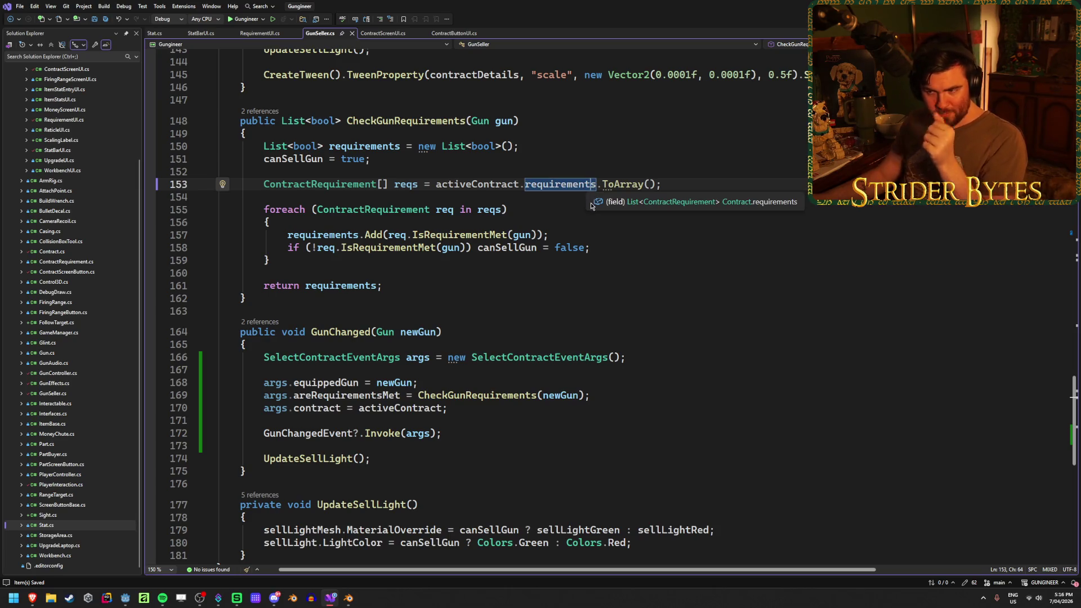
left_click(341, 185)
left_click(650, 359)
left_click(438, 386)
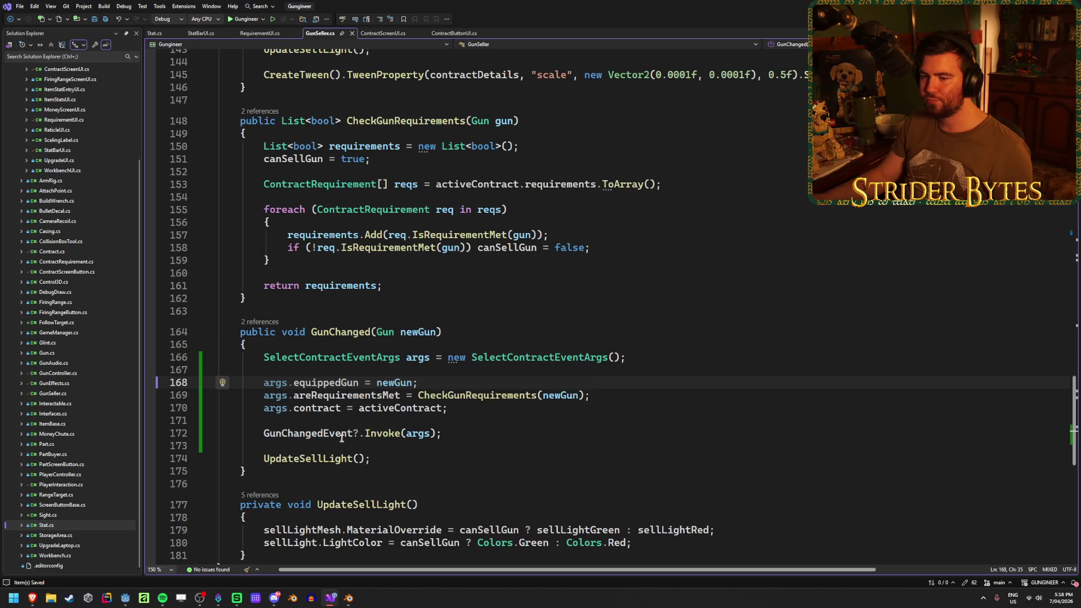
left_click(473, 434)
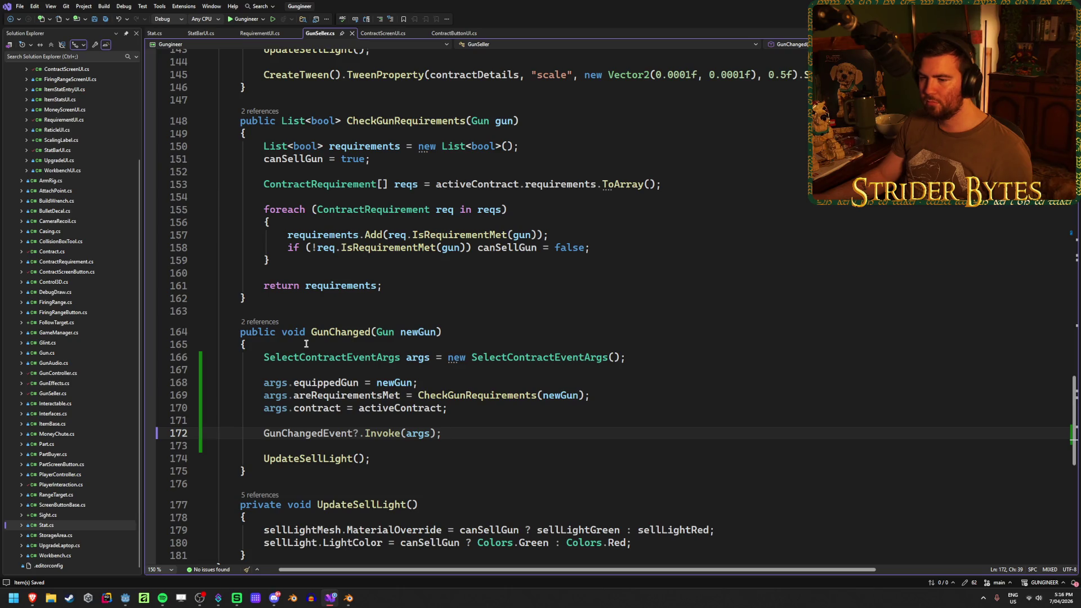
left_click(448, 388)
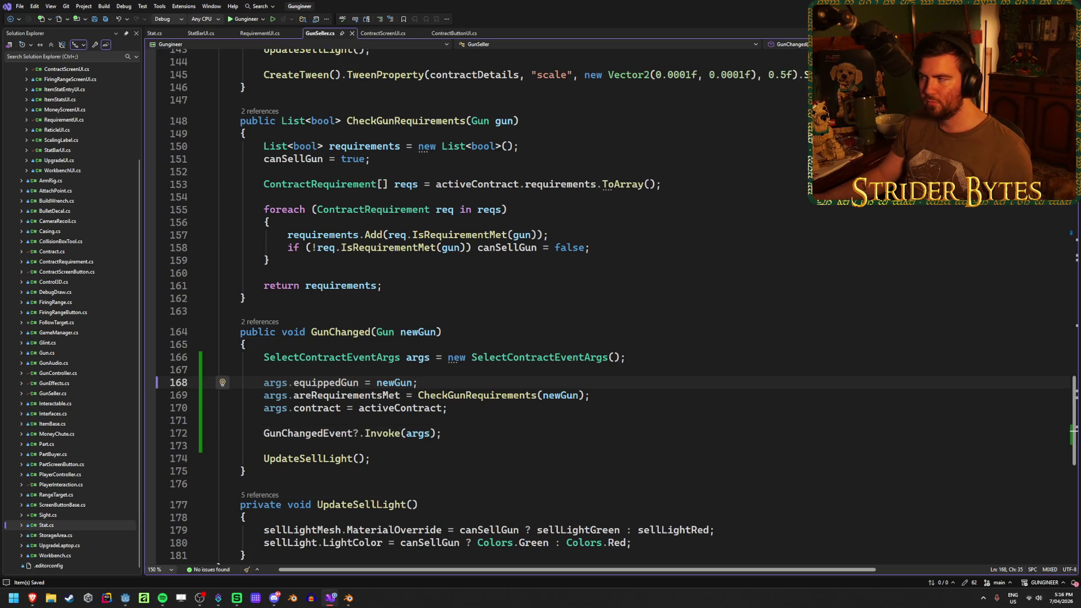
key("alt+Tab")
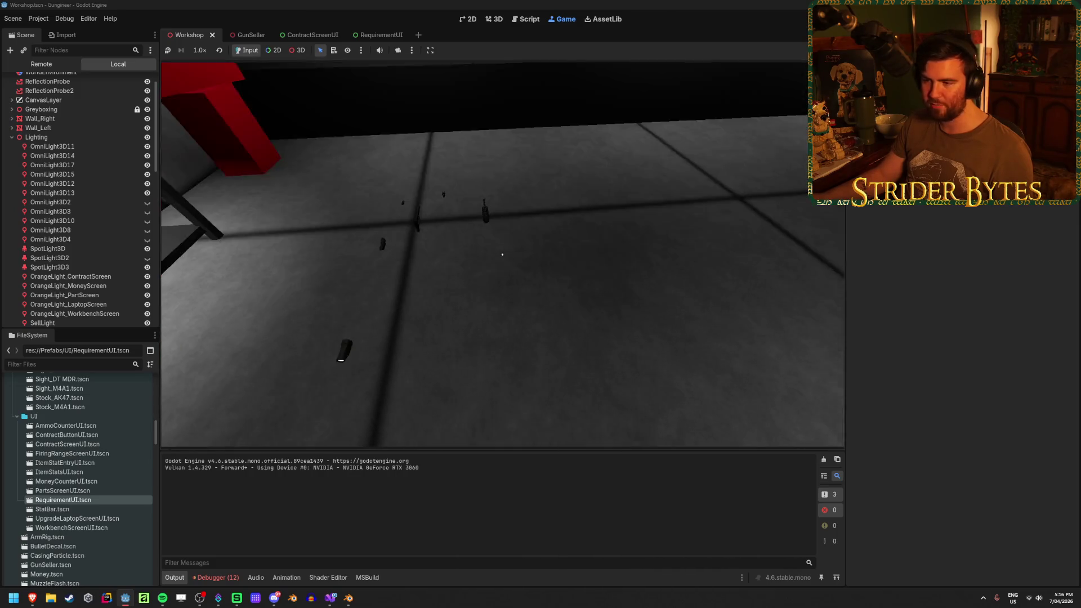
Step: Comment out GunChanged lines 166–172 in GunSeller.cs and relaunch the game
key("F8")
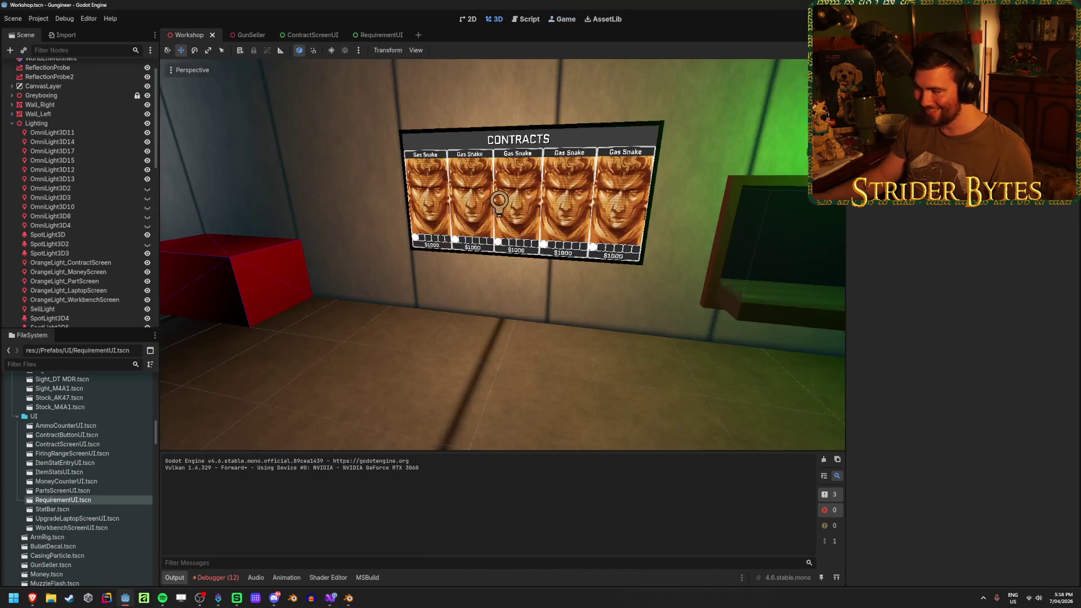
left_click(216, 577)
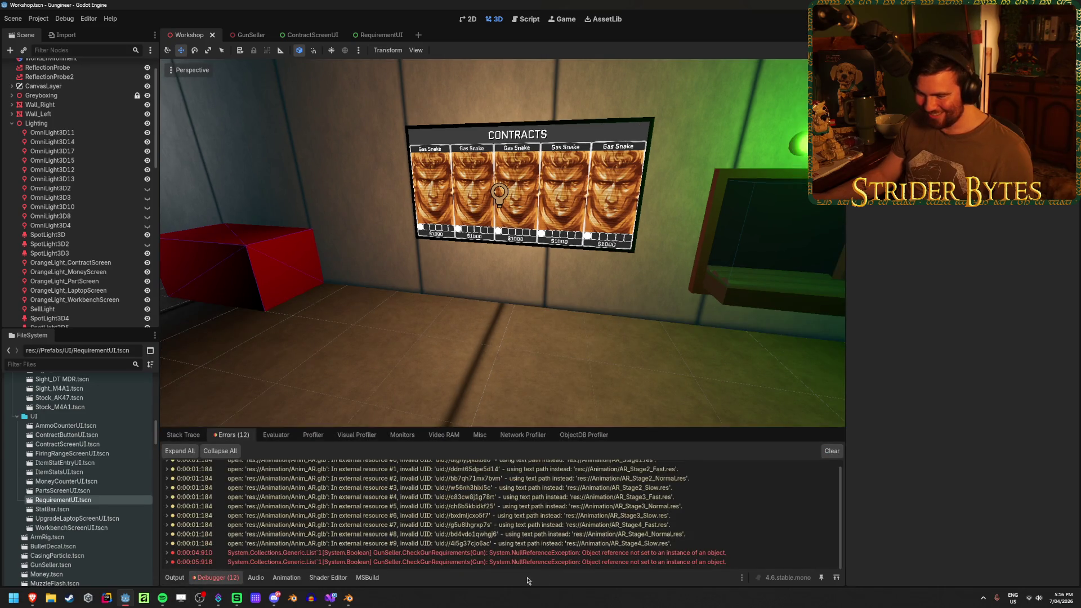
double_click(171, 562)
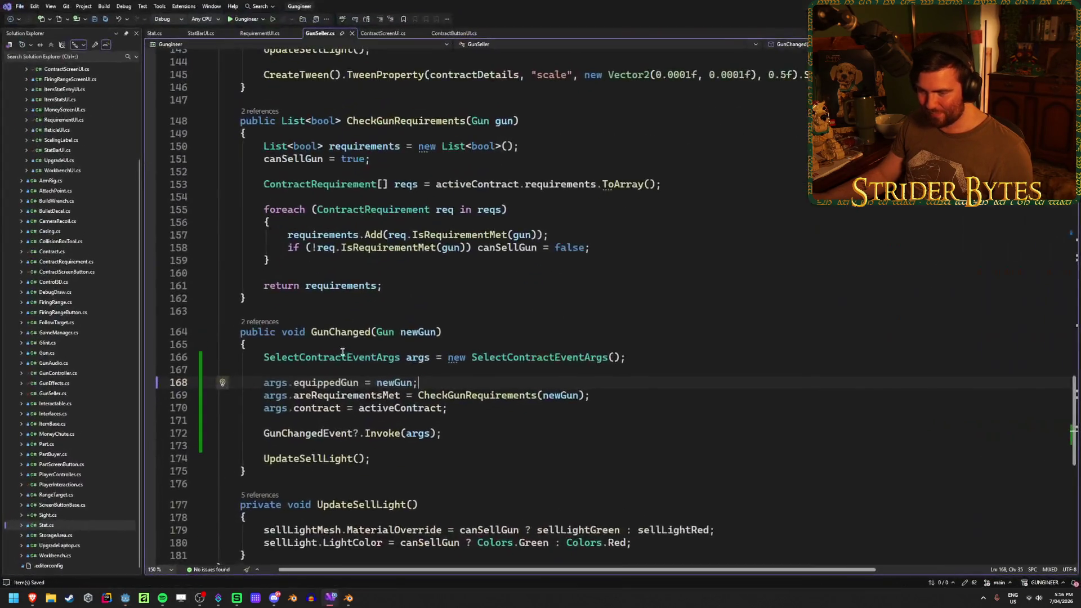
left_click_drag(443, 433, 54, 359)
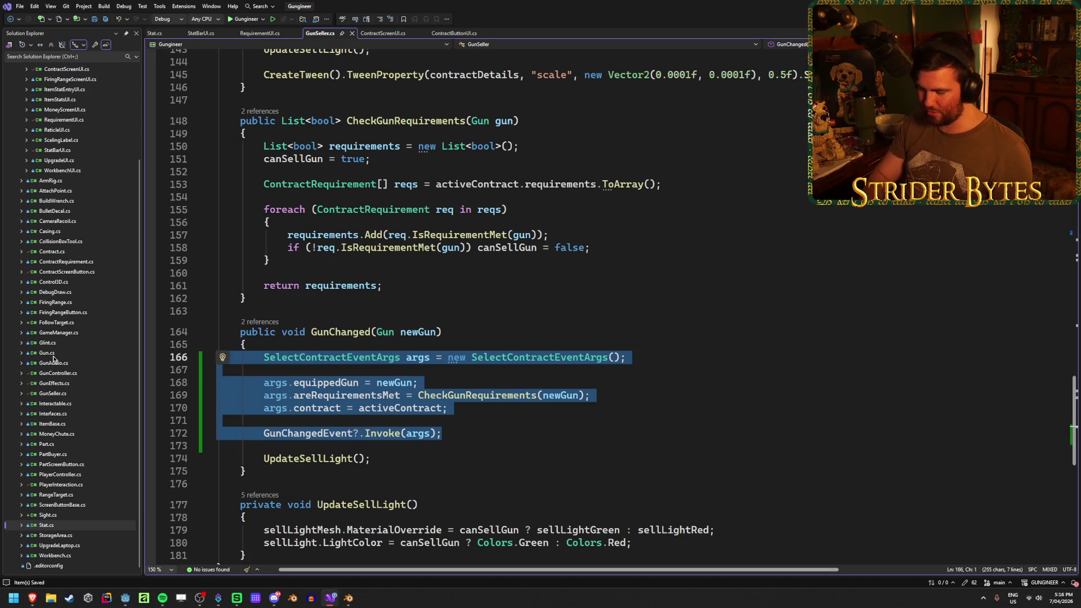
key("ctrl+k")
key("ctrl+c")
key("alt+Tab")
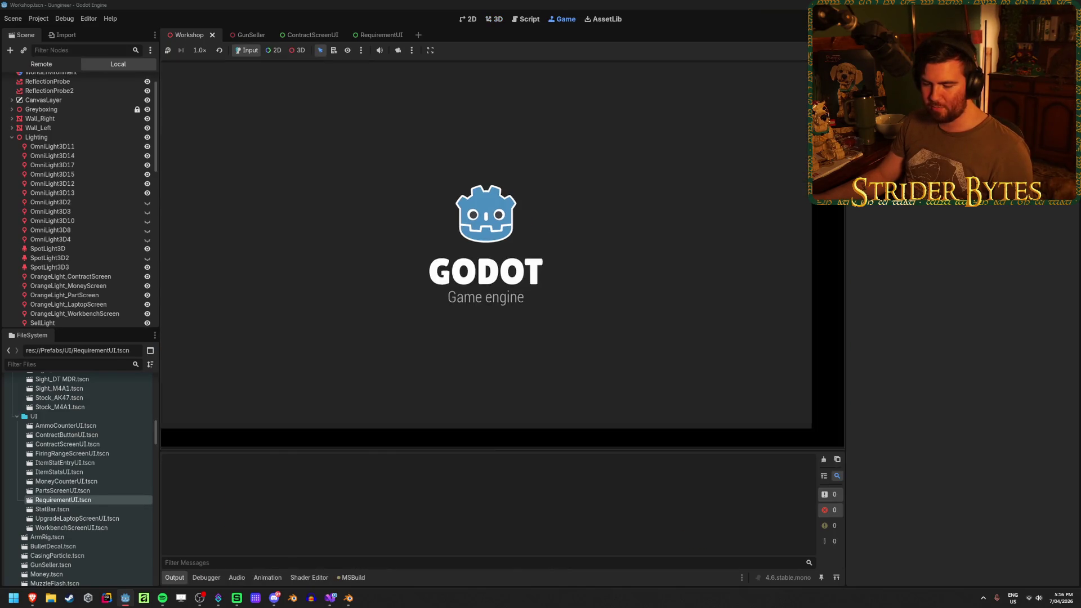
Step: Walk to the workbench and assemble the AK, attaching the magazine for 30 Max Ammo
key("w")
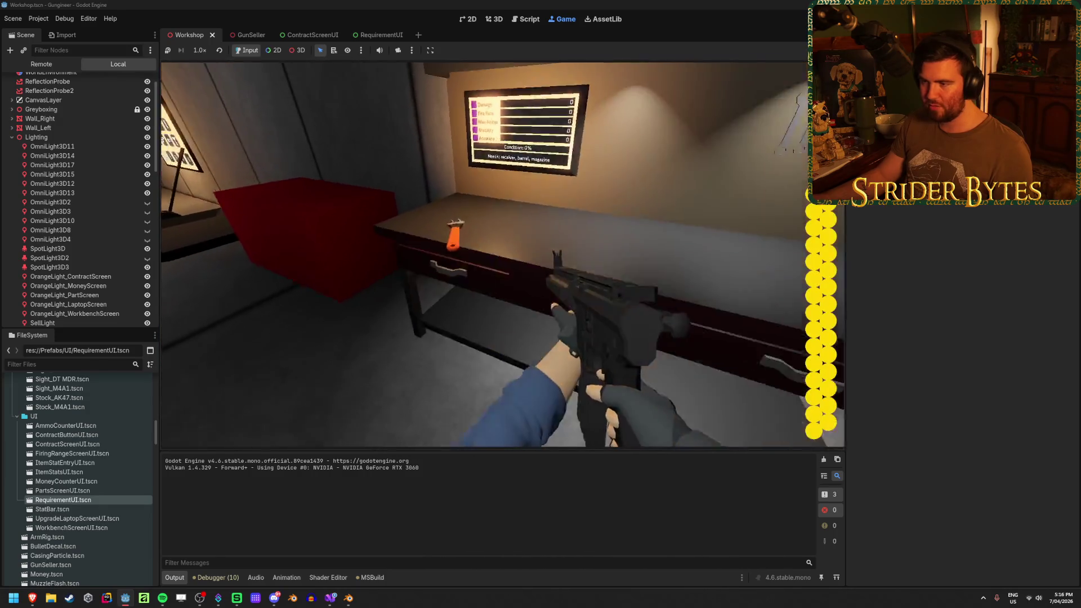
key("w")
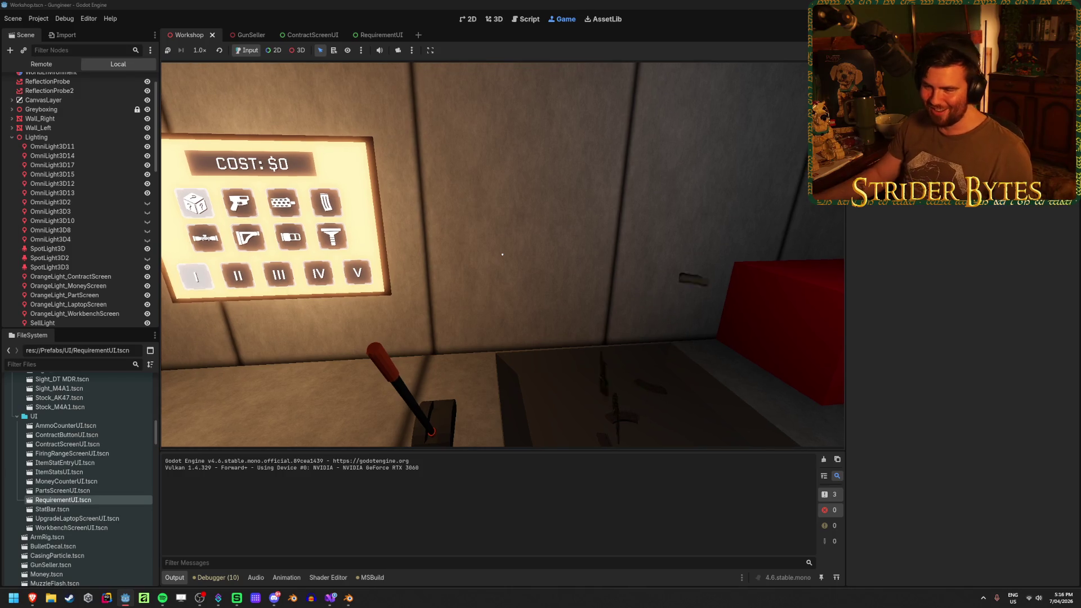
key("d")
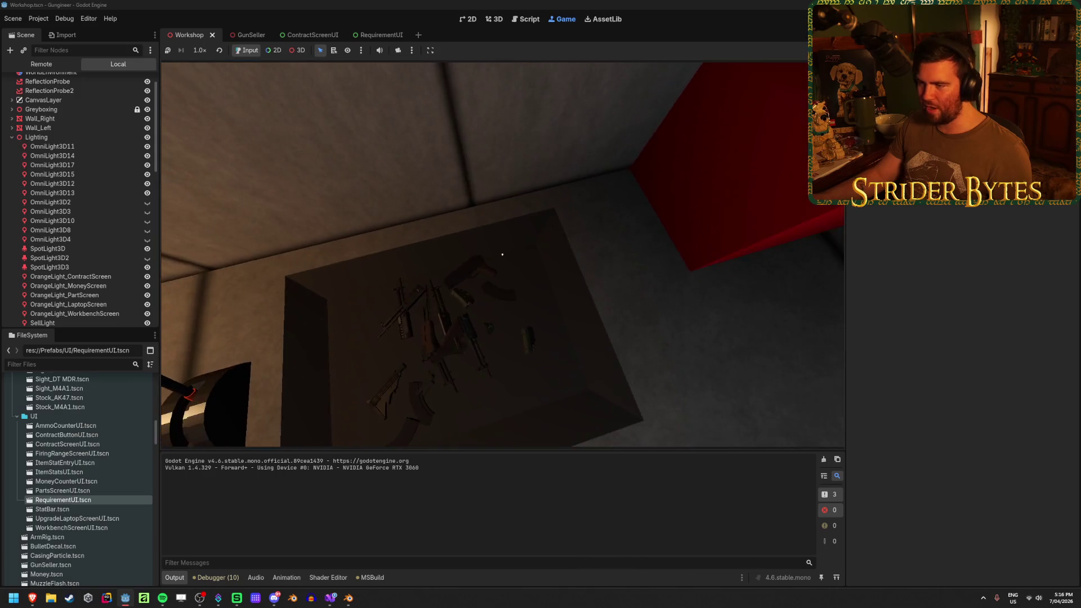
key("e")
key("w")
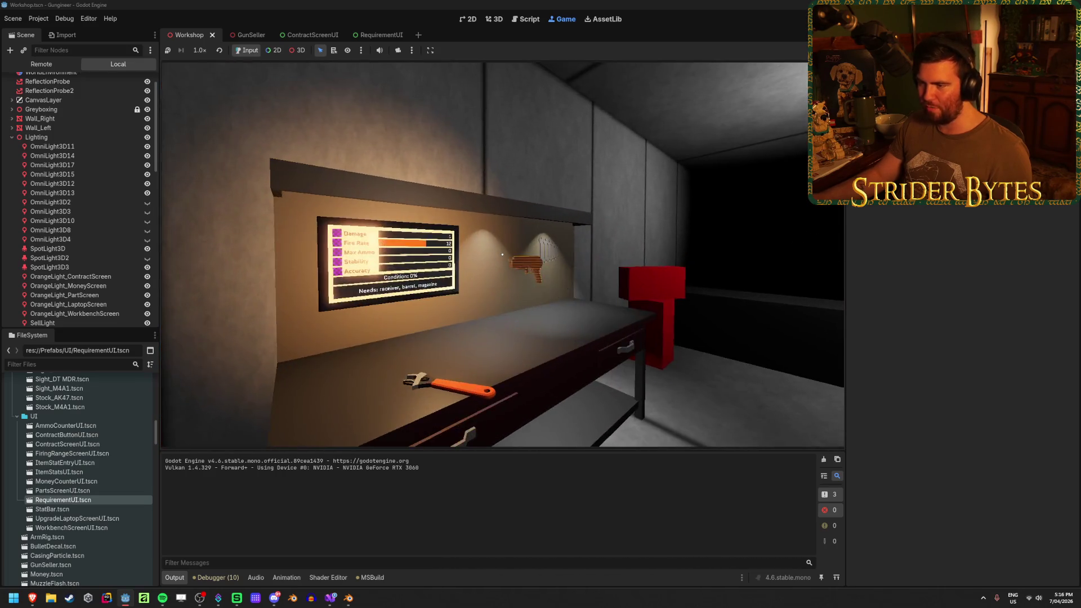
key("s")
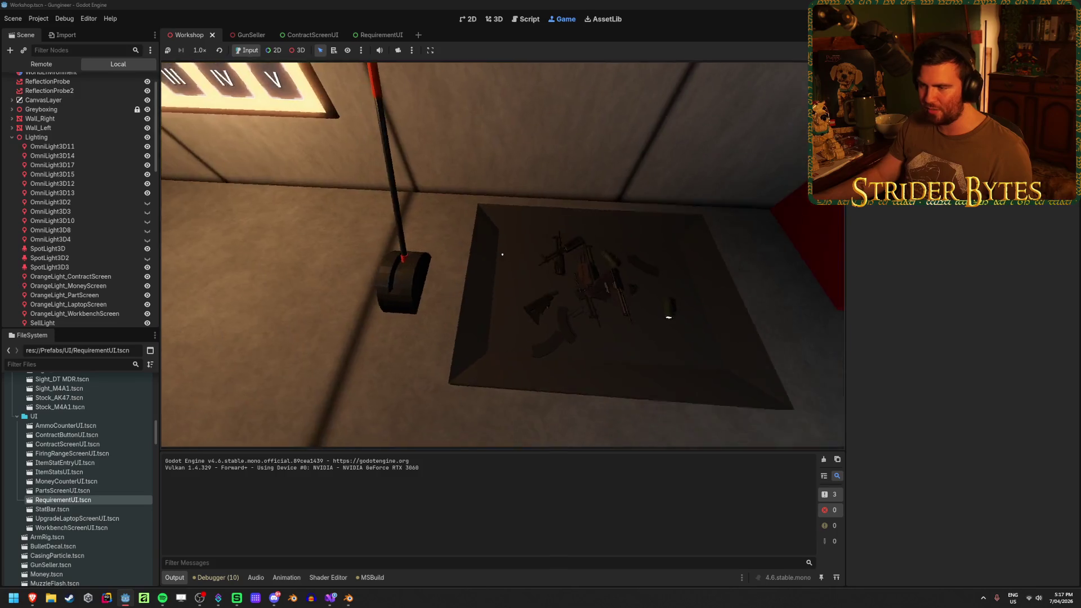
key("w")
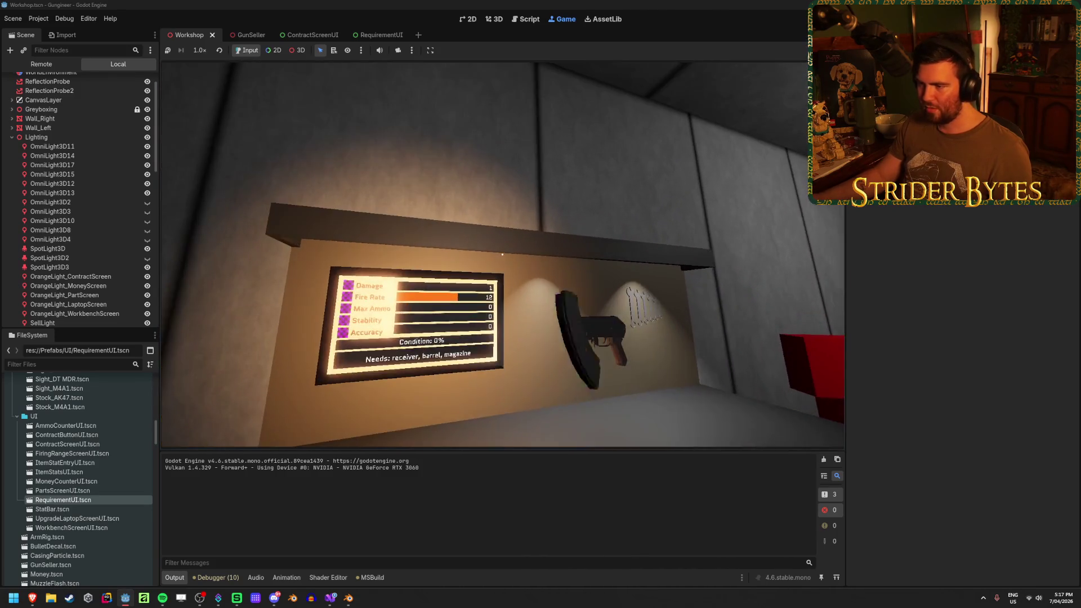
key("s")
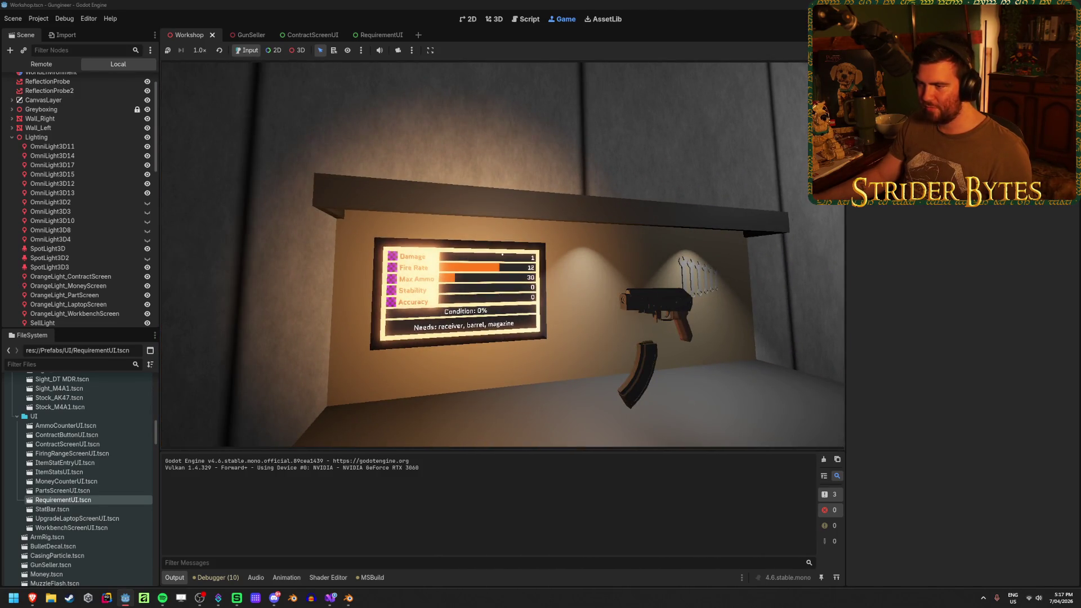
key("s")
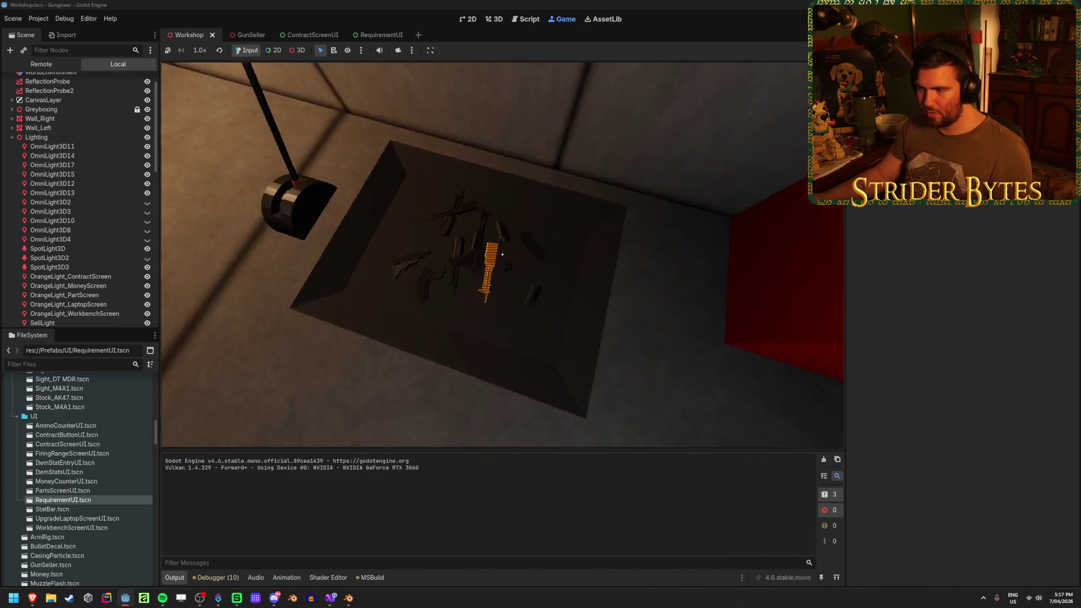
key("w")
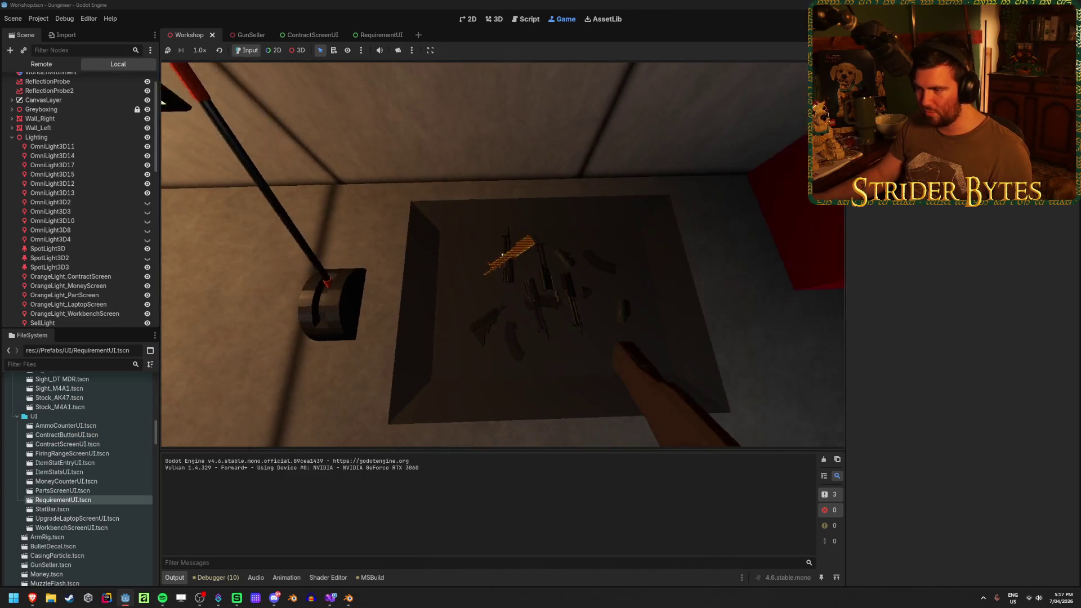
key("w")
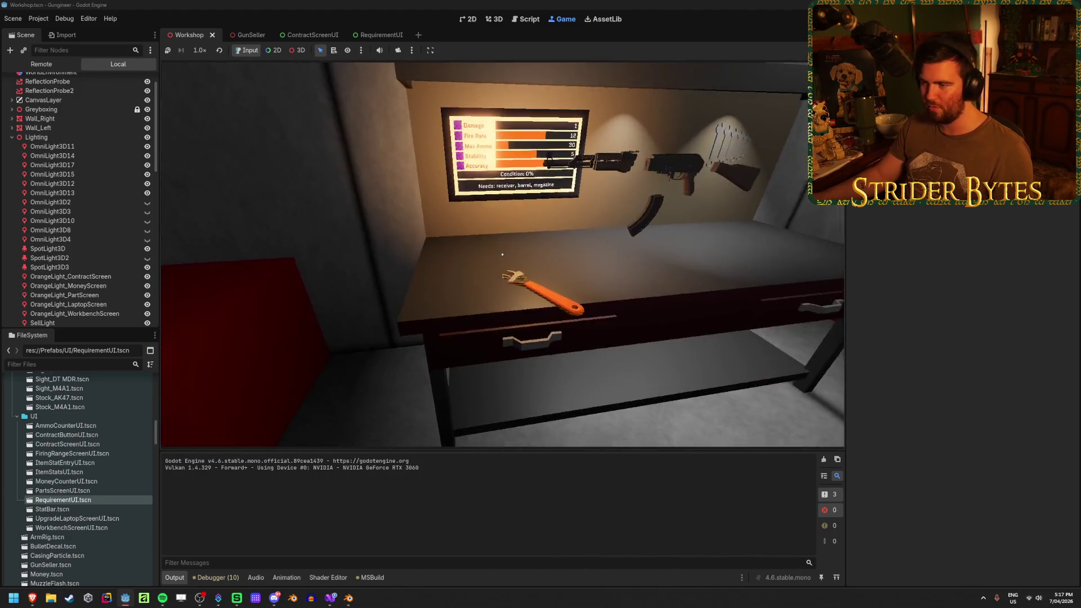
Step: Pick up, drop and re-pick the assembled AK from the workbench
key("e")
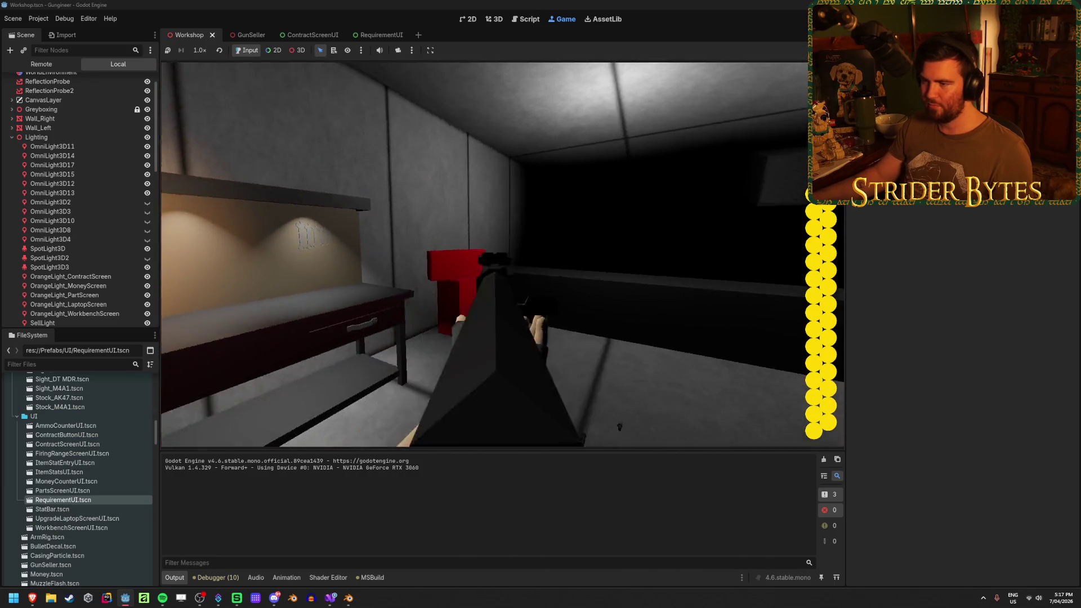
key("q")
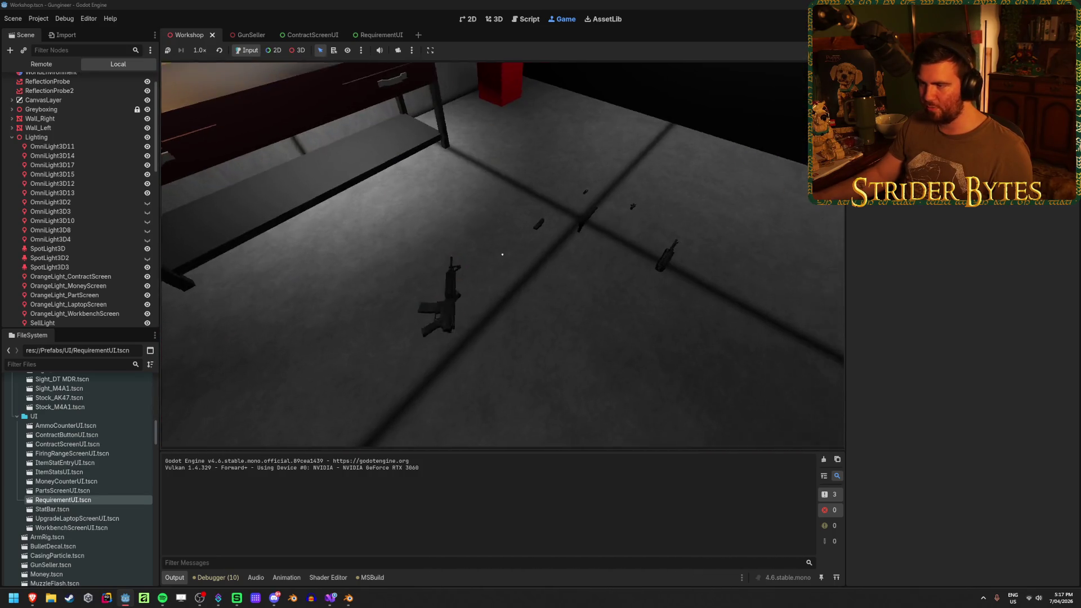
key("e")
key("q")
key("w")
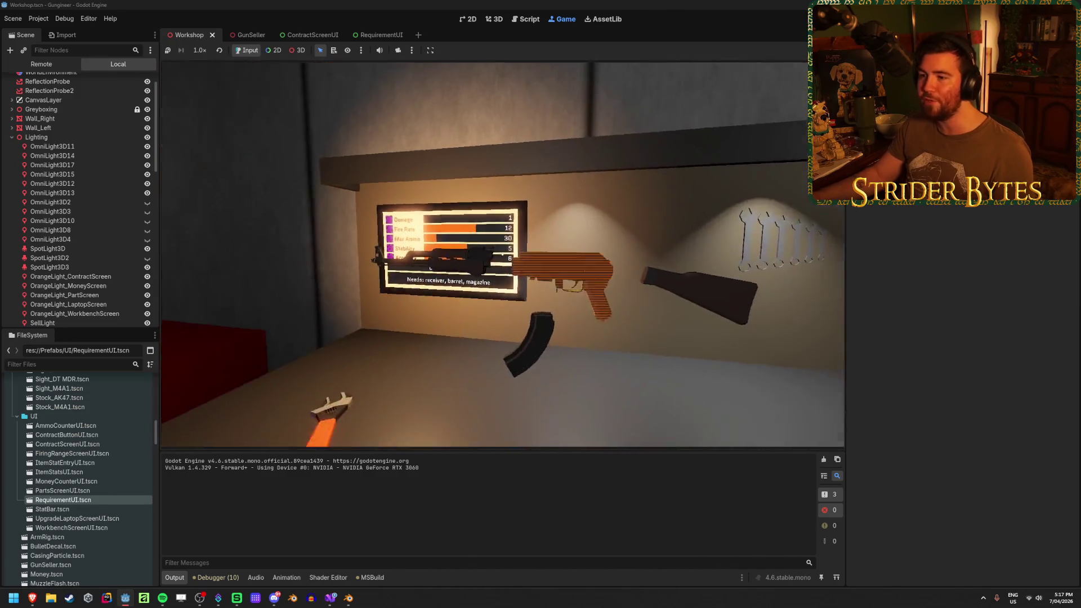
key("e")
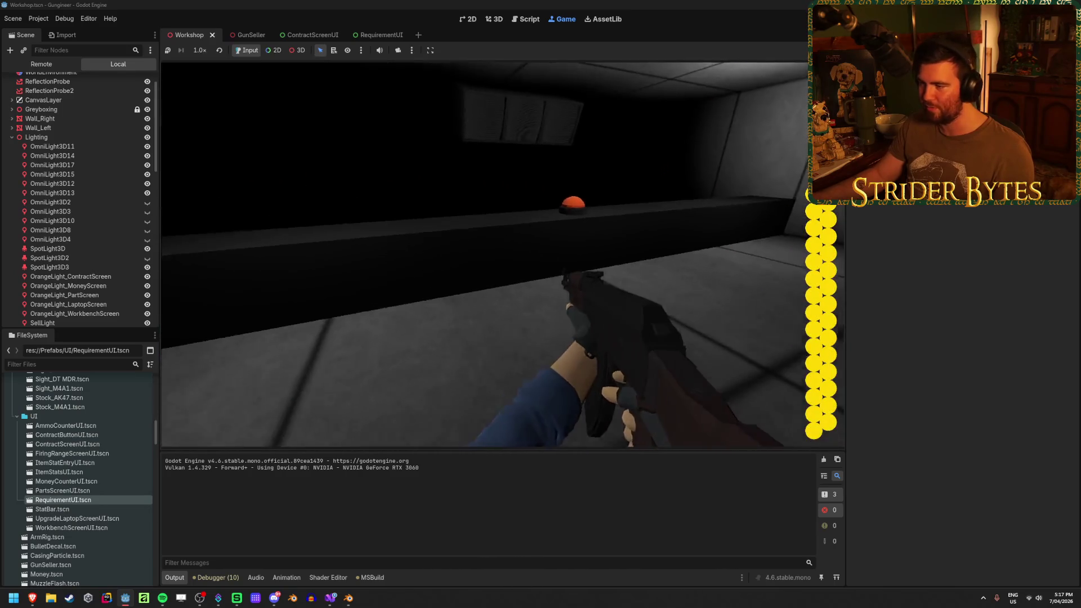
Step: Test-fire the AK at the range targets, reloading between magazines
key("w")
left_click(505, 231)
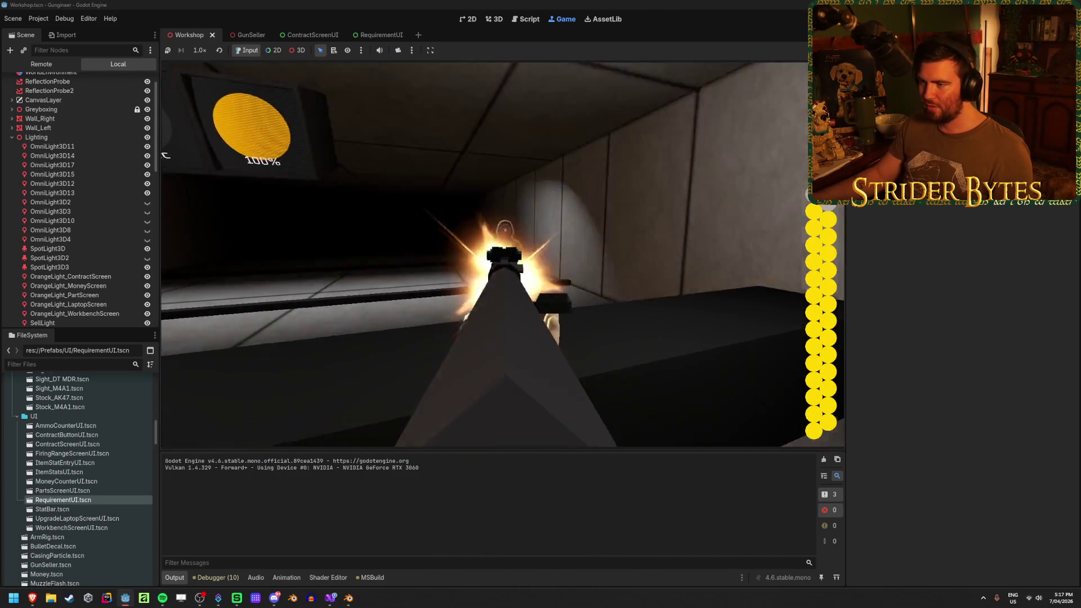
left_click(505, 230)
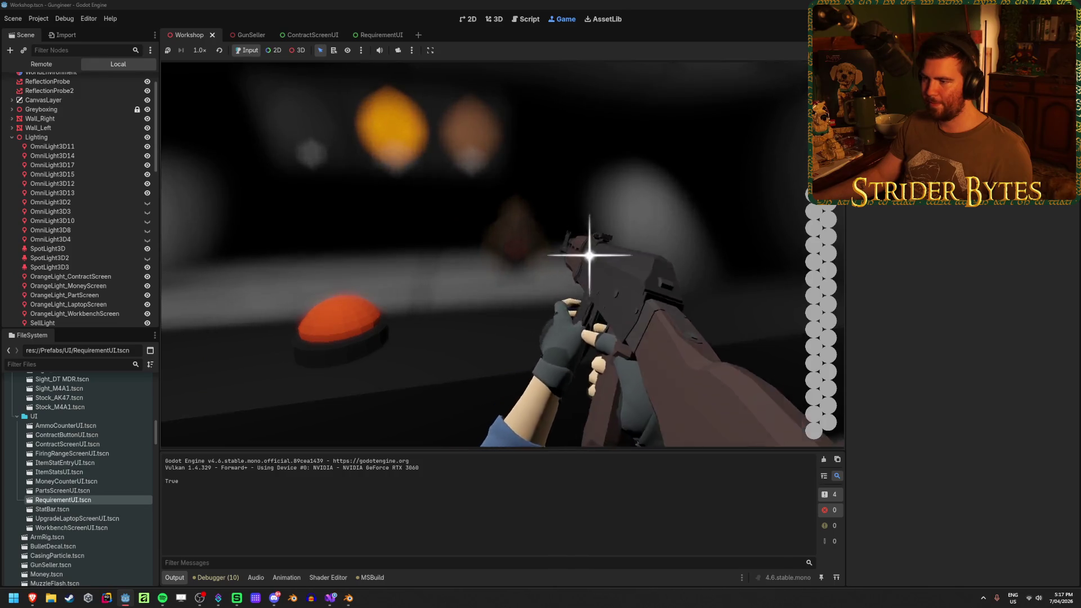
key("r")
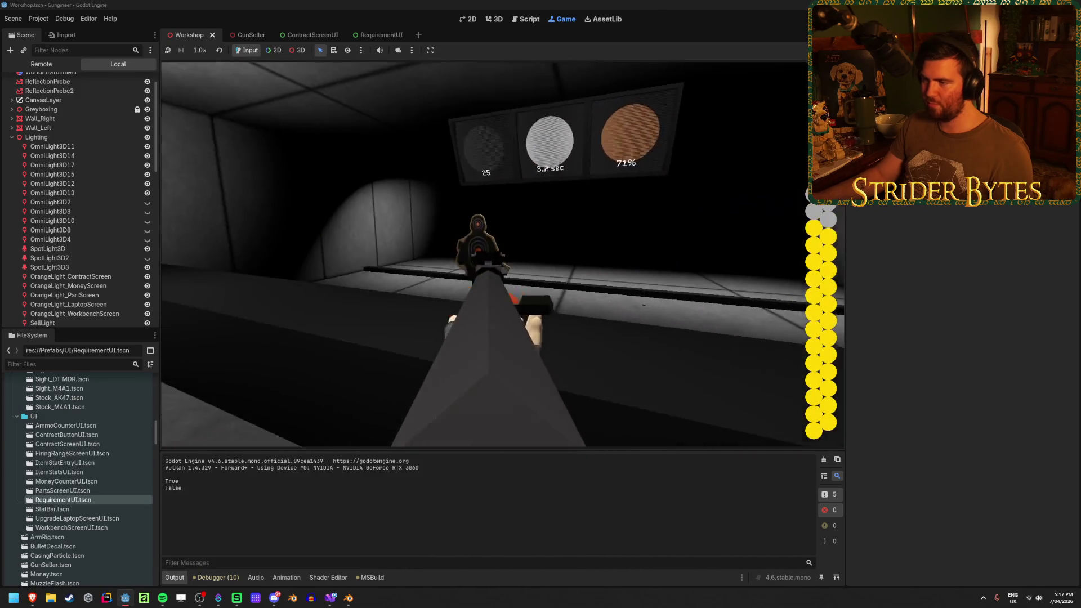
left_click(494, 231)
left_click_drag(485, 254, 485, 255)
key("r")
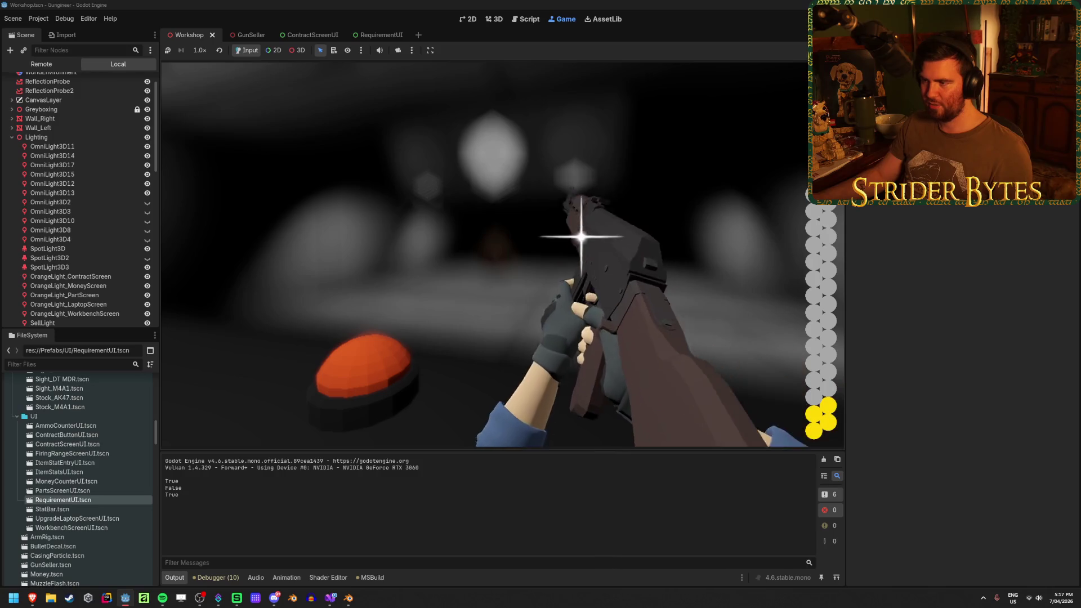
left_click_drag(485, 255, 485, 255)
key("r")
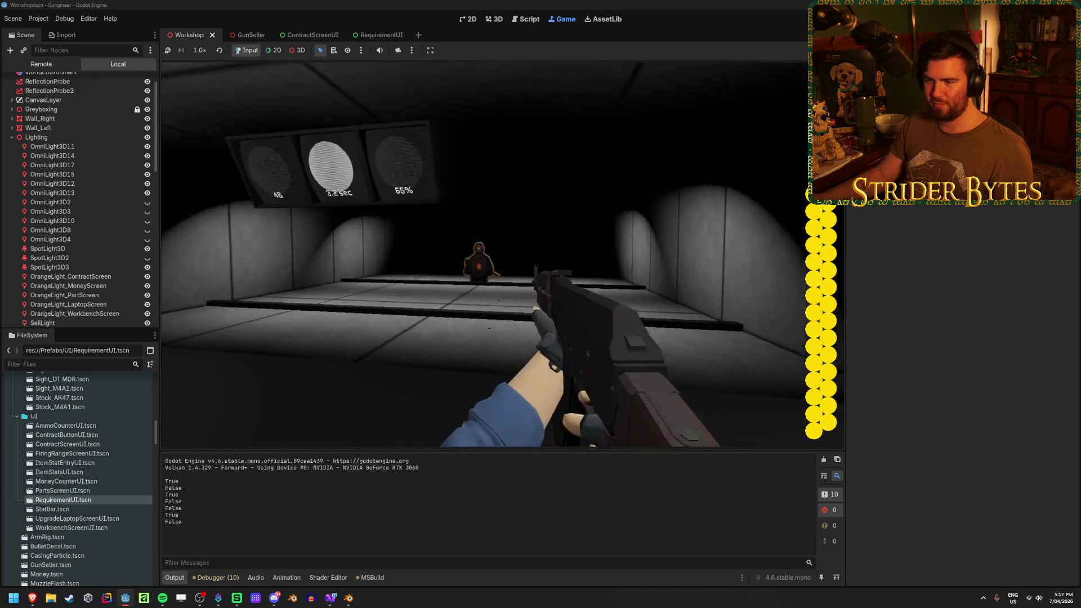
left_click(487, 254)
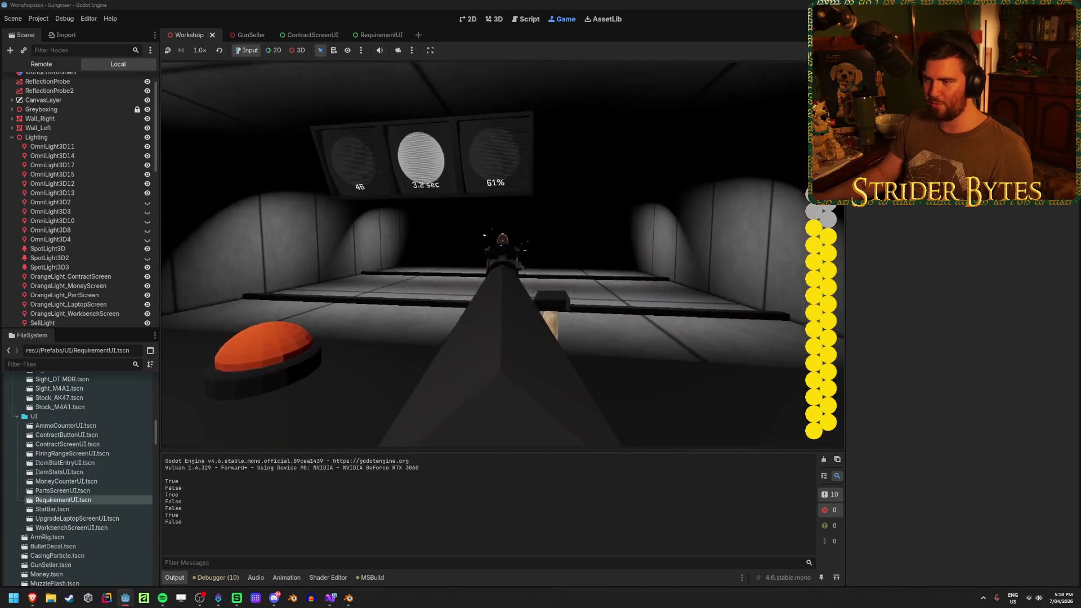
left_click(502, 254)
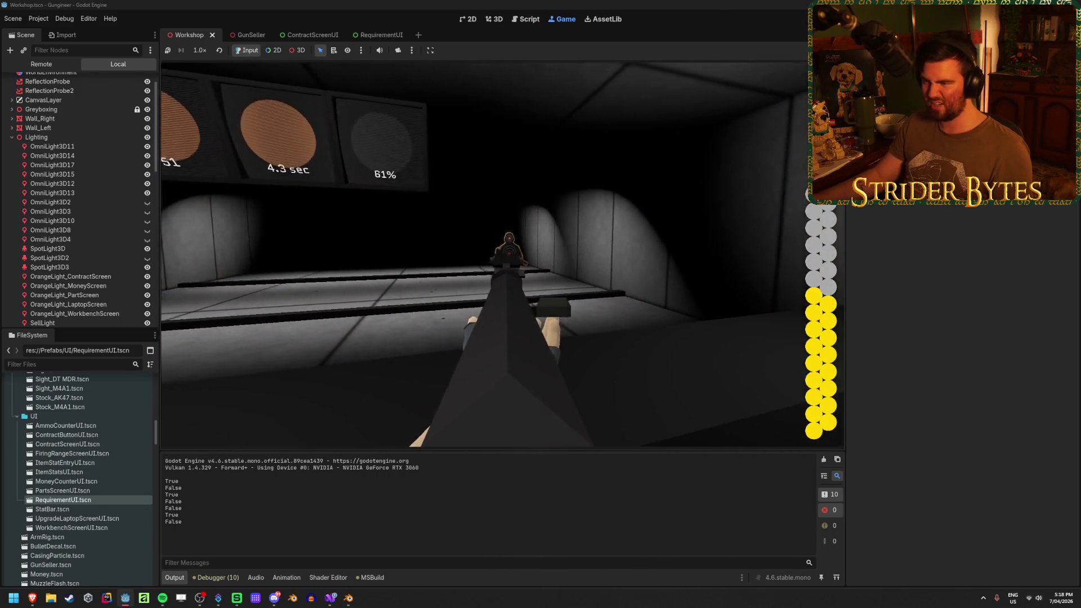
left_click(502, 253)
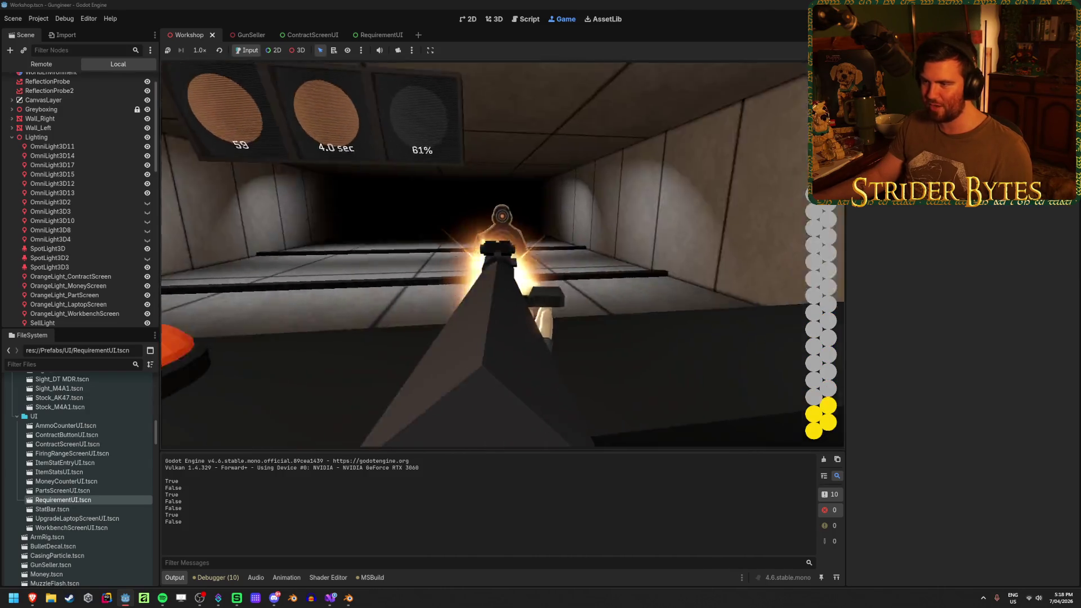
key("r")
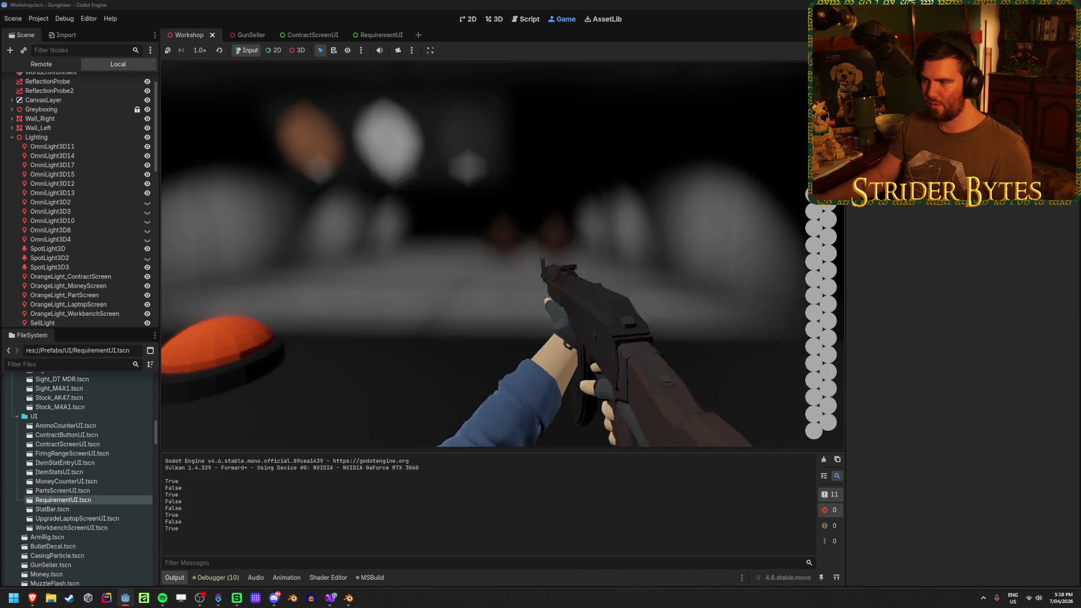
Step: Open Nuke Dookie's contract requirements and switch the Scene dock to the Remote tree
key("w")
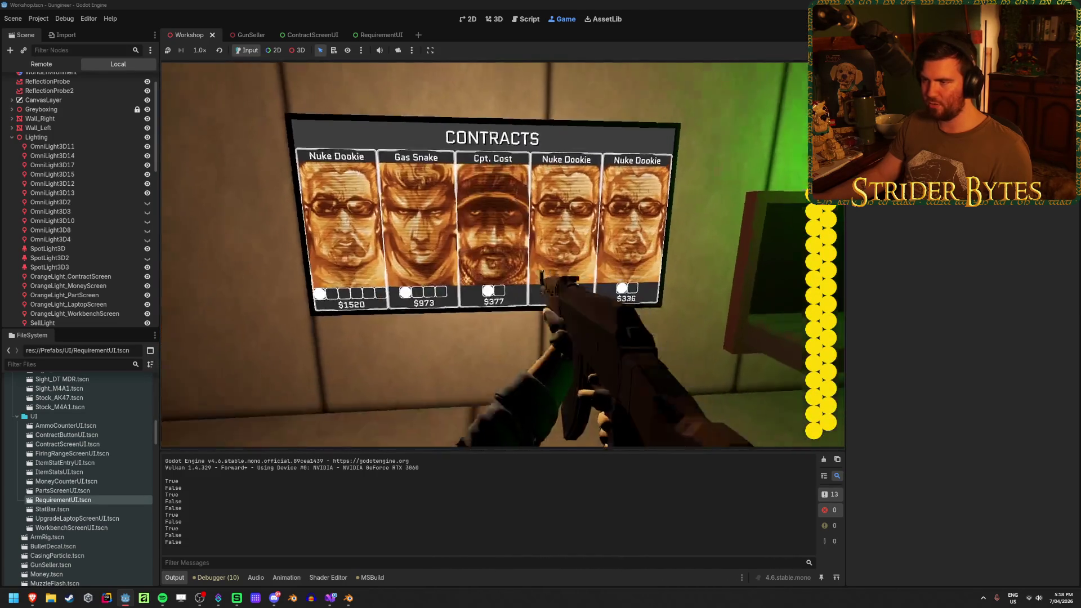
key("e")
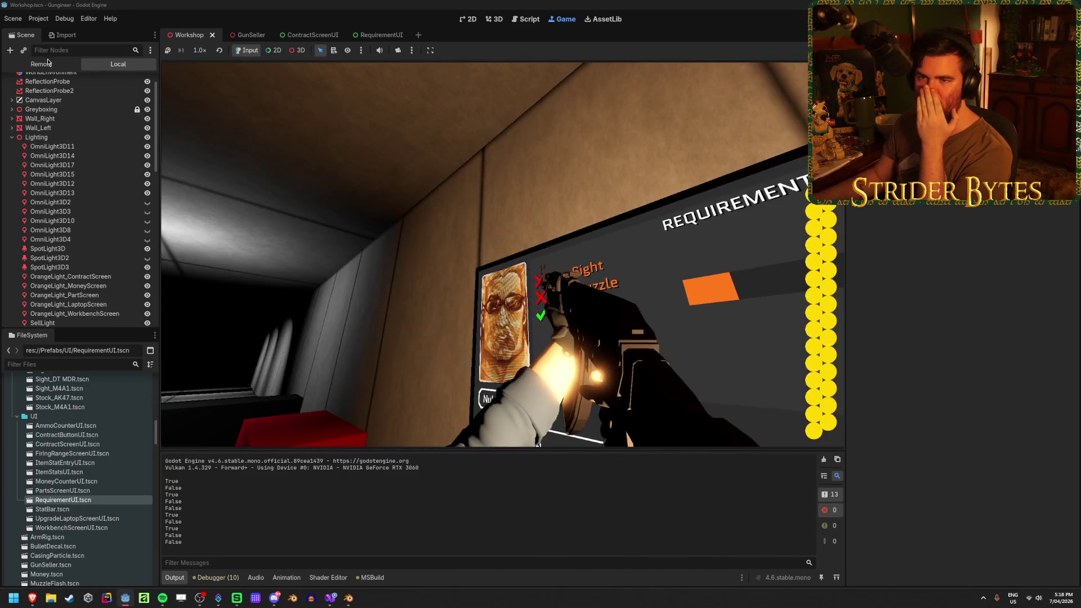
left_click(48, 64)
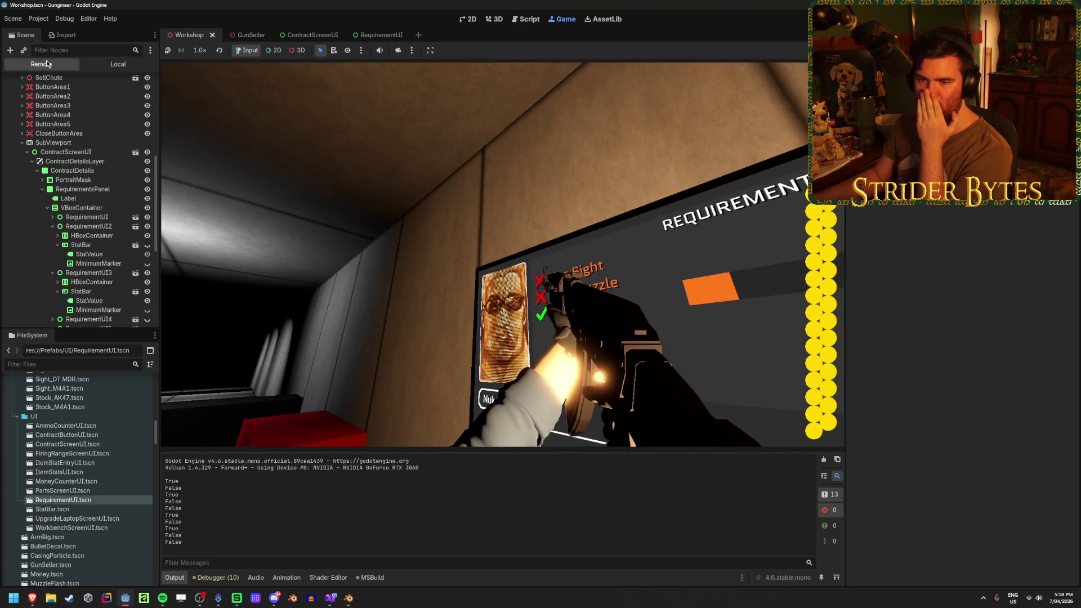
Step: Return to the running game and view the requirements board again
left_click(362, 234)
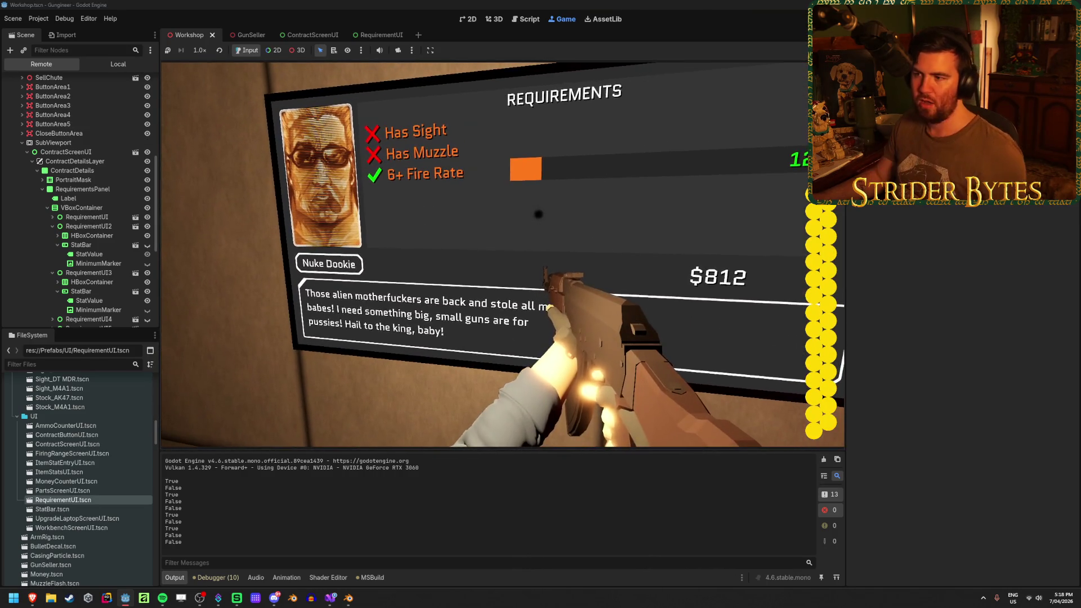
scroll(72, 216, "down", 5)
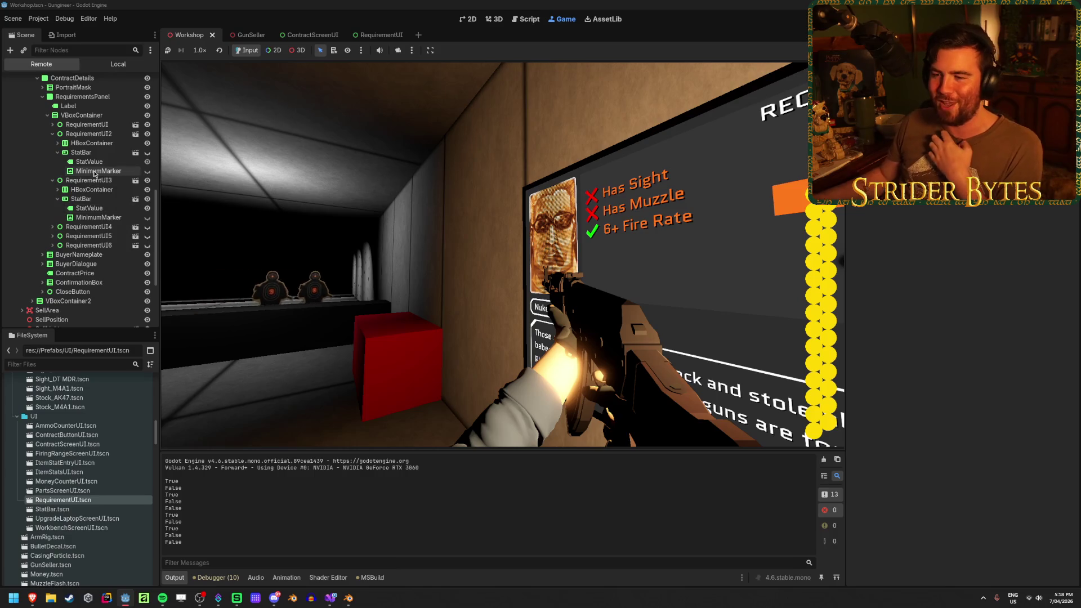
scroll(126, 219, "down", 5)
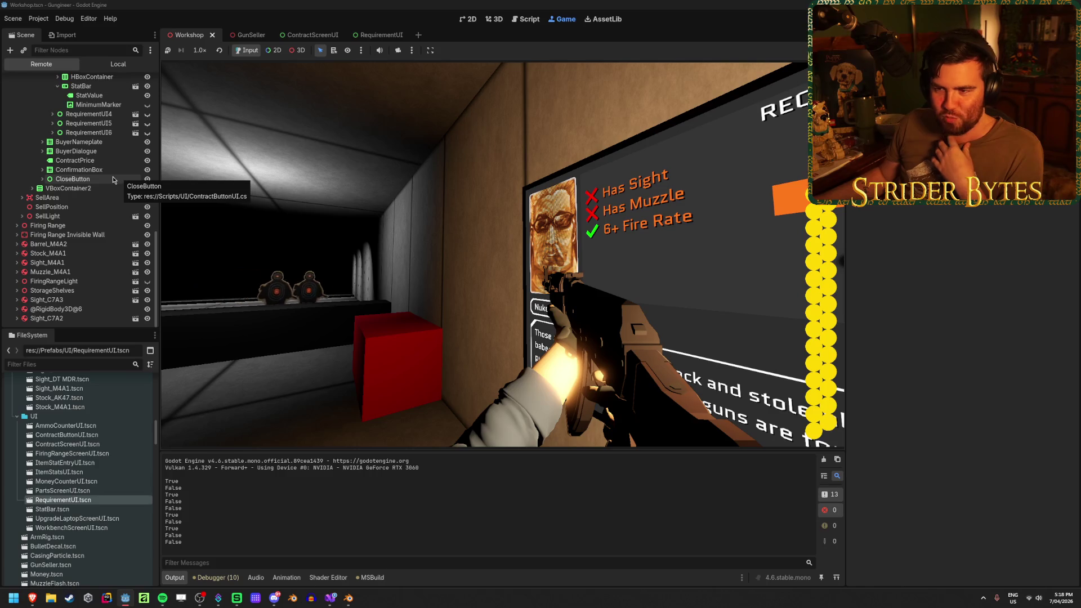
left_click(174, 222)
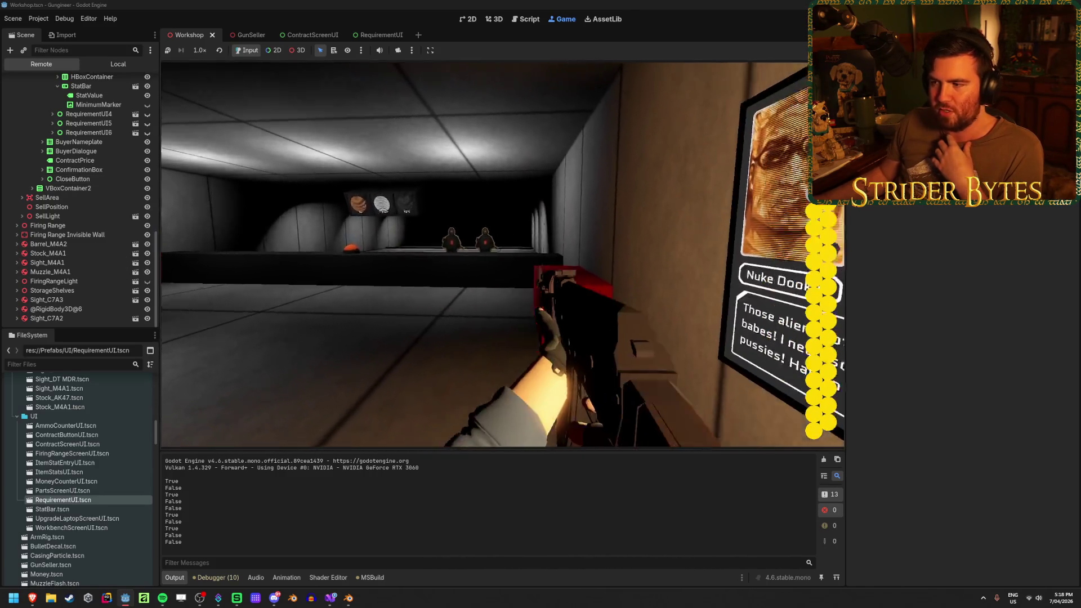
left_click(483, 255)
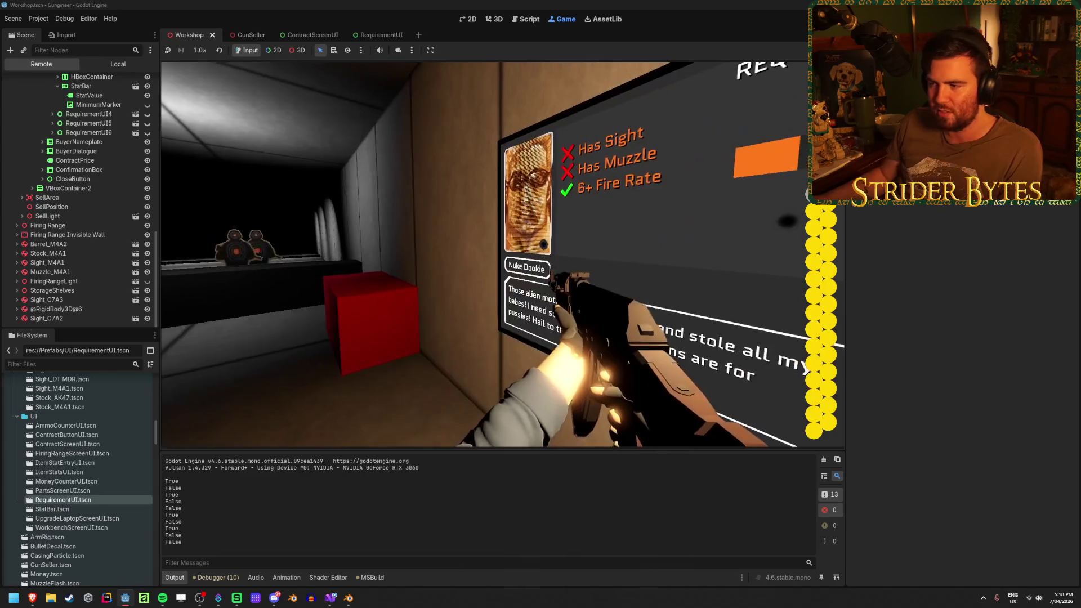
Step: Inspect RequirementUI3's StatBar in the Remote tree, then stop the game and return to Visual Studio
left_click(73, 203)
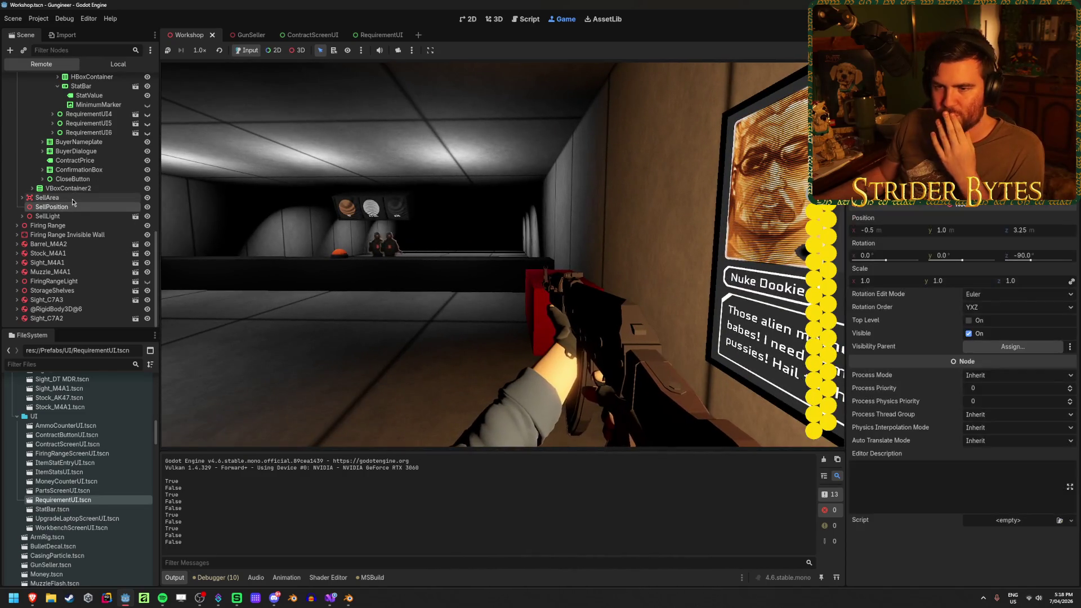
left_click(72, 200)
left_click(76, 189)
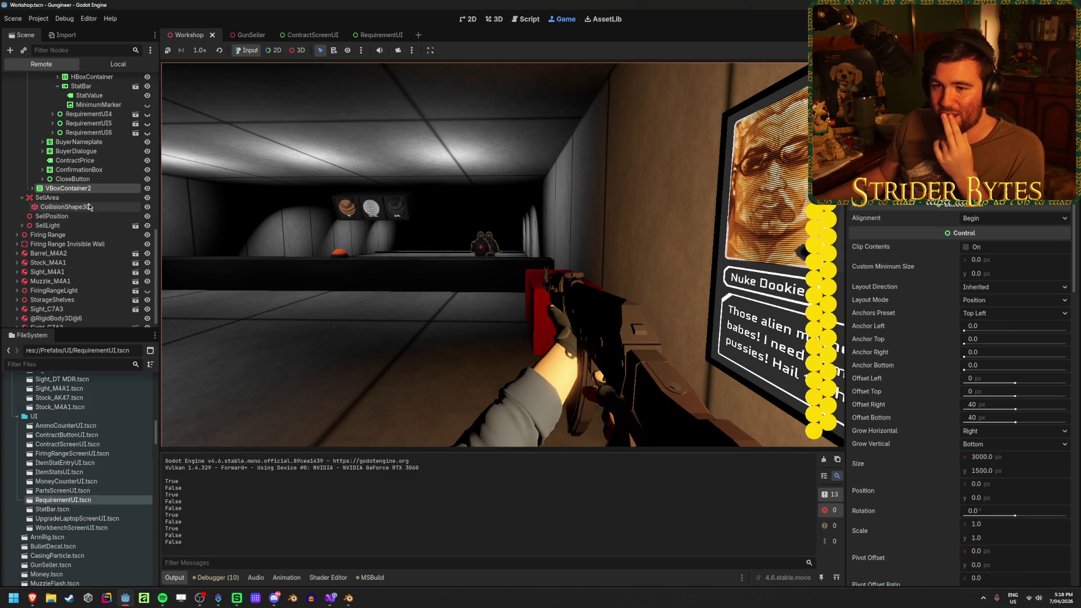
scroll(88, 204, "up", 4)
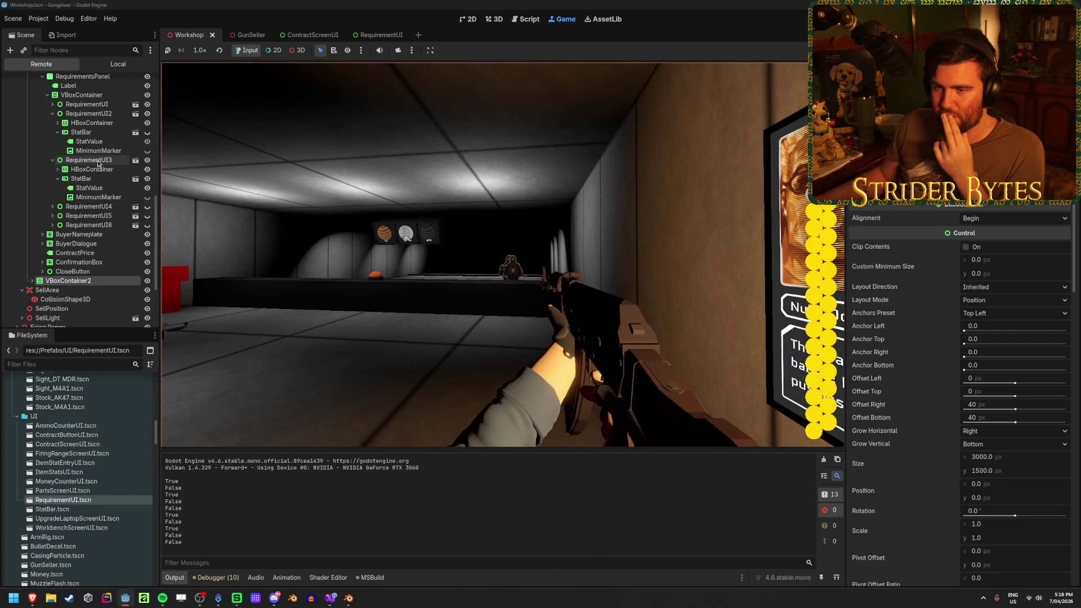
scroll(101, 166, "up", 1)
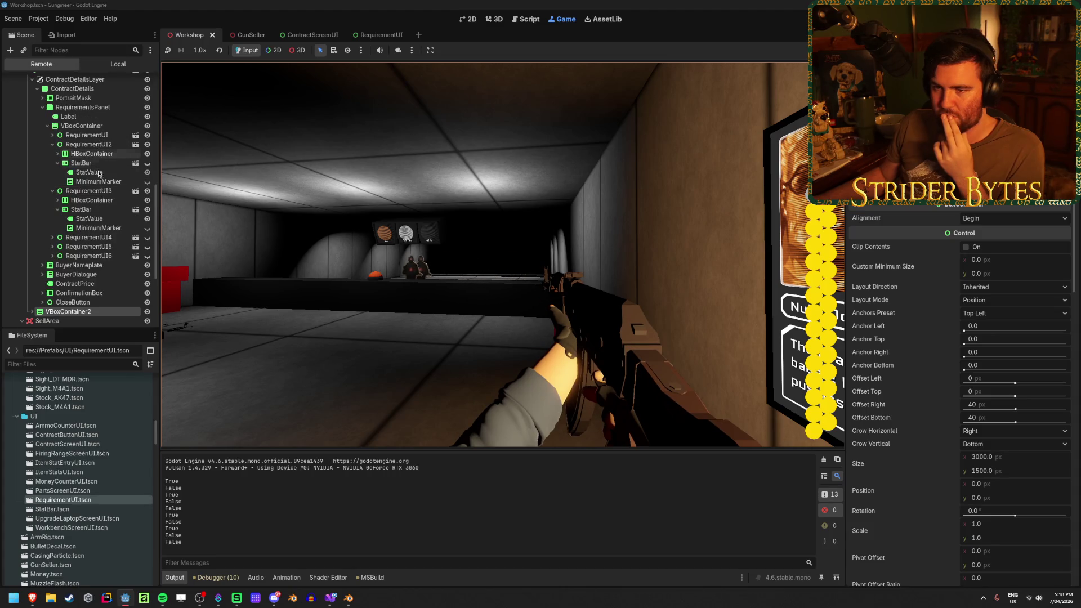
left_click(96, 209)
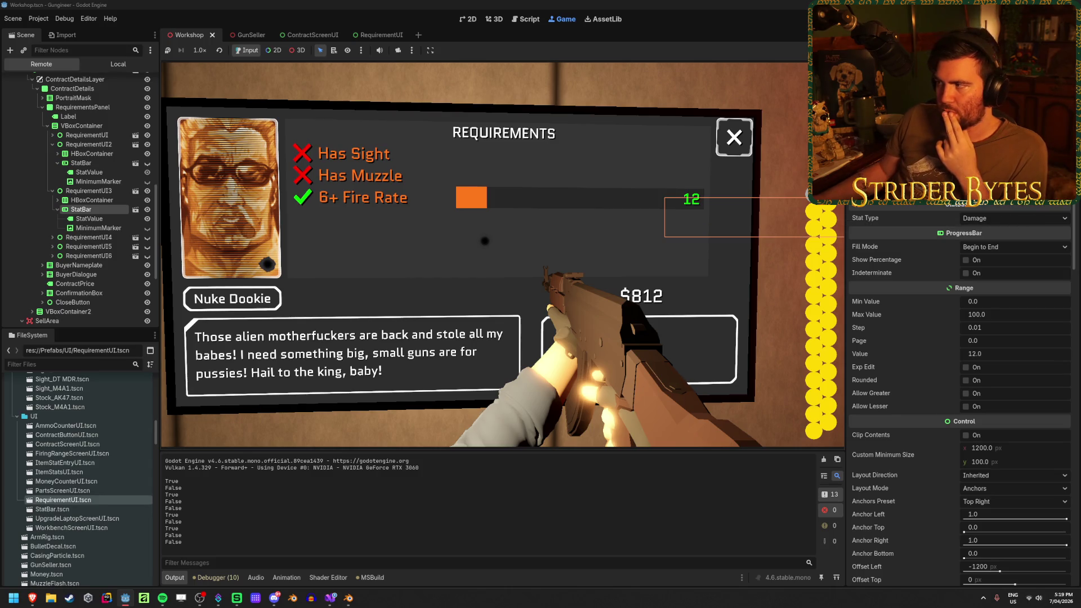
key("F8")
left_click(331, 598)
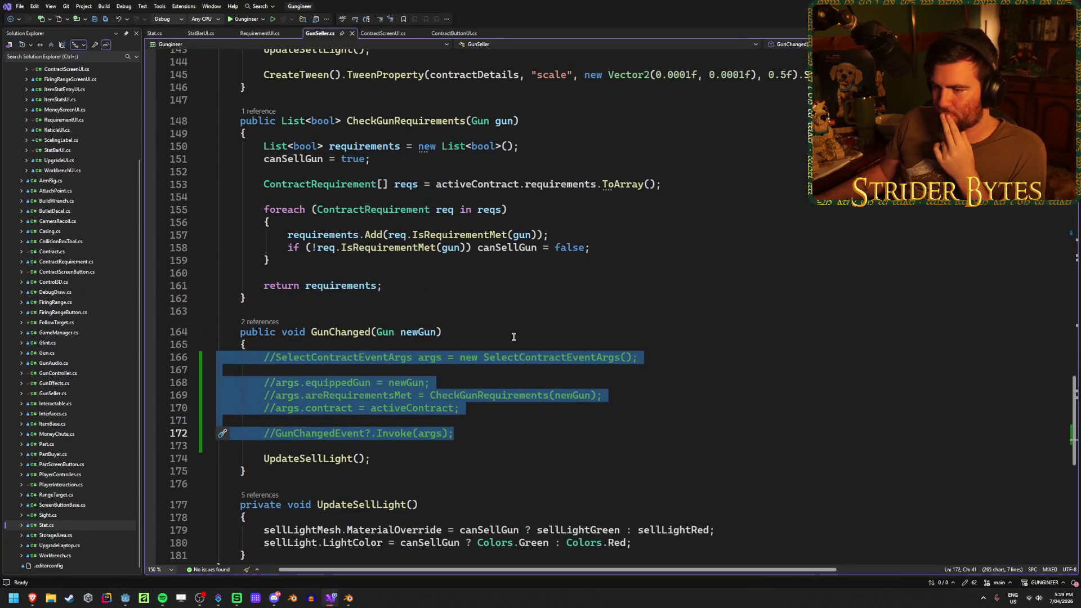
Step: Review UpdateBar usage in StatBarUI.cs and the statBar field in RequirementUI.cs
left_click(468, 434)
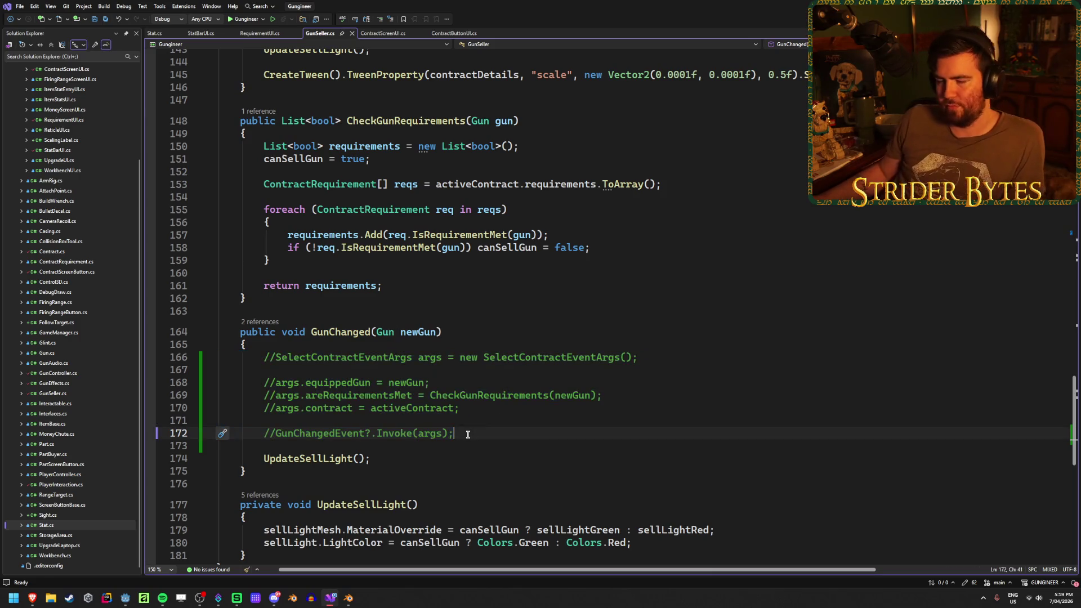
left_click(202, 33)
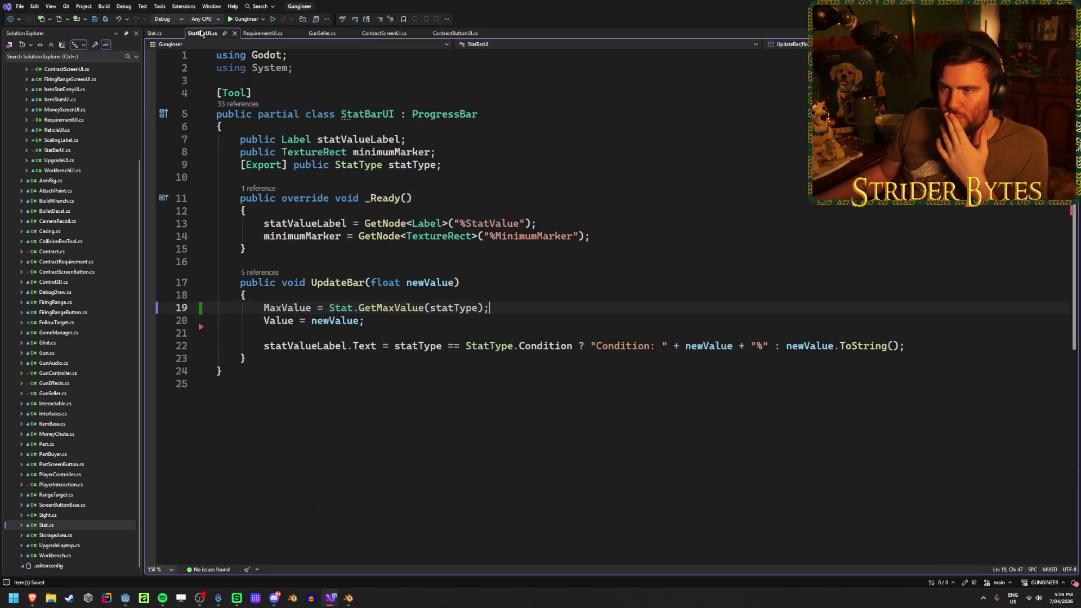
left_click(323, 295)
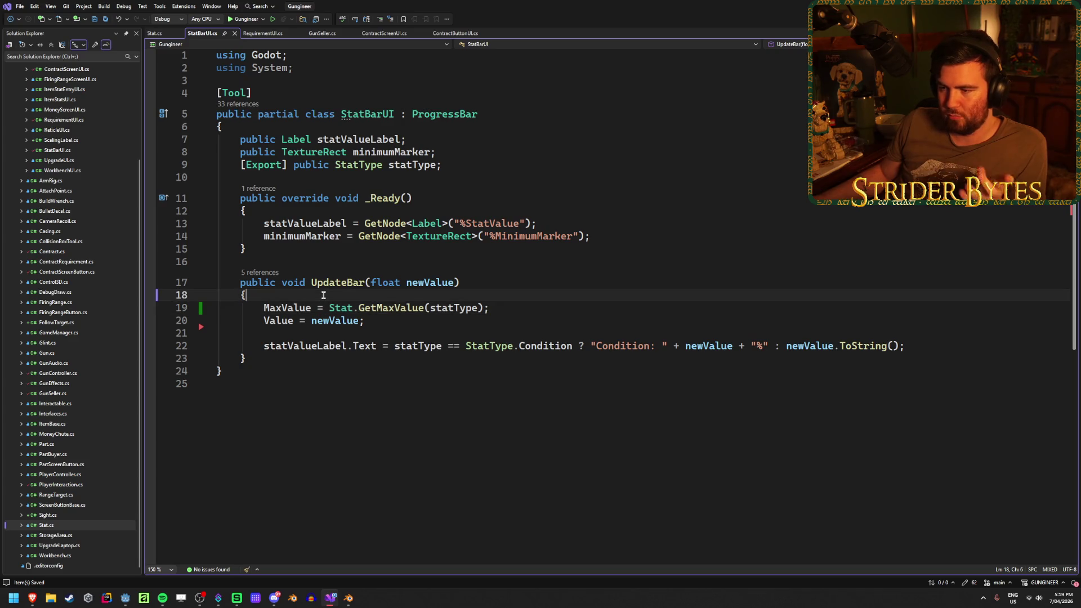
left_click(332, 281)
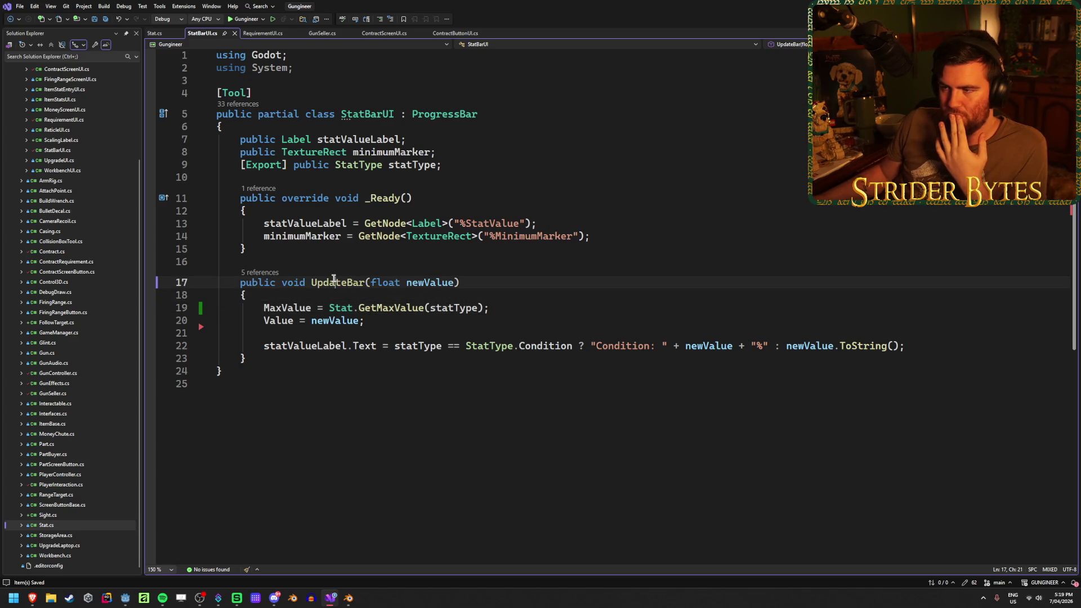
left_click(263, 33)
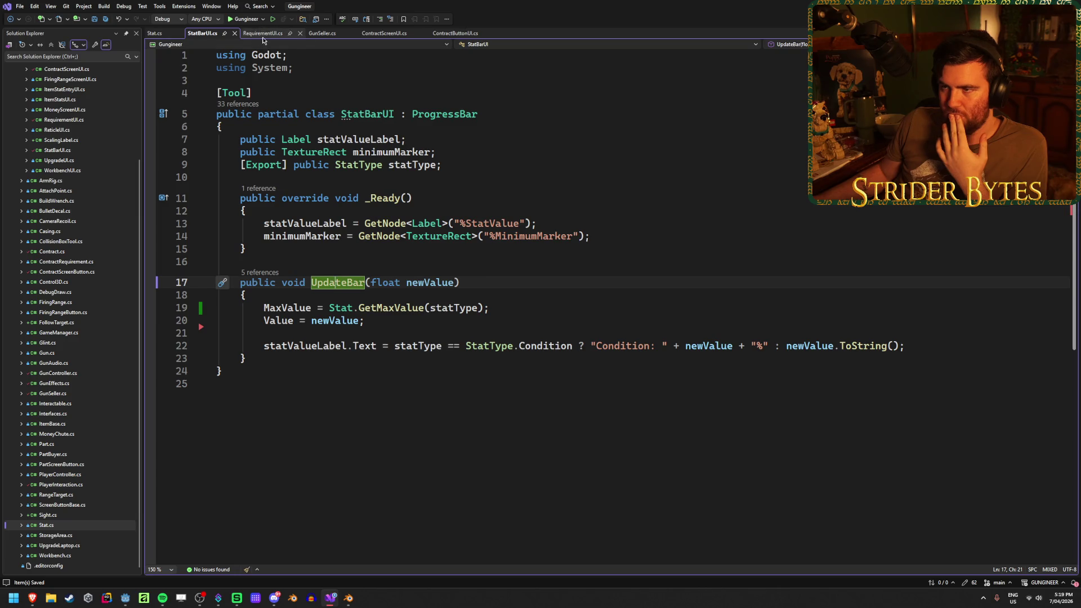
left_click(418, 153)
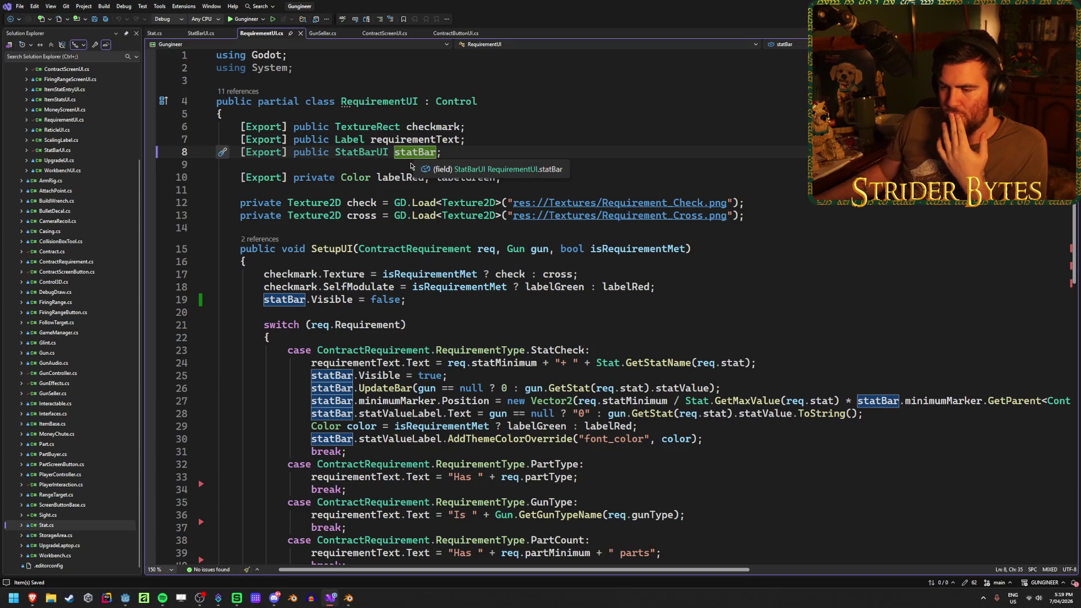
Step: Scroll RequirementUI.cs to the SetupUI StatCheck case, ending at the statBar.Visible line
scroll(411, 166, "down", 2)
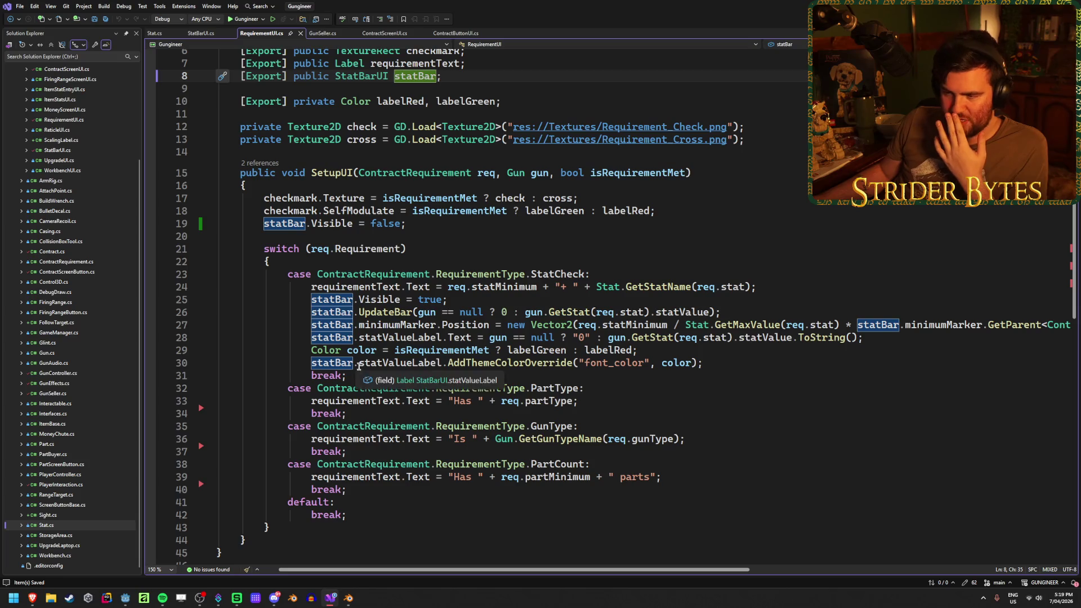
left_click(207, 35)
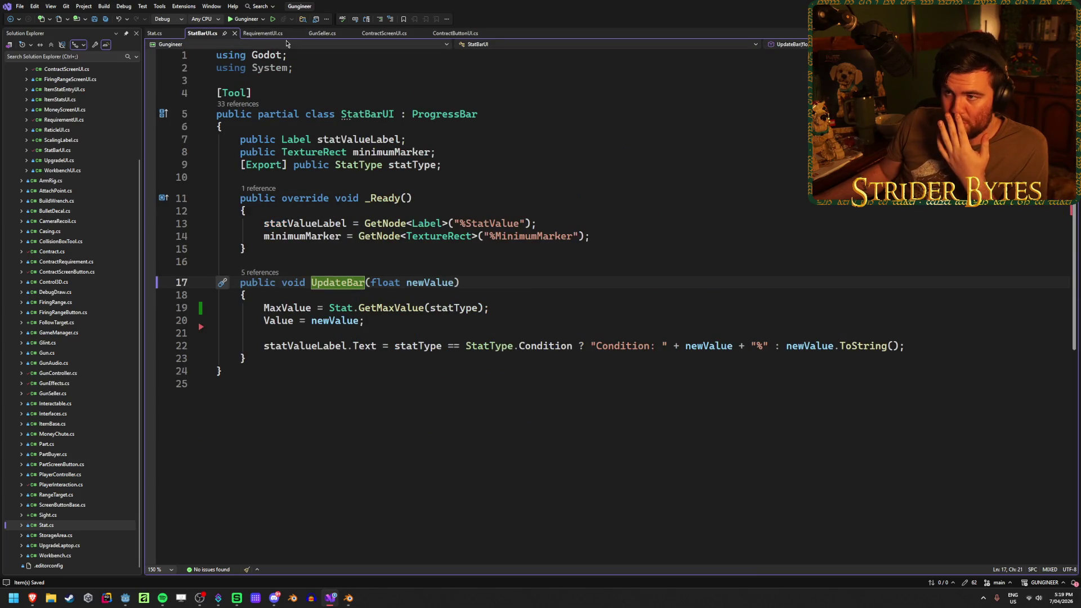
left_click(282, 33)
scroll(435, 279, "up", 2)
left_click(204, 34)
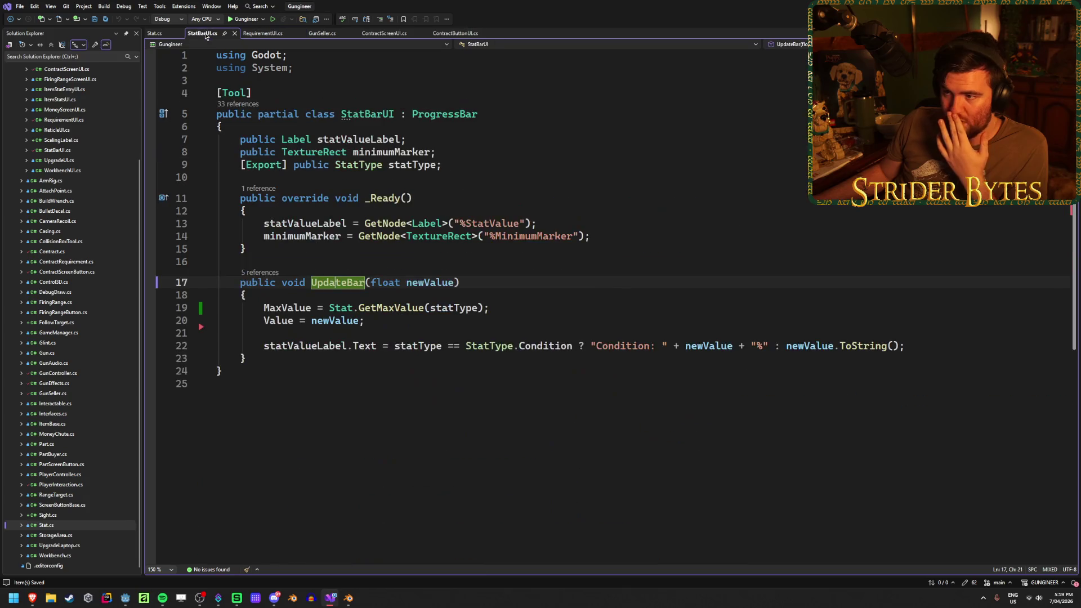
left_click(252, 34)
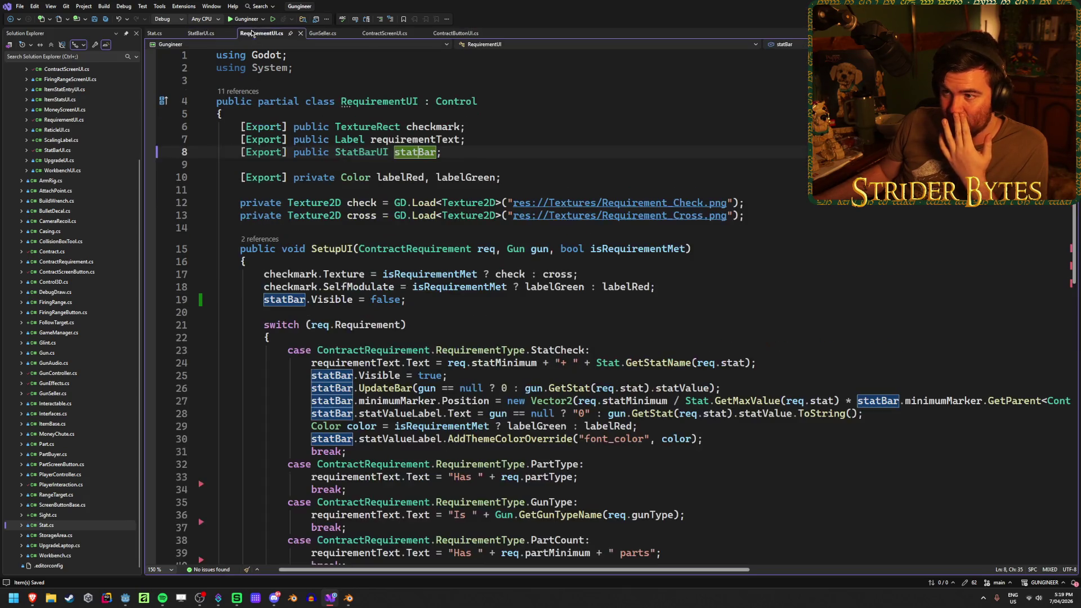
scroll(575, 463, "down", 2)
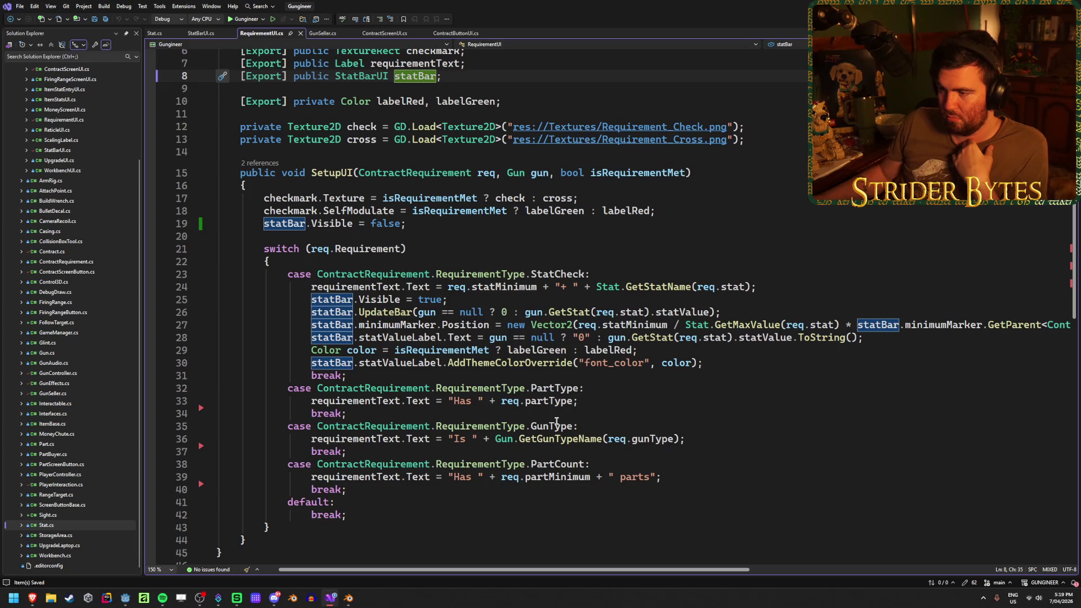
scroll(627, 562, "right", 3)
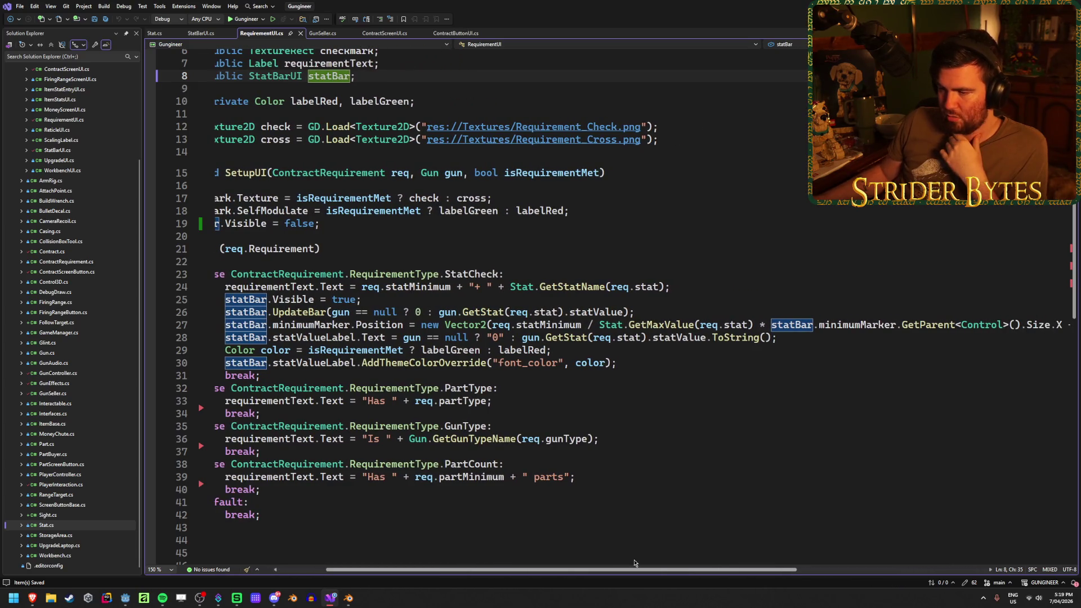
scroll(634, 563, "right", 3)
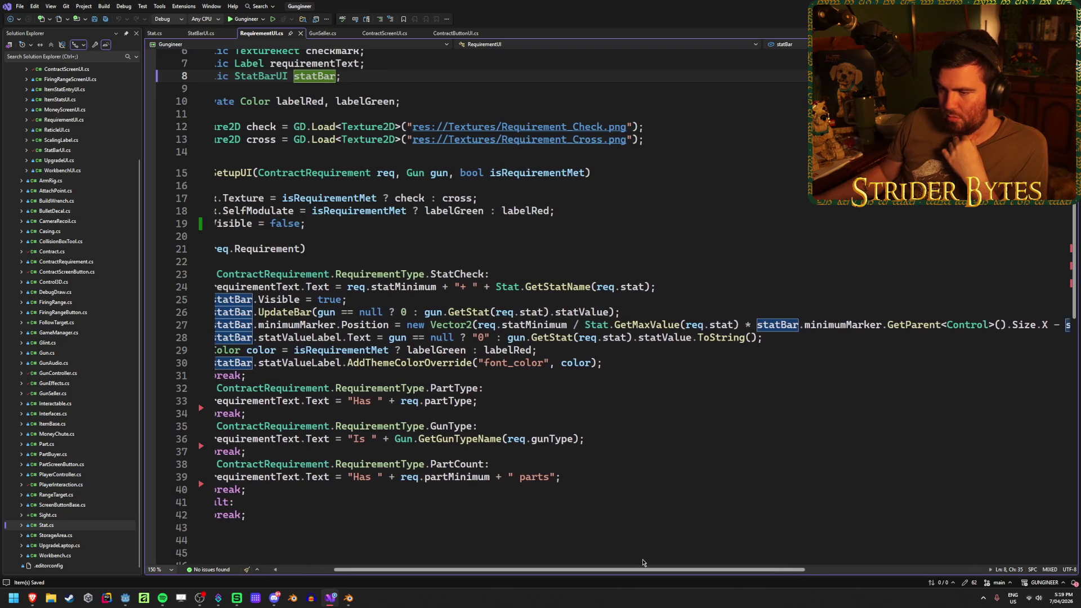
scroll(627, 564, "left", 4)
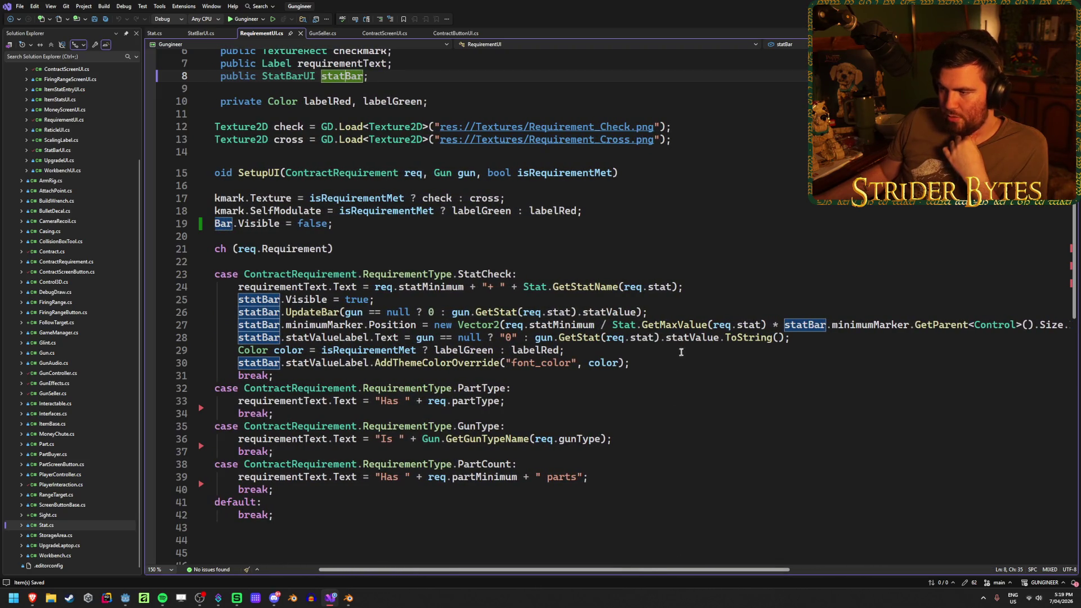
left_click(662, 302)
Step: Add 'statBar.statType = req.stat;' to the StatCheck case, save RequirementUI.cs, and relaunch the game
key("Return")
type("stat")
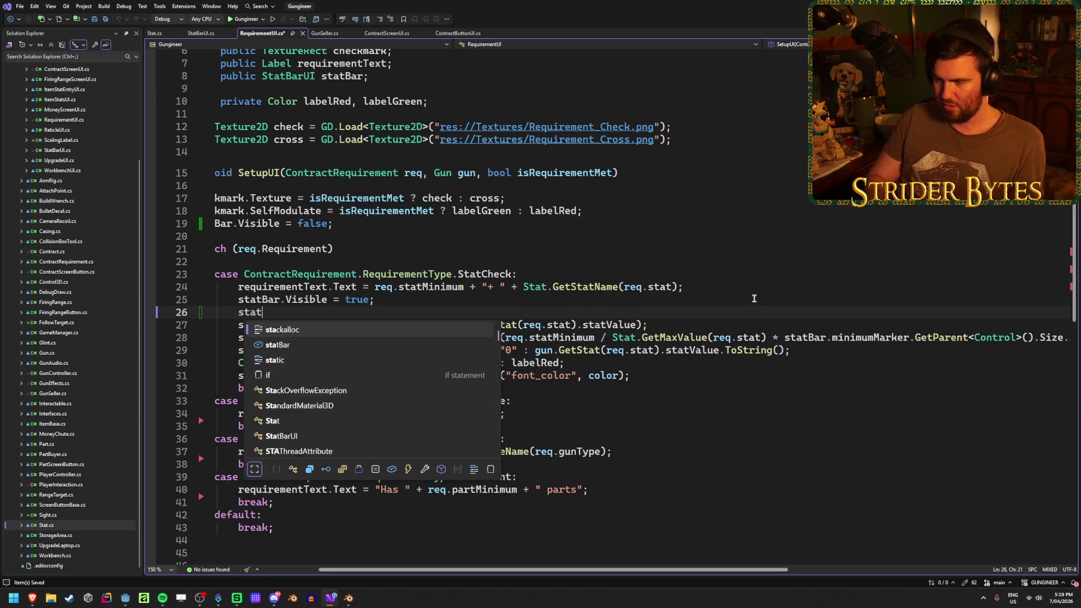
type("Bar.stat")
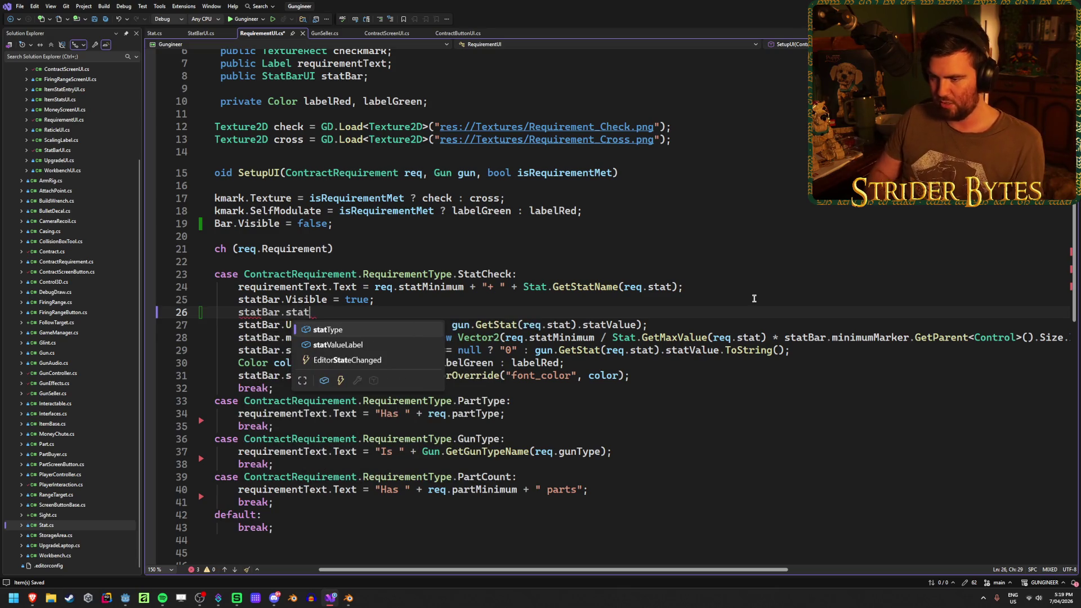
key("Tab")
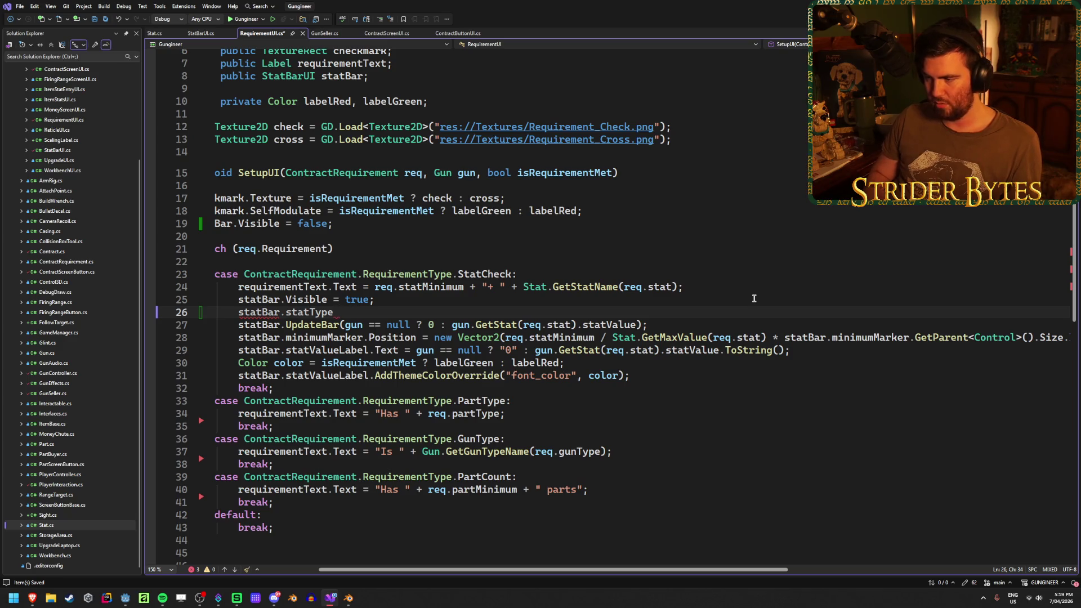
type("= ")
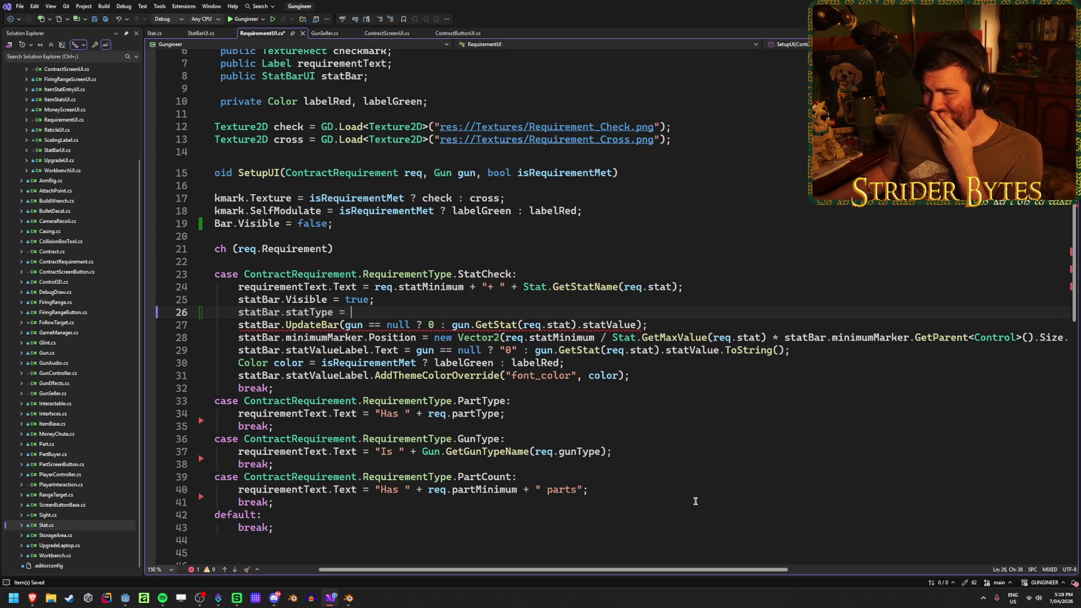
type("re")
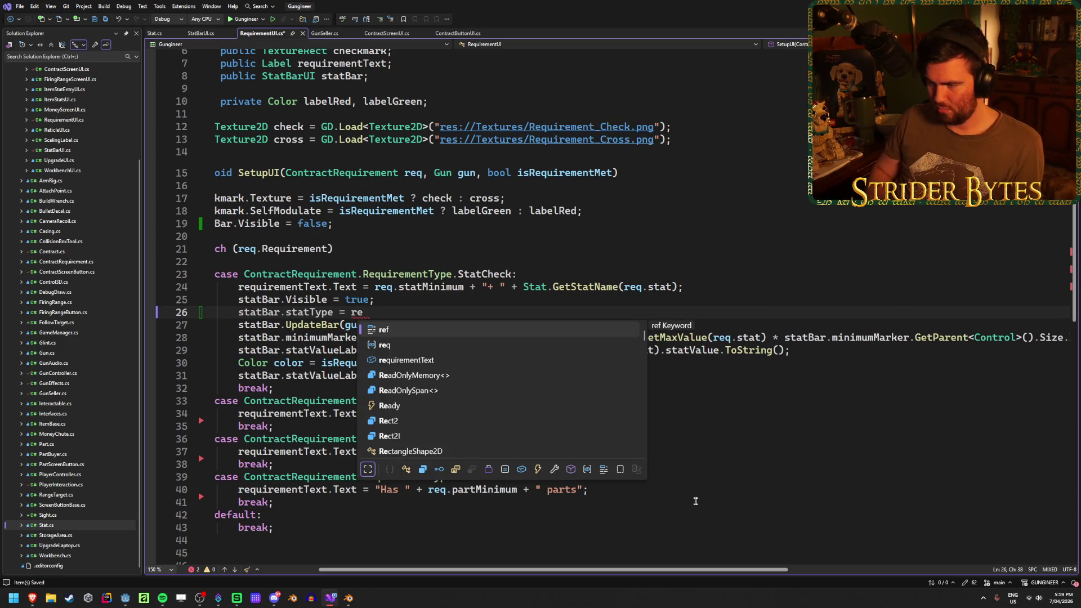
type("q.stat")
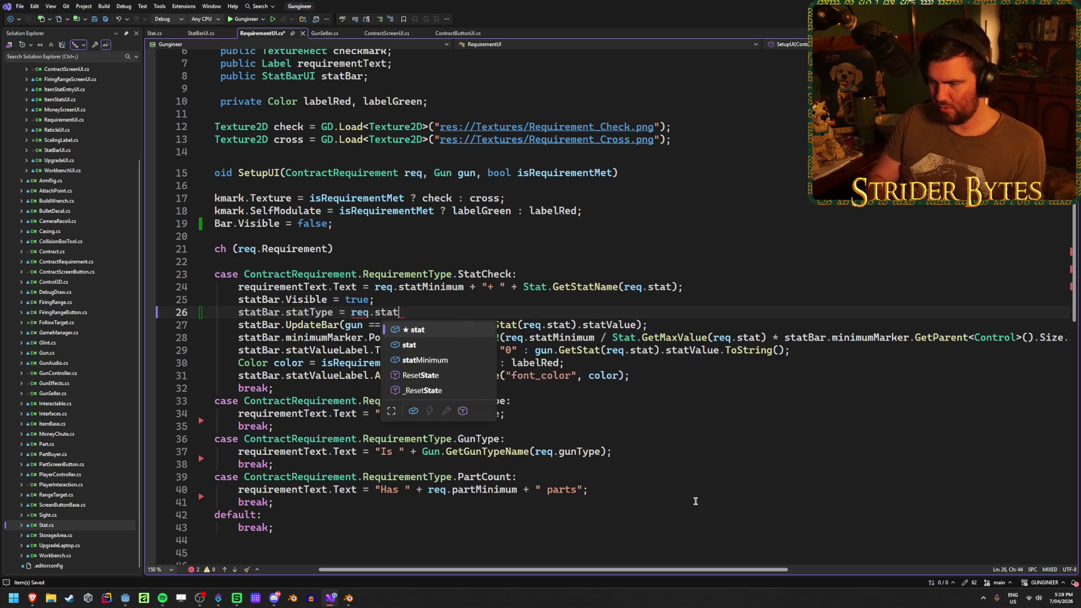
type(";")
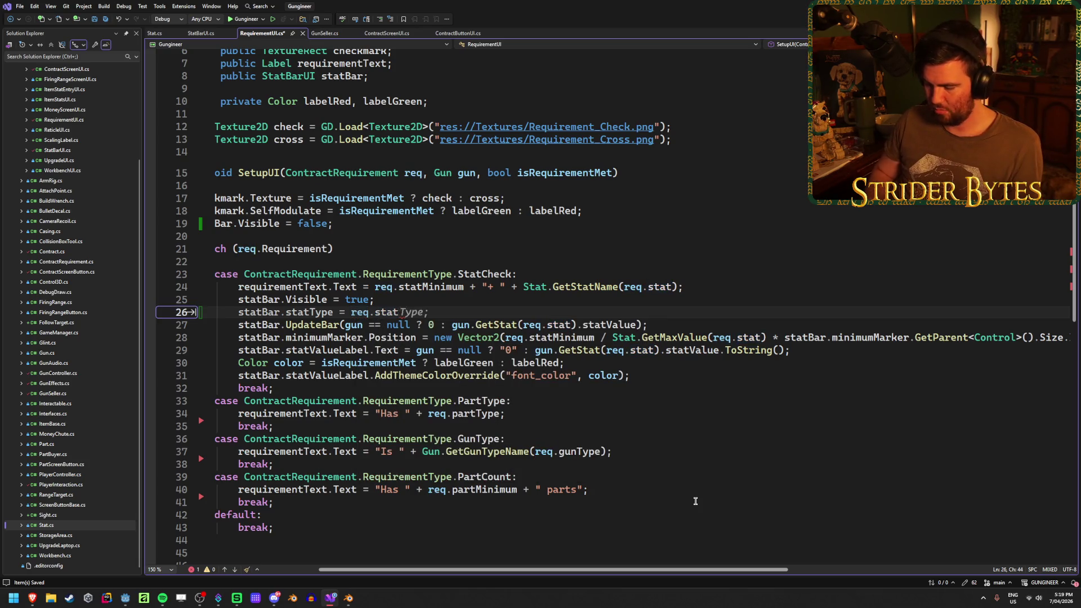
key("ctrl+s")
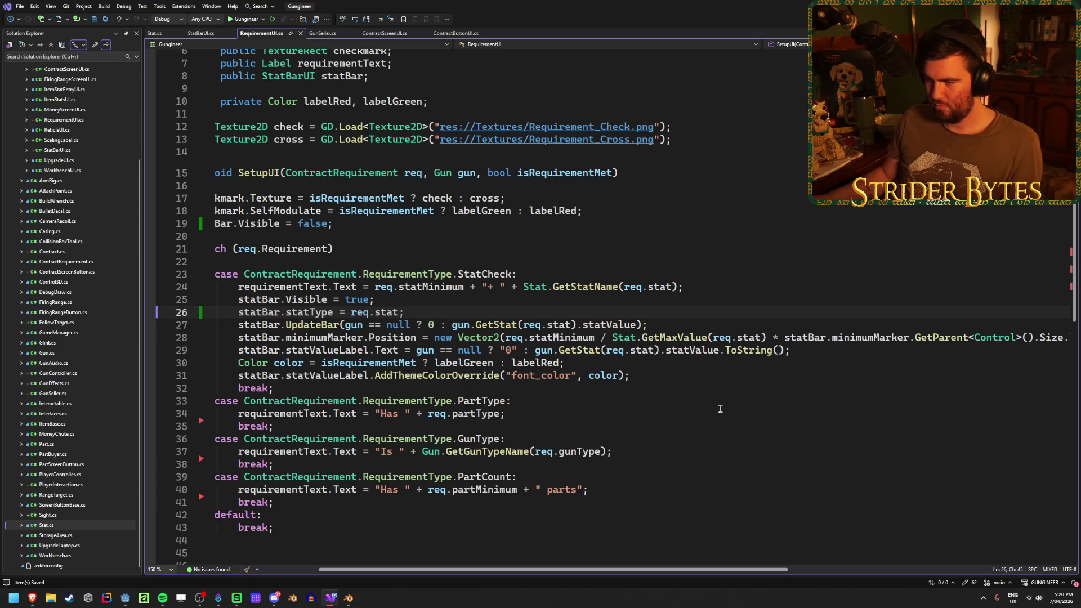
scroll(488, 562, "left", 3)
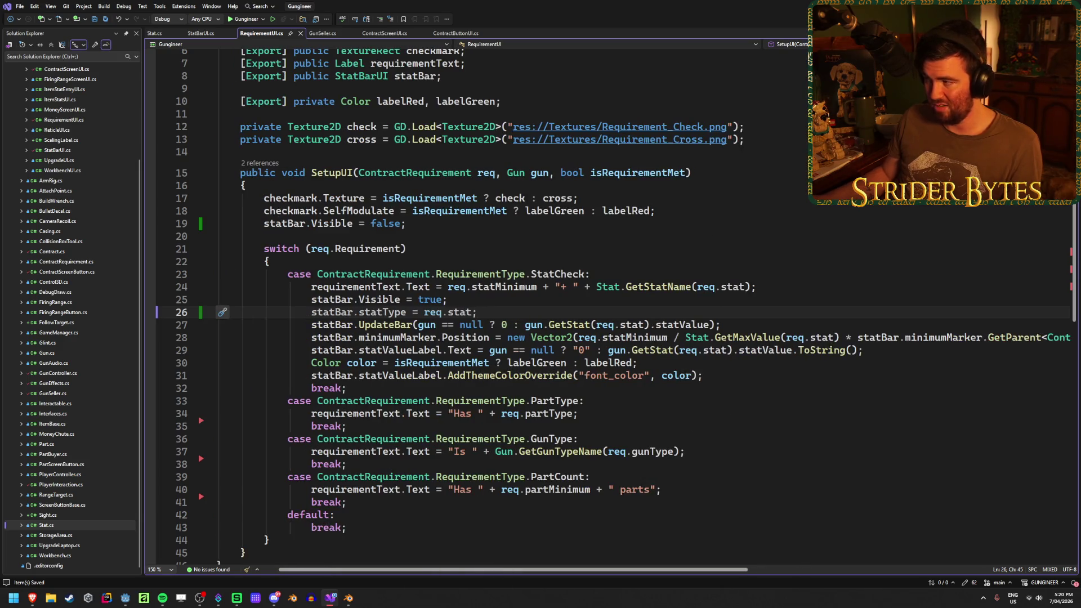
key("alt+Tab")
key("F5")
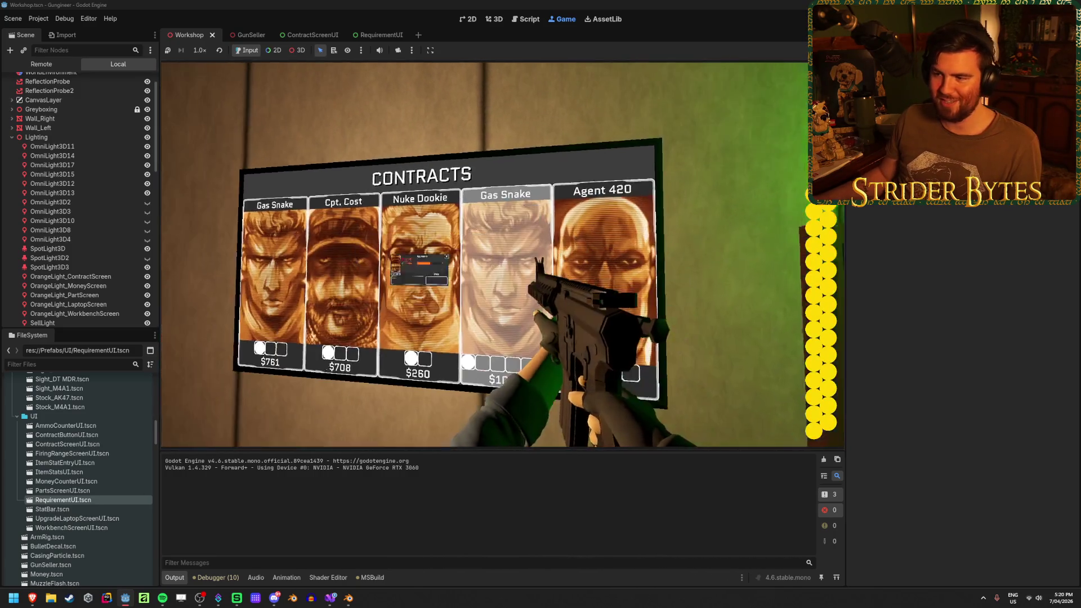
Step: Open a contract's Requirements popup to check its stat bars, then stop the game
left_click(506, 270)
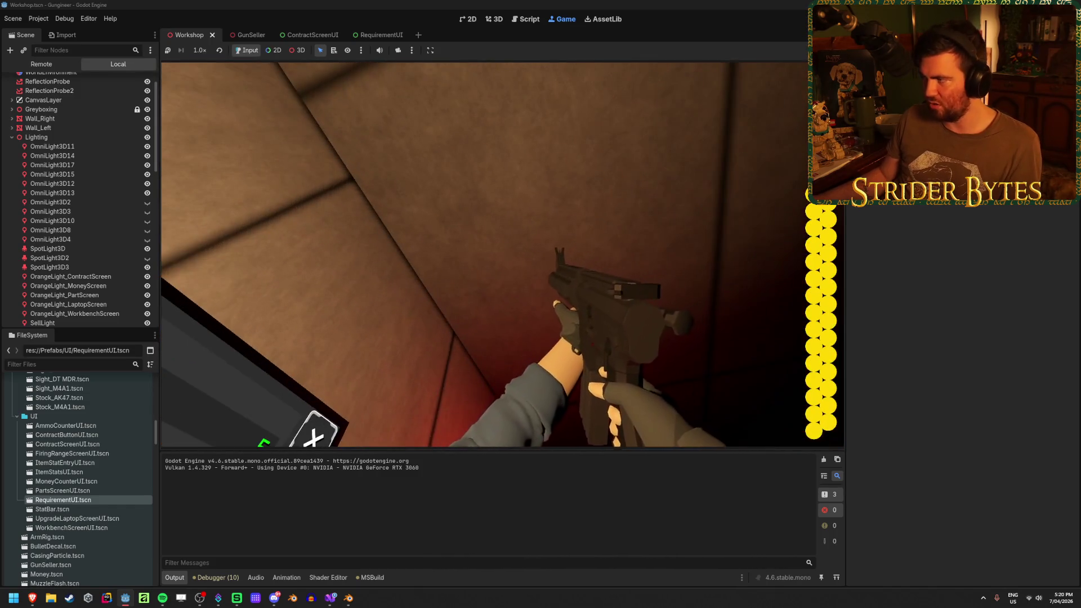
key("F8")
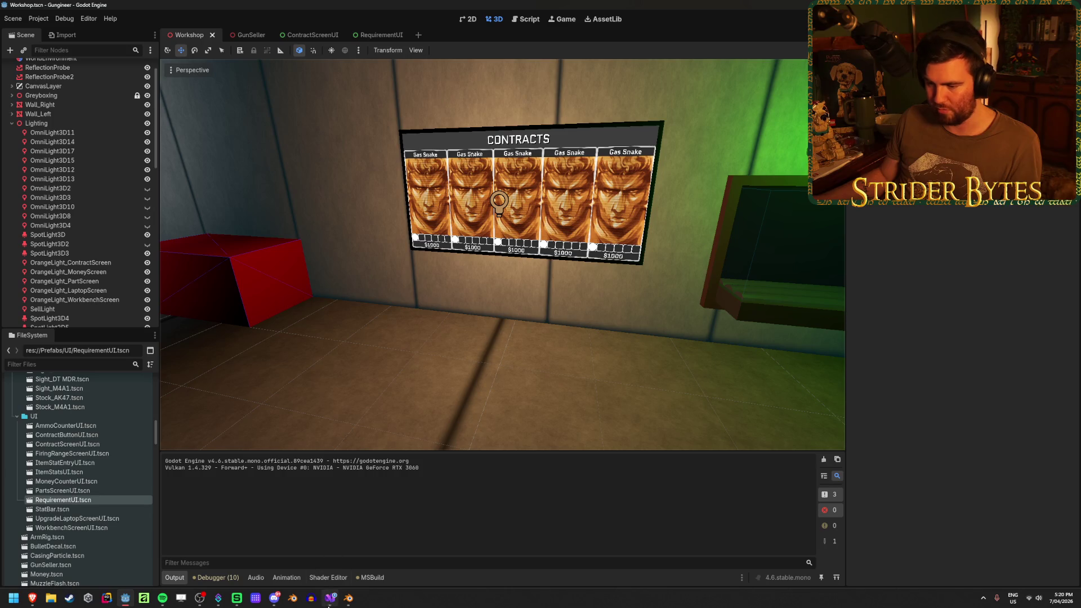
Step: Open the RequirementUI scene, check its RequirementText label, and open StatBar.tscn for editing
key("alt+Tab")
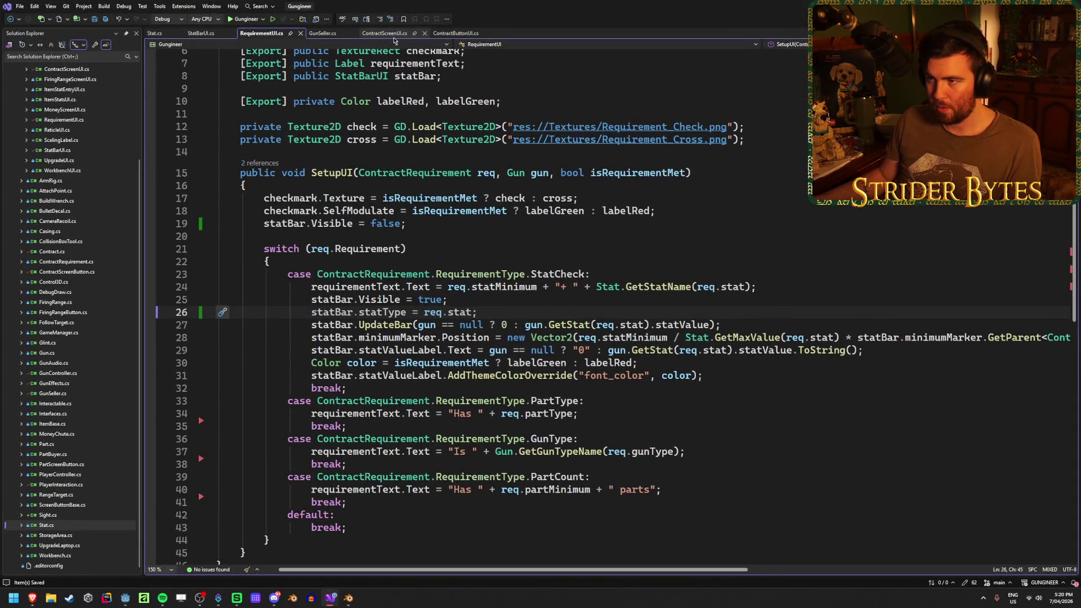
scroll(375, 321, "up", 2)
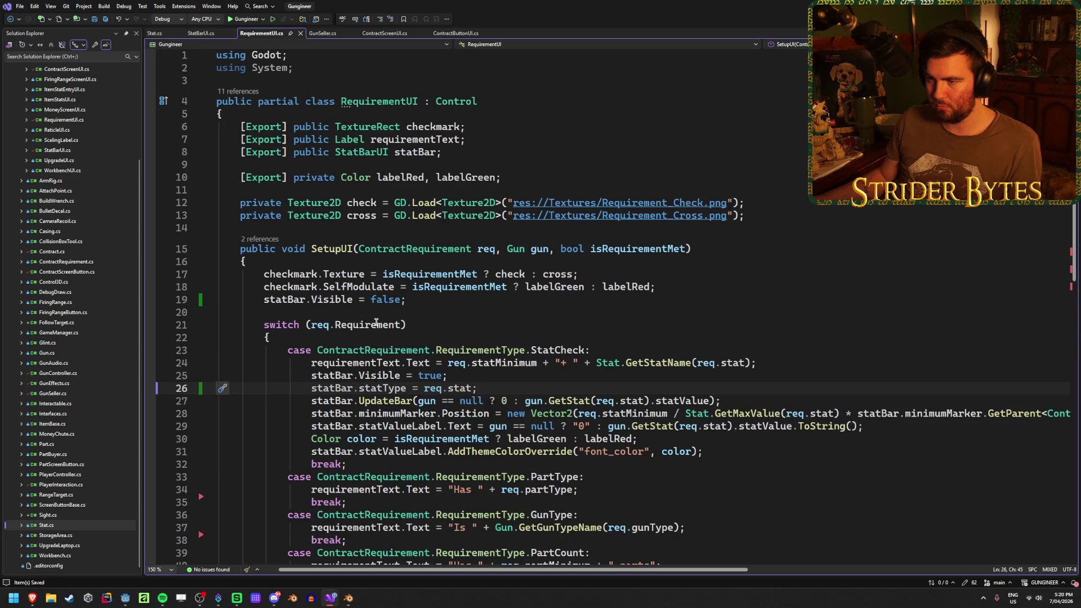
left_click(126, 599)
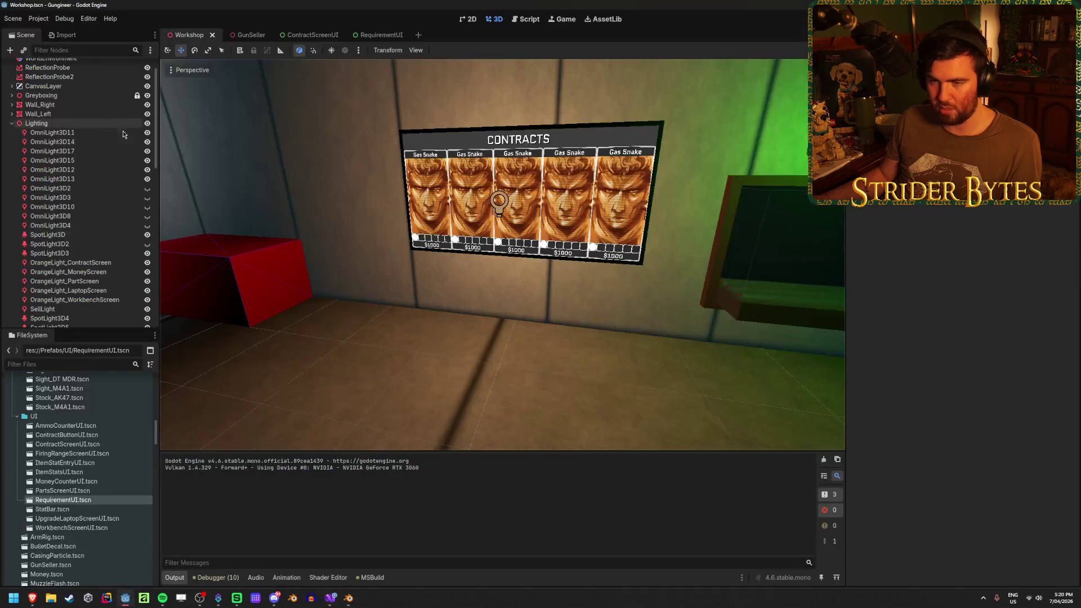
left_click(369, 35)
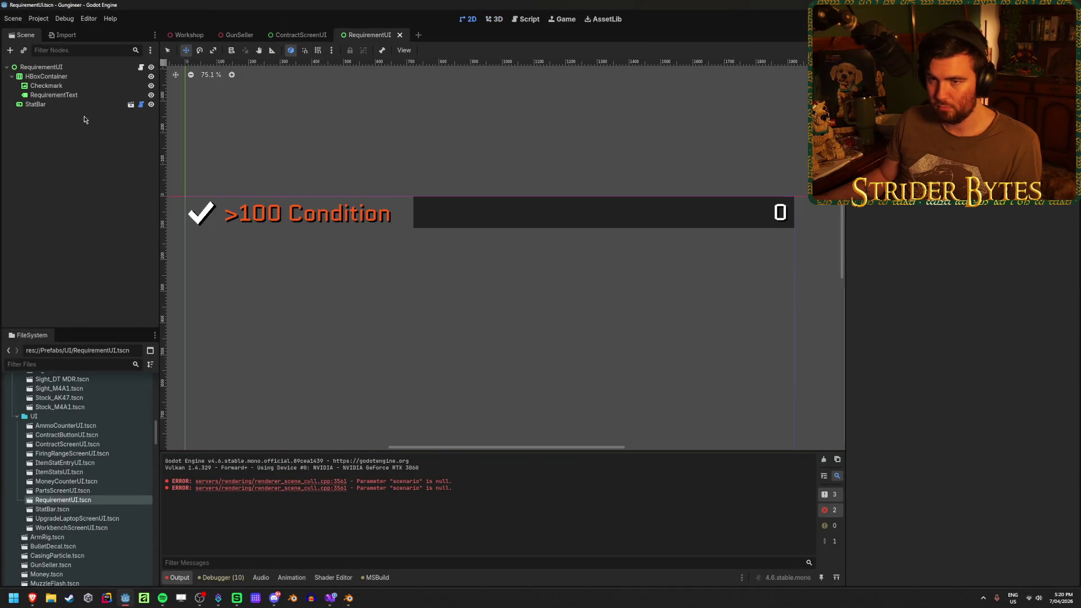
left_click(56, 94)
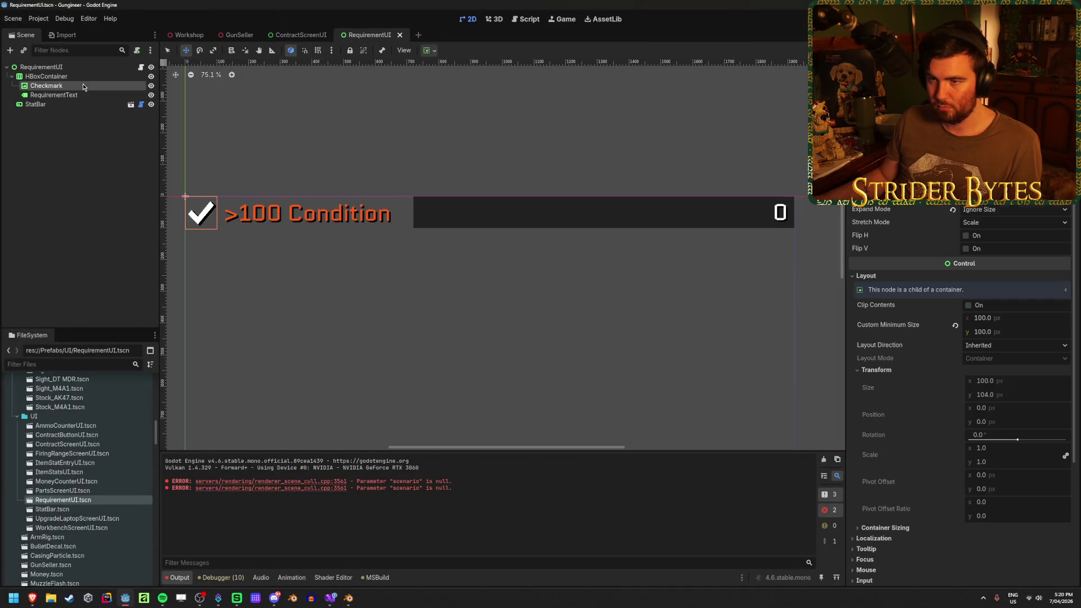
left_click(73, 125)
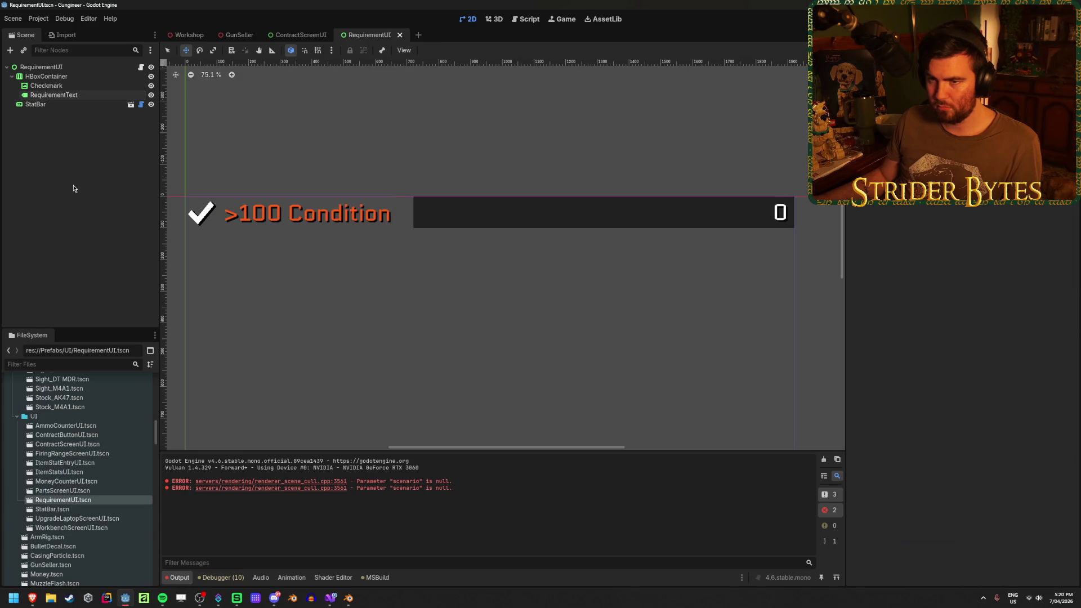
left_click(130, 107)
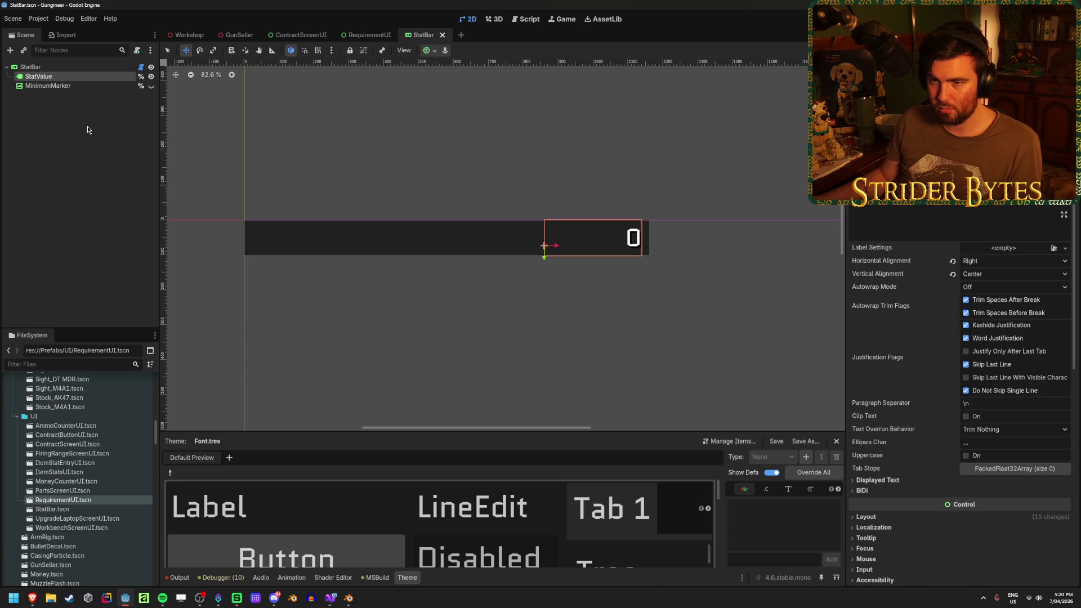
Step: Make the MinimumMarker node visible on the bar and select it
left_click(88, 129)
left_click(151, 86)
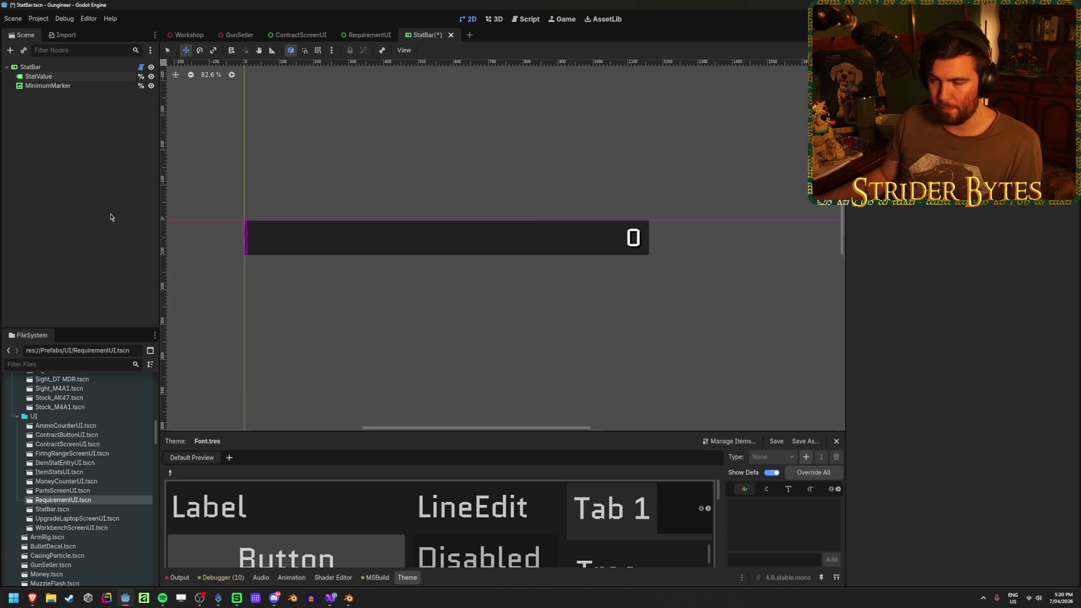
left_click(117, 88)
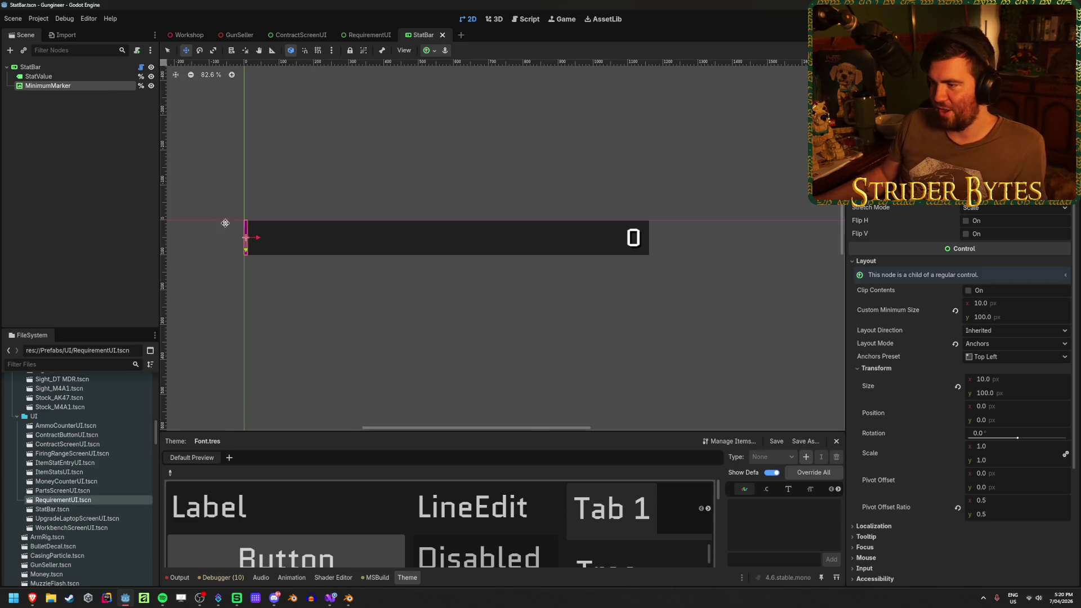
scroll(212, 248, "up", 6)
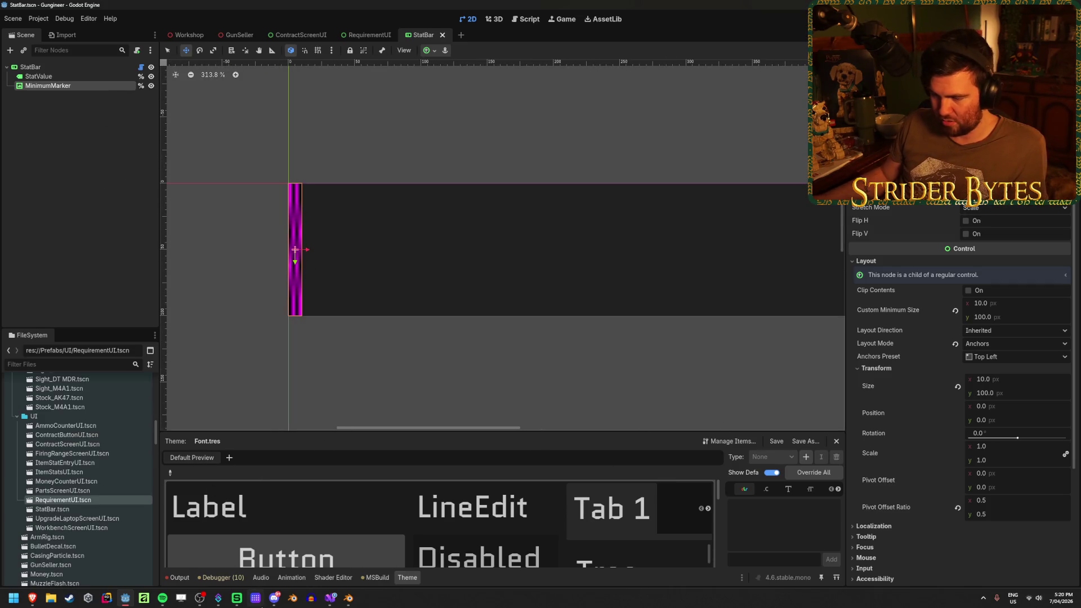
Step: Clear the output log and give MinimumMarker the white rounded-square texture
left_click(186, 578)
left_click(824, 461)
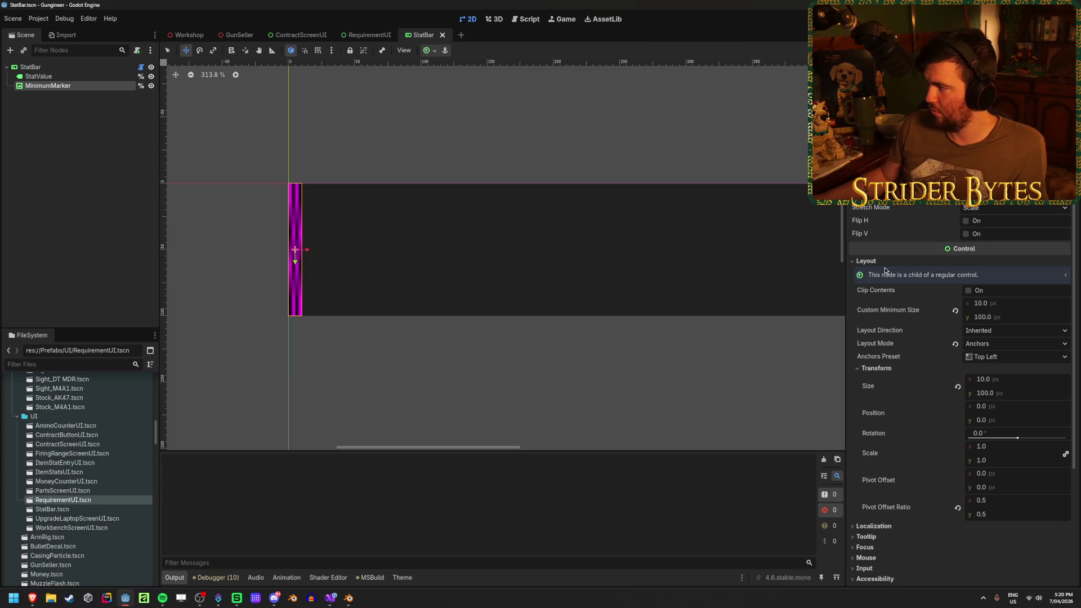
key("ctrl+z")
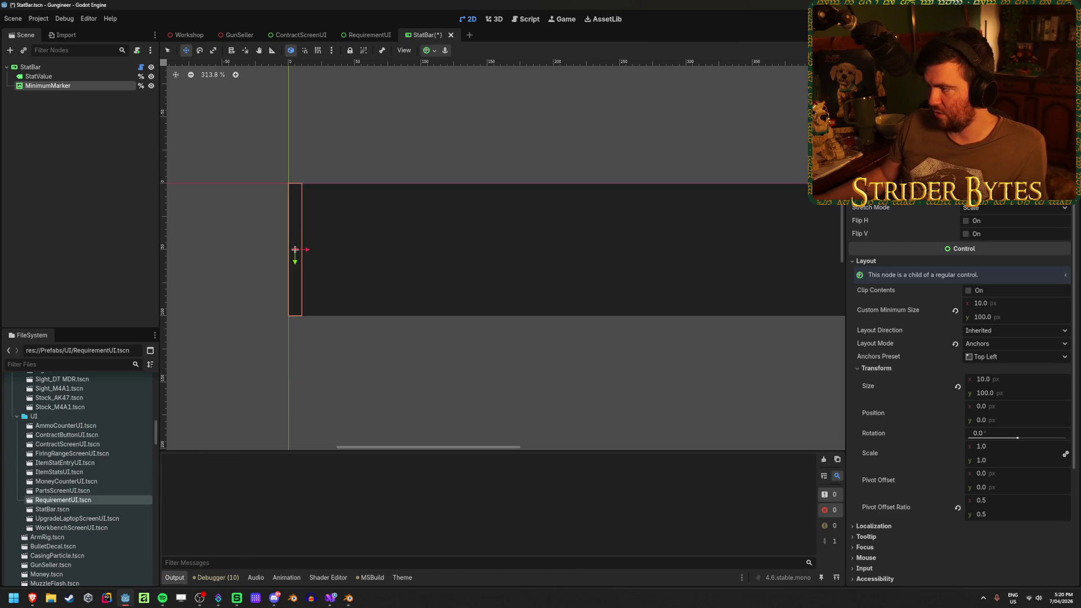
left_click(1014, 185)
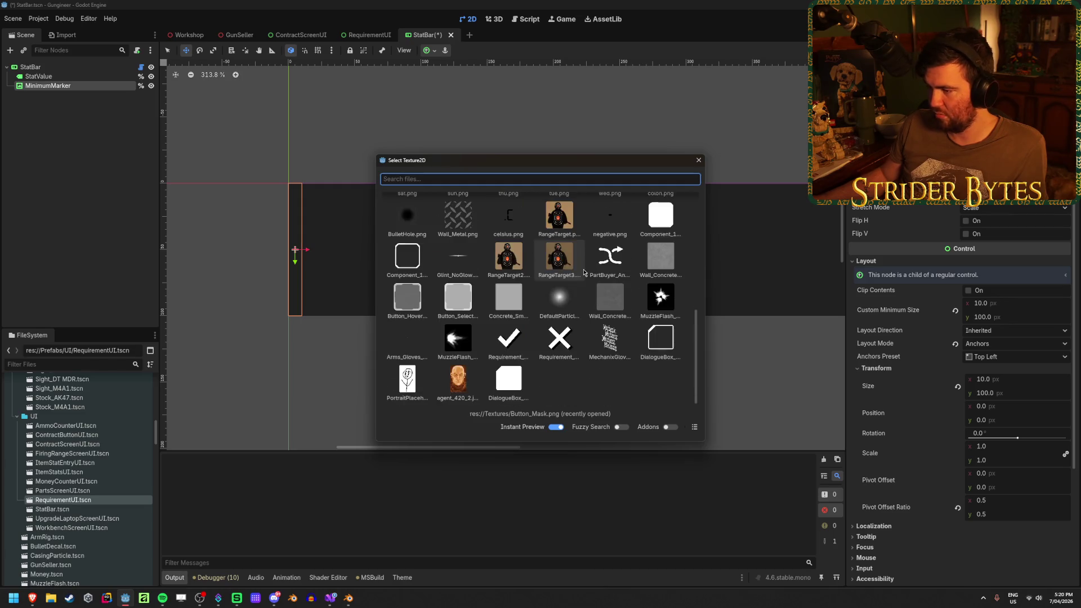
scroll(541, 292, "up", 5)
double_click(405, 211)
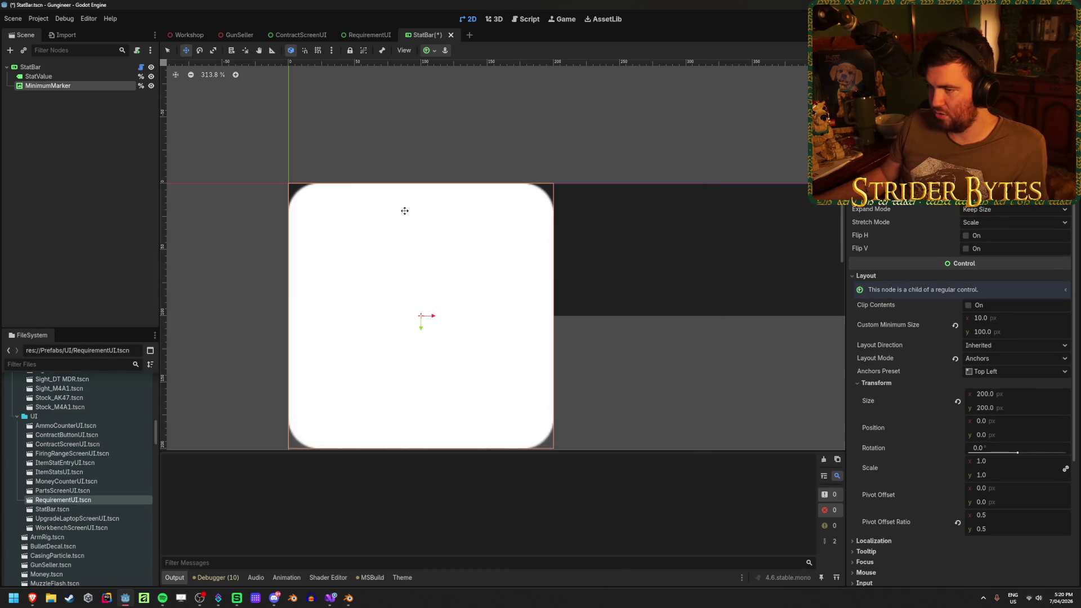
Step: Try the marker texture's Expand Mode options, leaving it on Keep Size
left_click(1008, 208)
left_click(1006, 225)
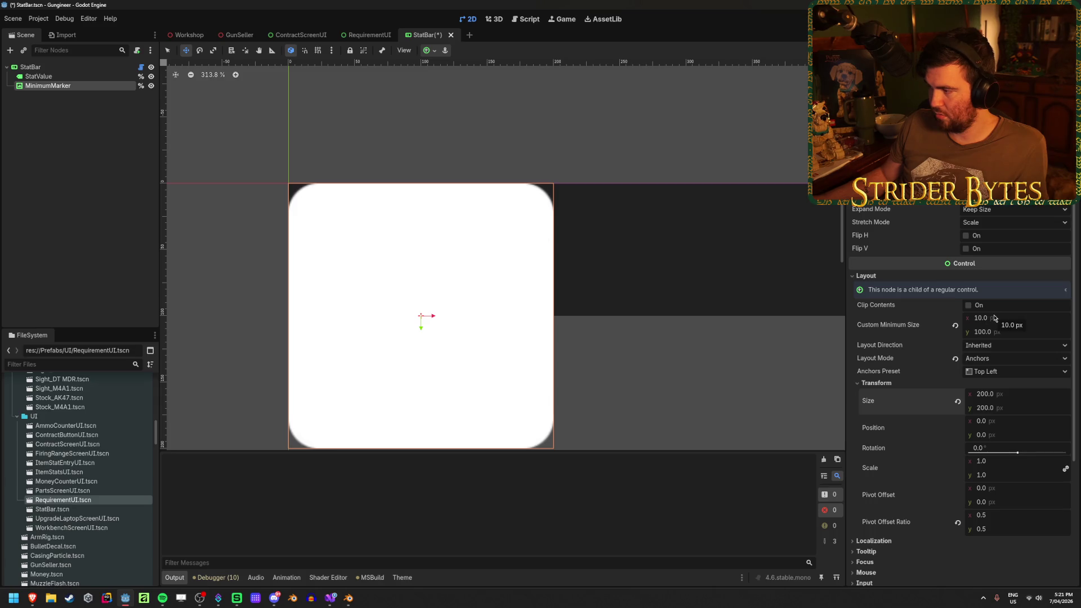
left_click(998, 224)
left_click(1002, 209)
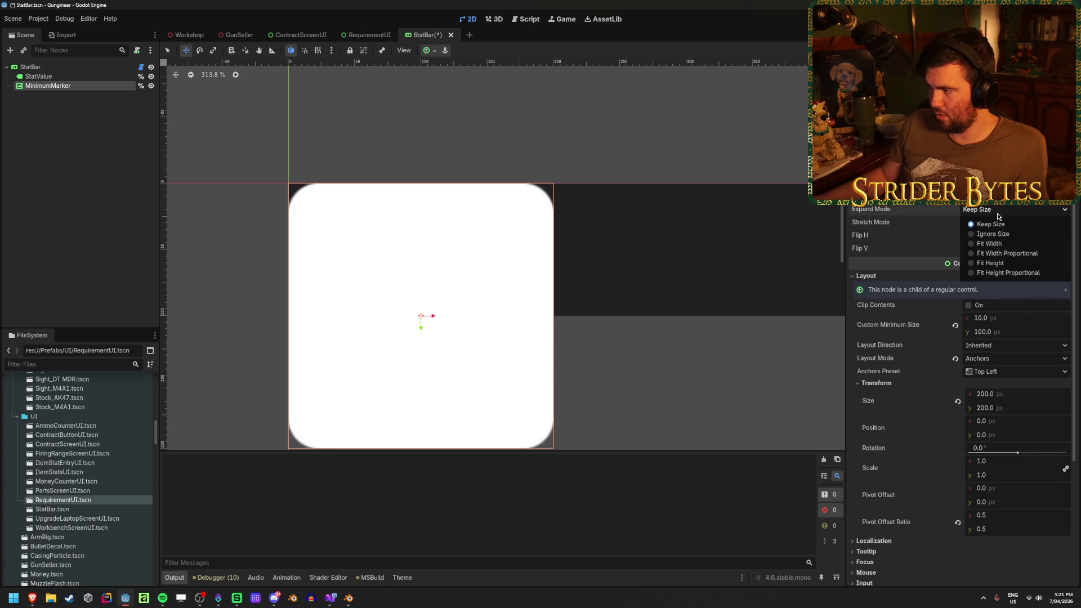
left_click(994, 234)
left_click(999, 210)
left_click(995, 225)
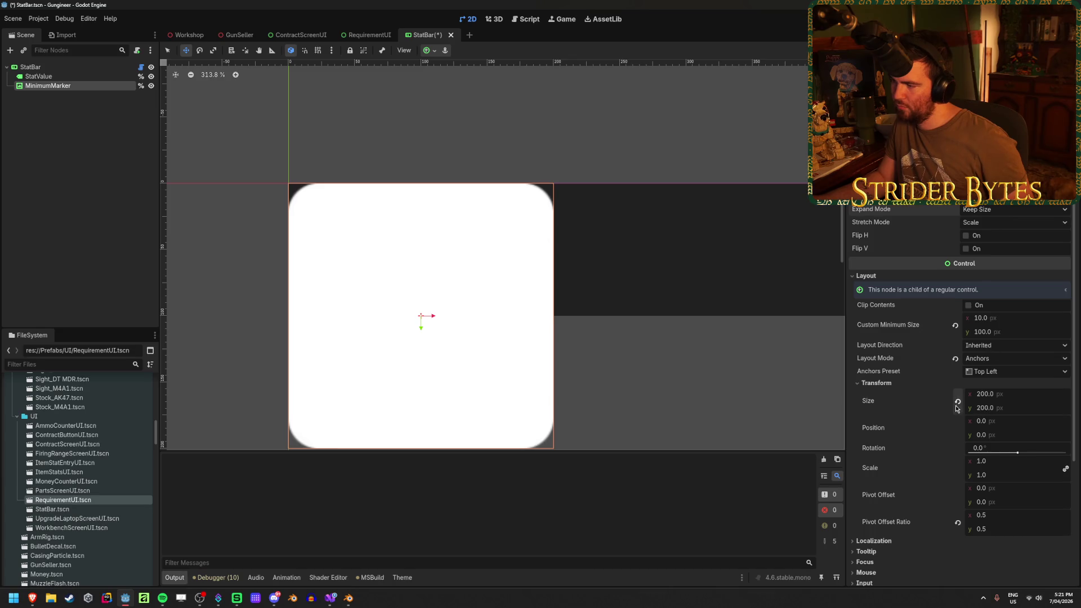
left_click(1001, 391)
Step: Set the marker width to 200 and save the StatBar scene
type("0200")
key("Return")
key("ctrl+s")
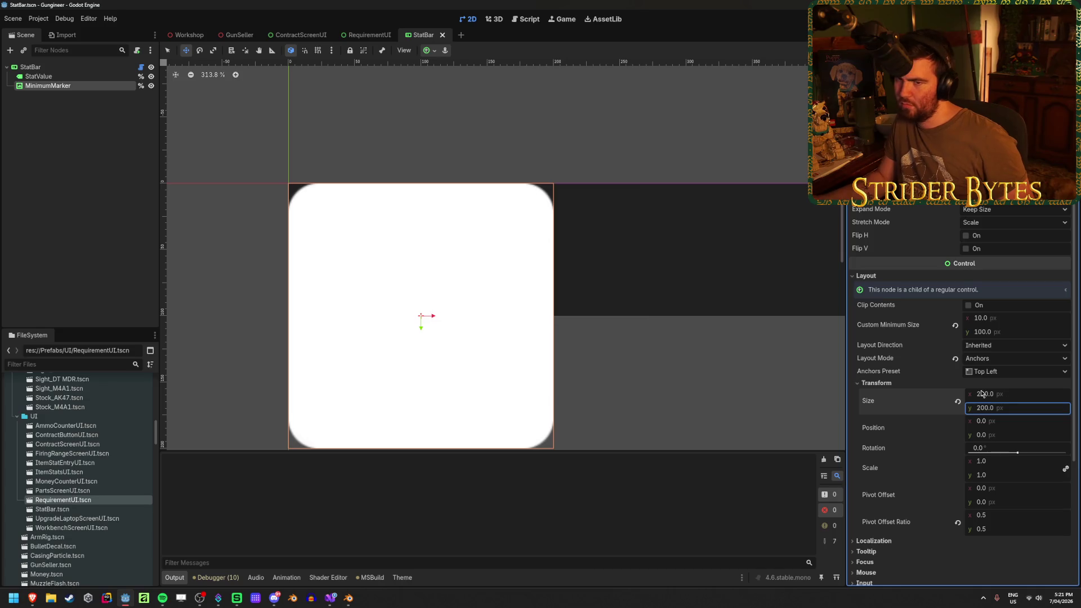
Step: Set MinimumMarker's Expand Mode to Ignore Size, revert its size to 10×100, and save
left_click(103, 77)
left_click(110, 84)
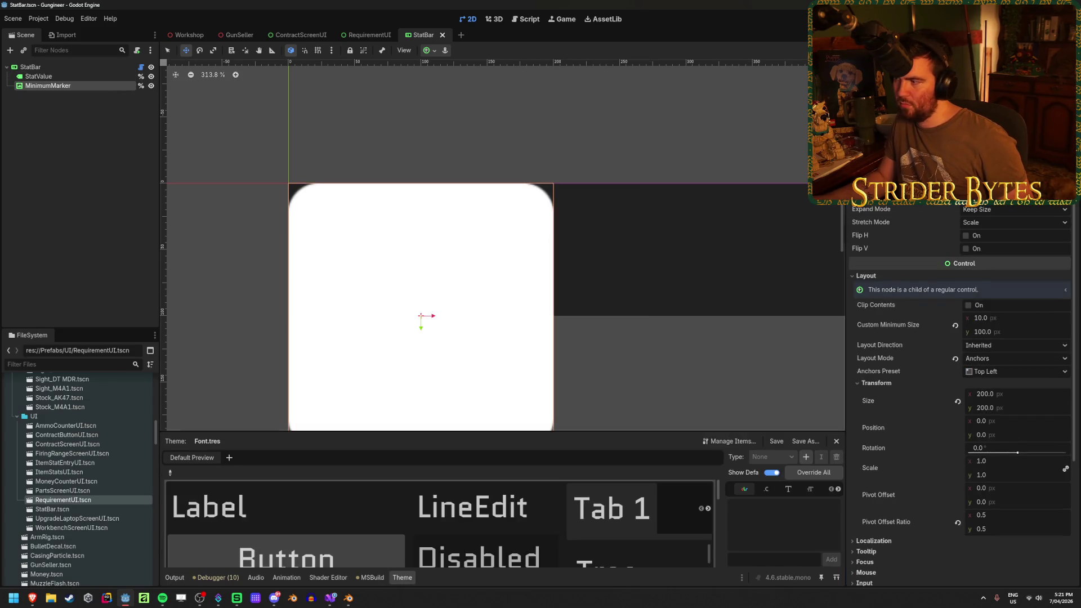
left_click(1002, 211)
left_click(982, 232)
left_click(958, 402)
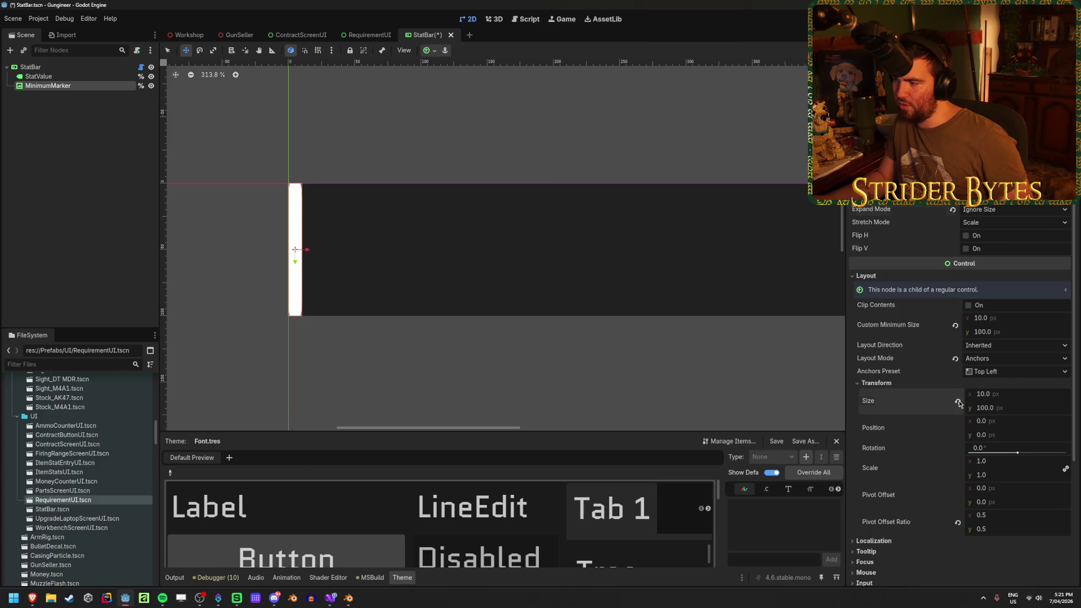
left_click(79, 198)
key("ctrl+s")
Step: Pan the canvas to centre the white marker and reselect MinimumMarker
scroll(241, 225, "up", 8)
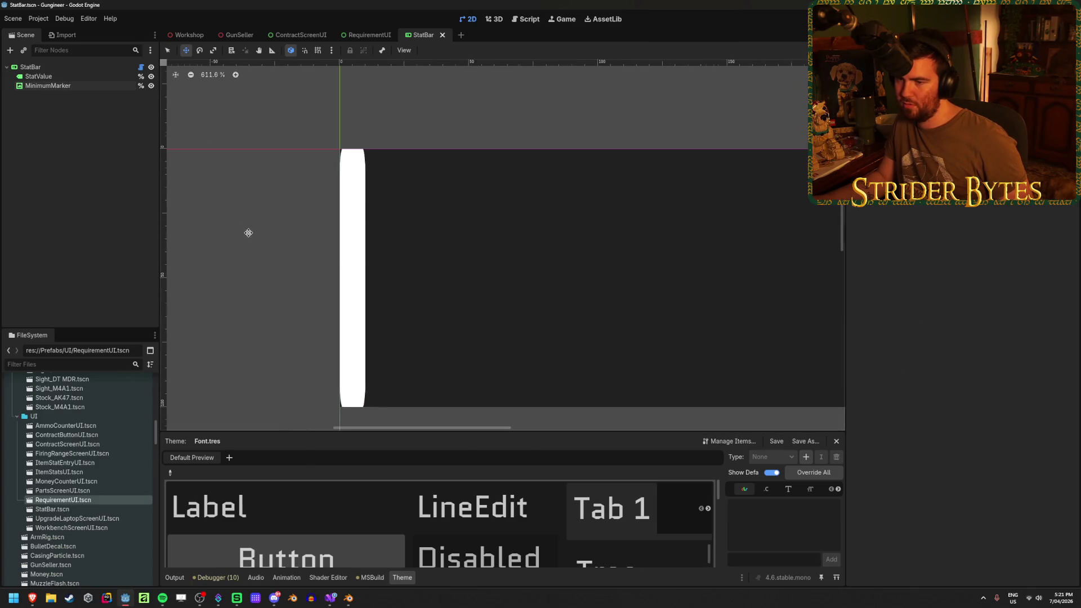
left_click_drag(305, 270, 336, 248)
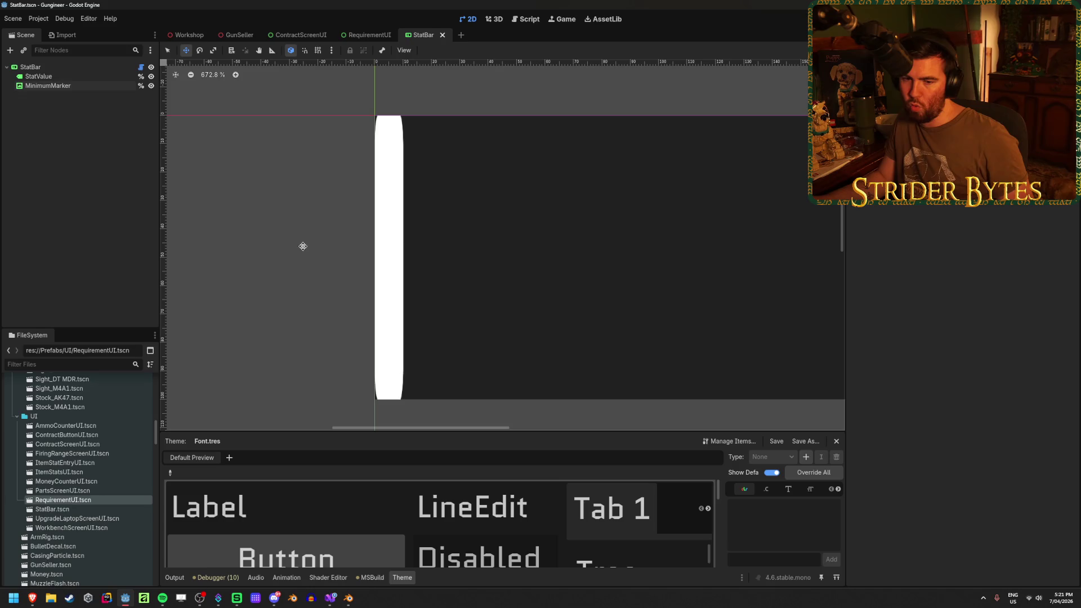
left_click(93, 87)
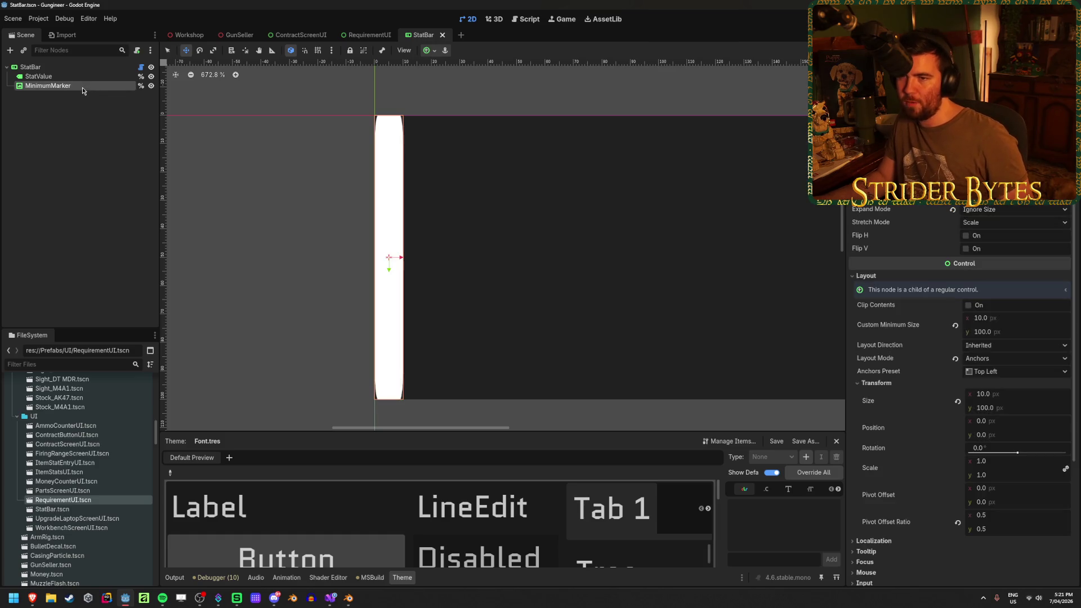
Step: Change the MinimumMarker node's type to NinePatchRect
right_click(86, 71)
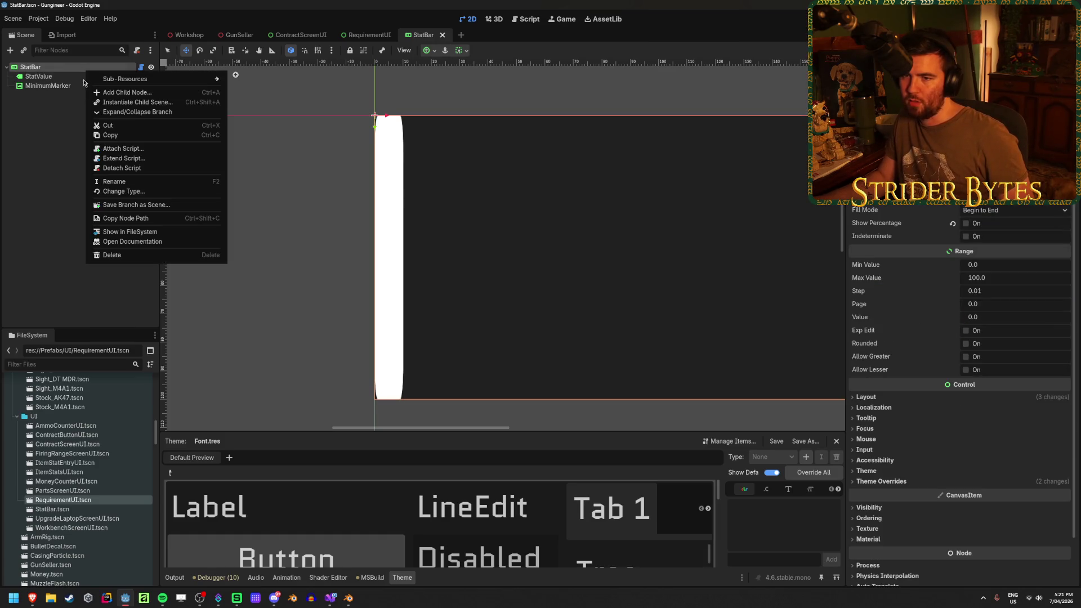
left_click(78, 86)
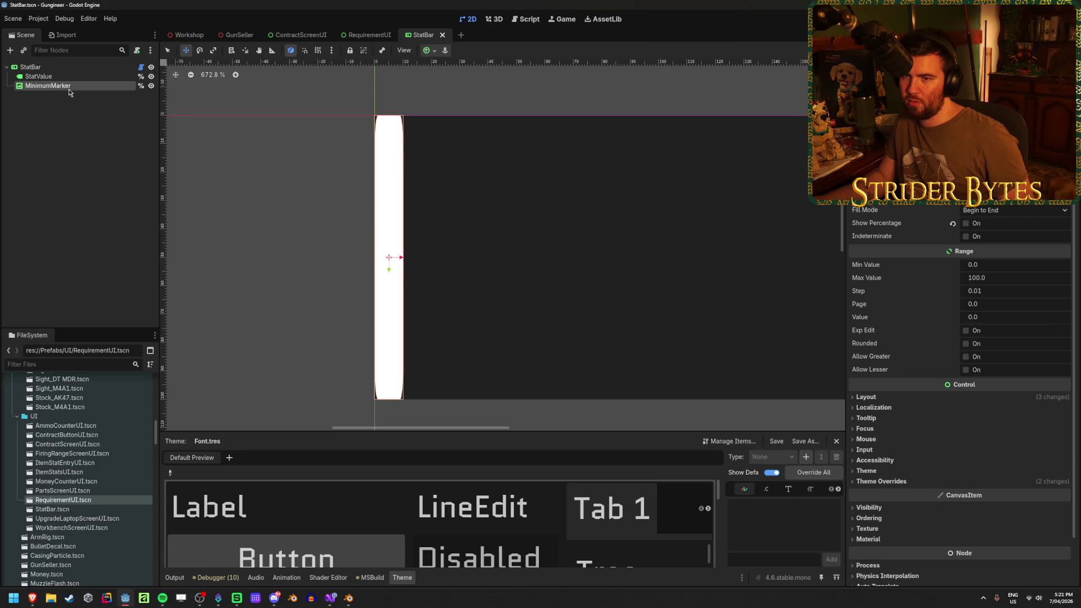
right_click(69, 89)
left_click(116, 188)
type("nine")
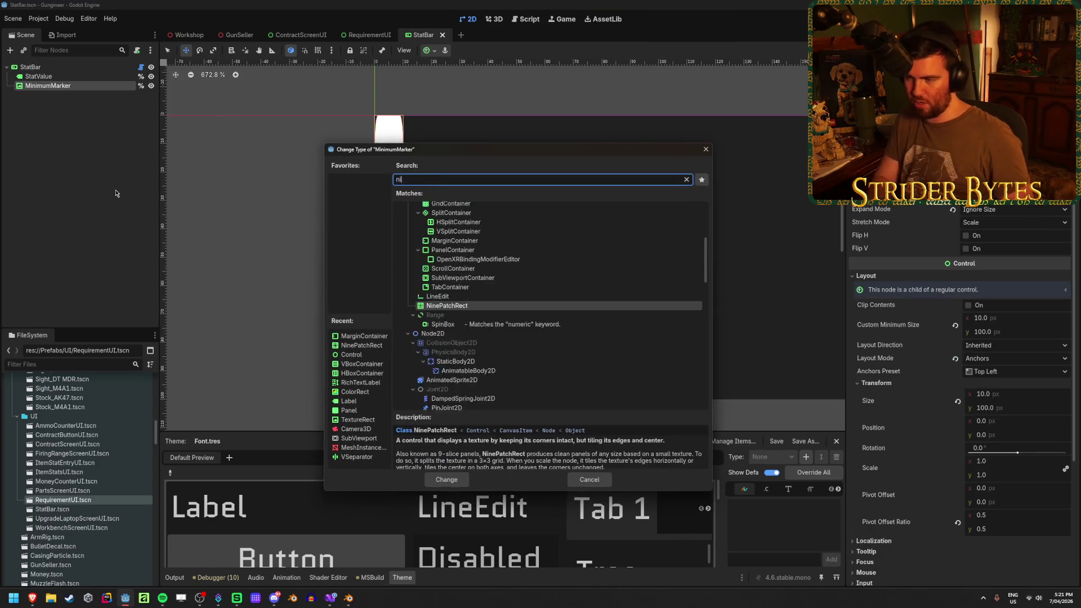
key("Return")
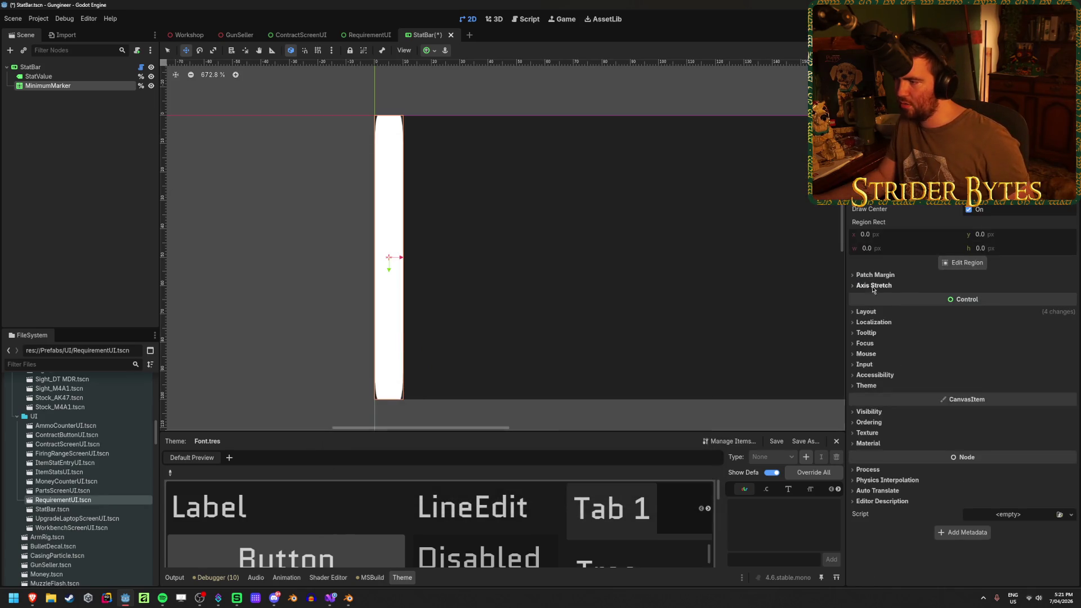
Step: Set the patch margins to 10, then drag the left margin to 92 and enlarge the others
left_click(875, 274)
left_click(995, 287)
type("10")
key("Tab")
type("10")
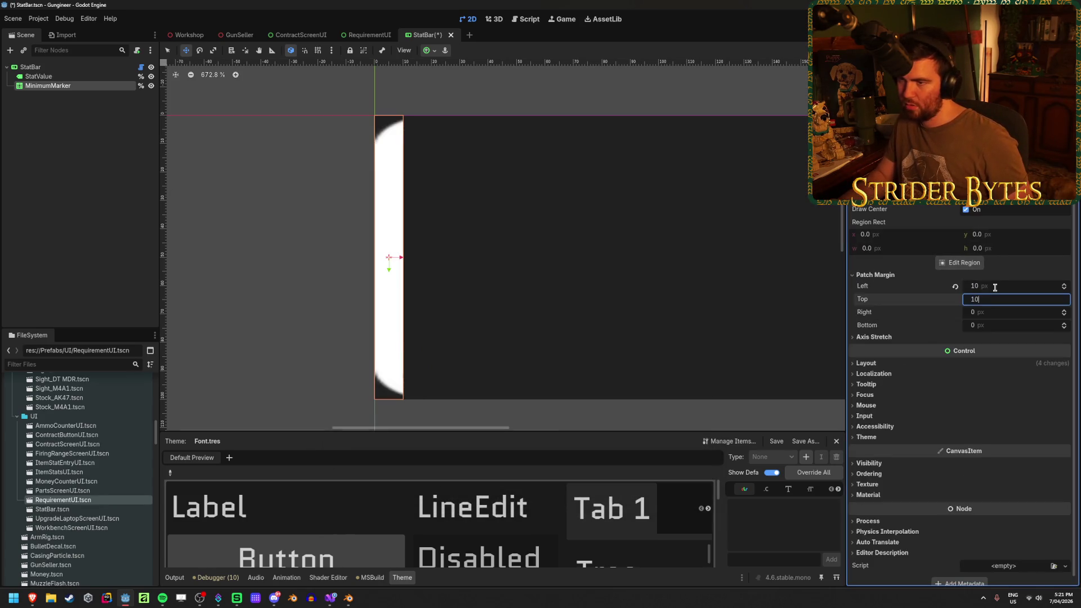
key("Tab")
type("10")
key("Tab")
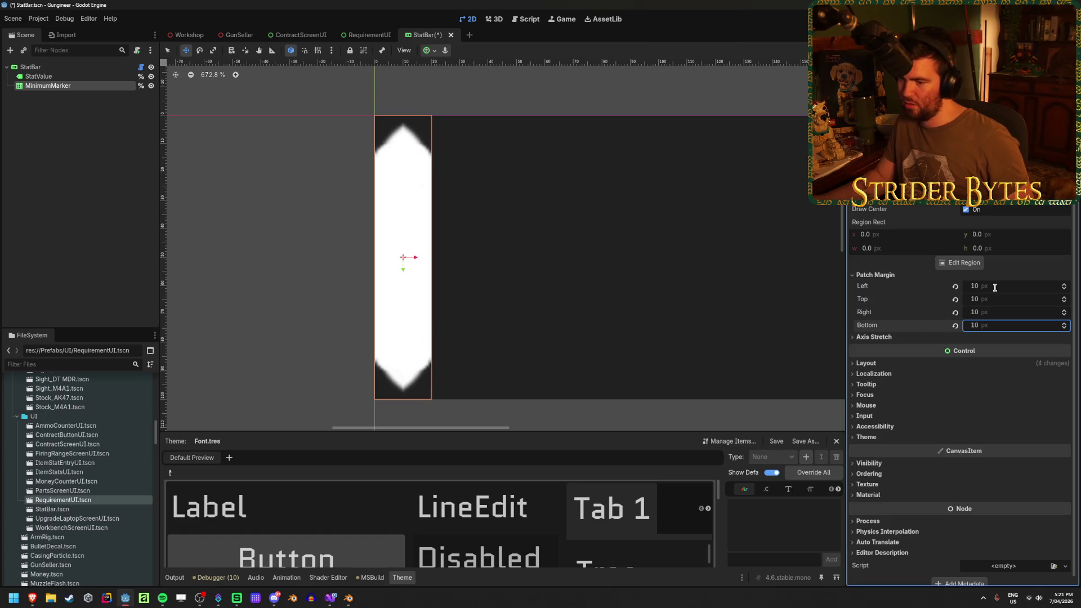
mouse_move(994, 287)
left_mouse_down()
mouse_move(1041, 287)
mouse_move(989, 287)
mouse_move(1048, 300)
left_mouse_up()
mouse_move(982, 312)
left_mouse_down()
mouse_move(1005, 313)
mouse_move(1012, 326)
left_mouse_up()
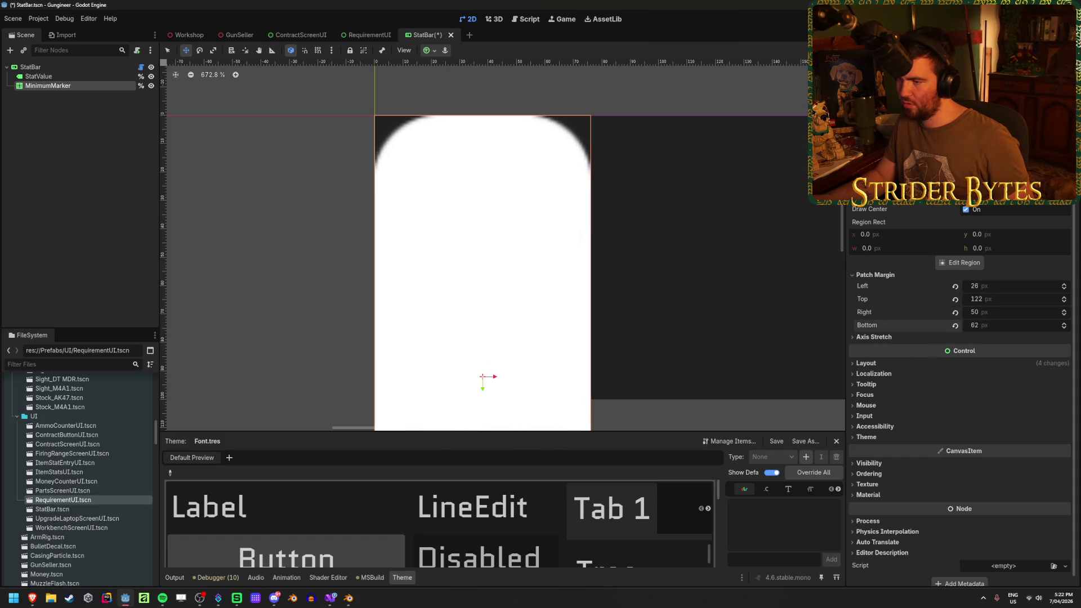
Step: Expand the marker's Layout section and pan the canvas up and left
left_click(876, 363)
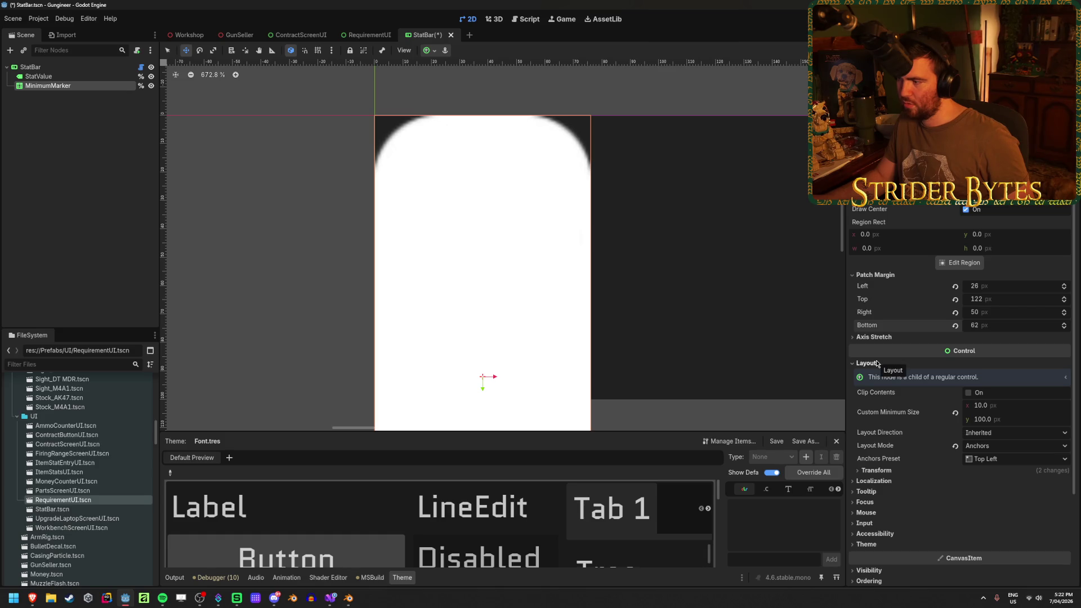
scroll(877, 363, "down", 3)
scroll(610, 320, "down", 2)
left_click_drag(638, 337, 562, 215)
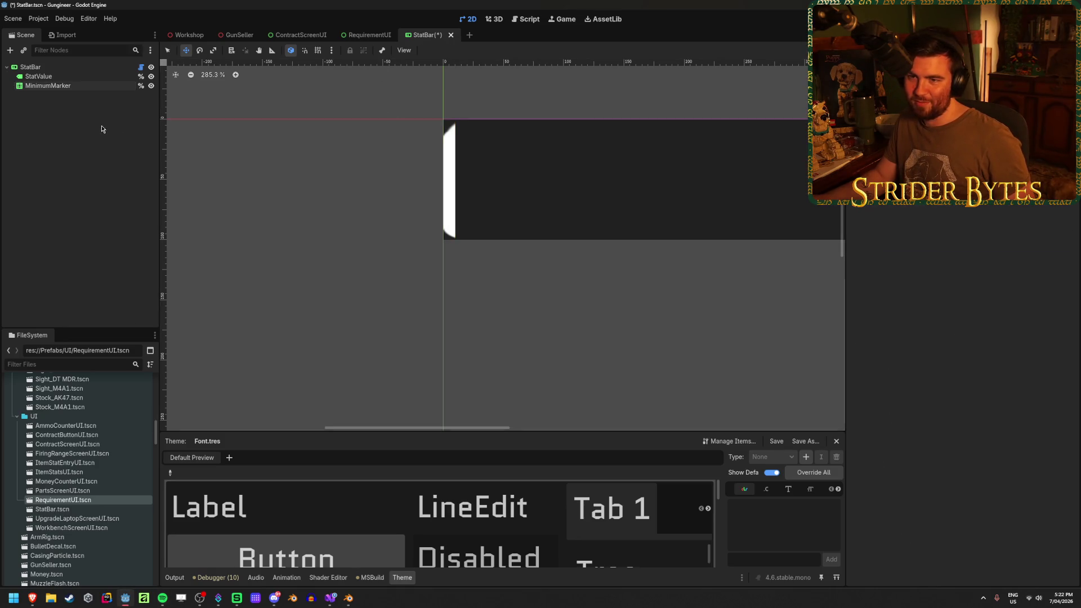
Step: Undo the marker back to a TextureRect and clear its texture
scroll(1021, 234, "up", 3)
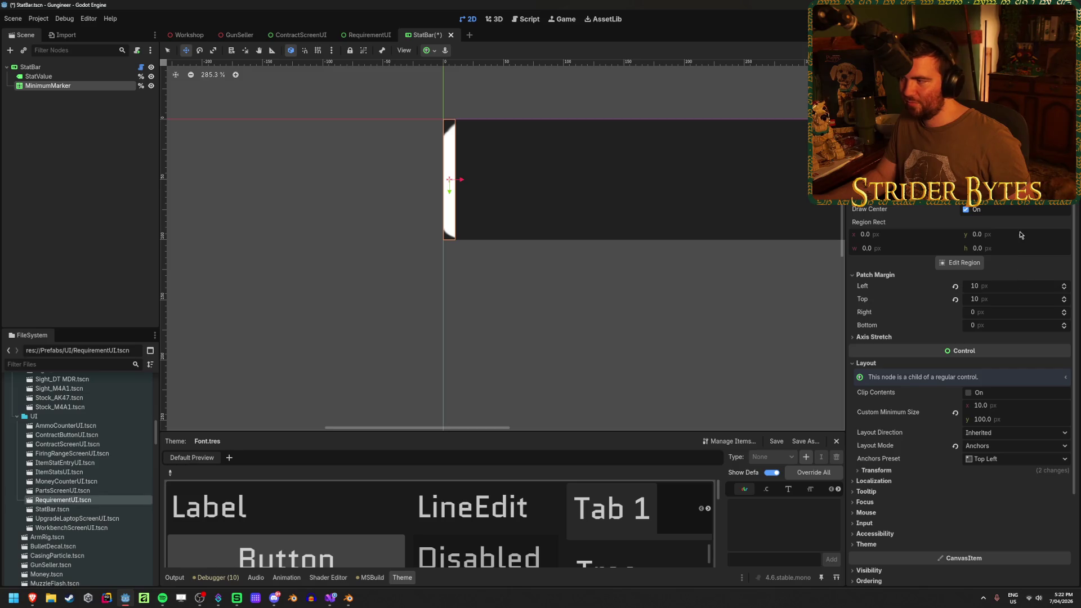
key("ctrl+z")
key("ctrl+z")
key("ctrl+shift+z")
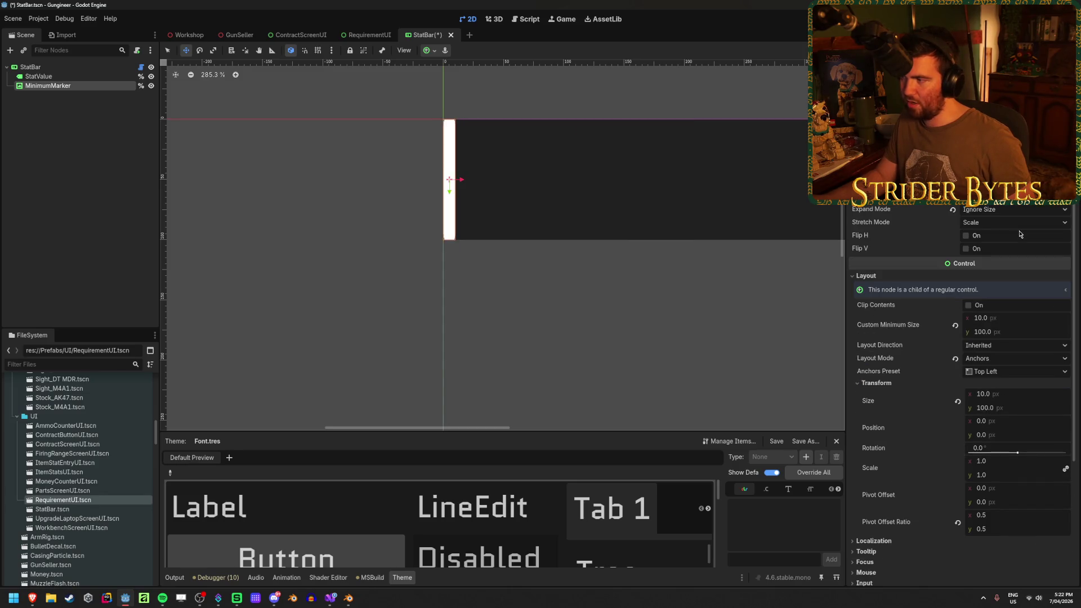
scroll(560, 160, "up", 8)
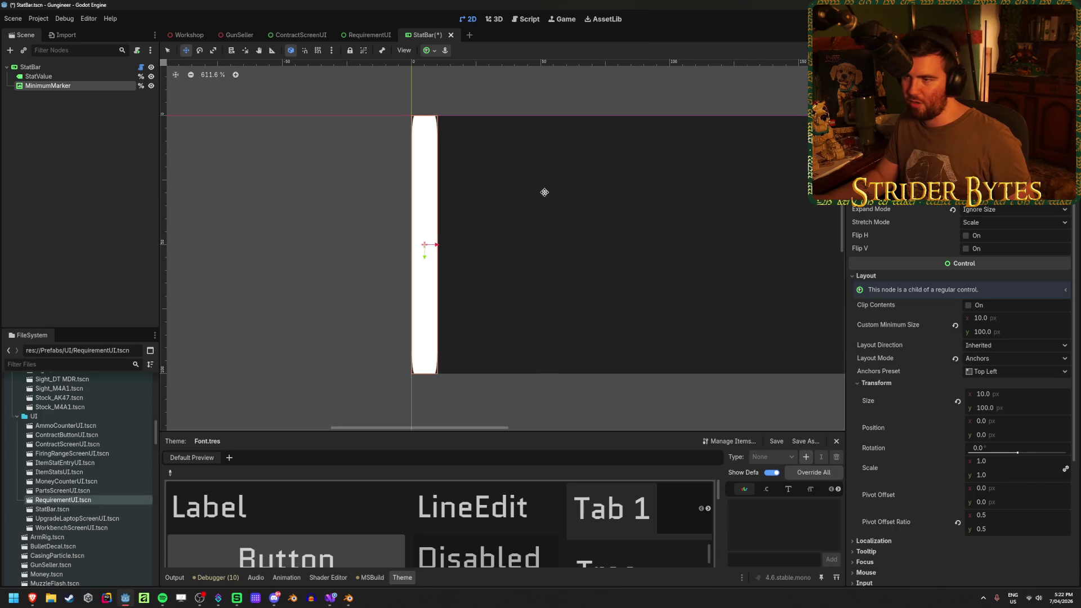
key("ctrl+z")
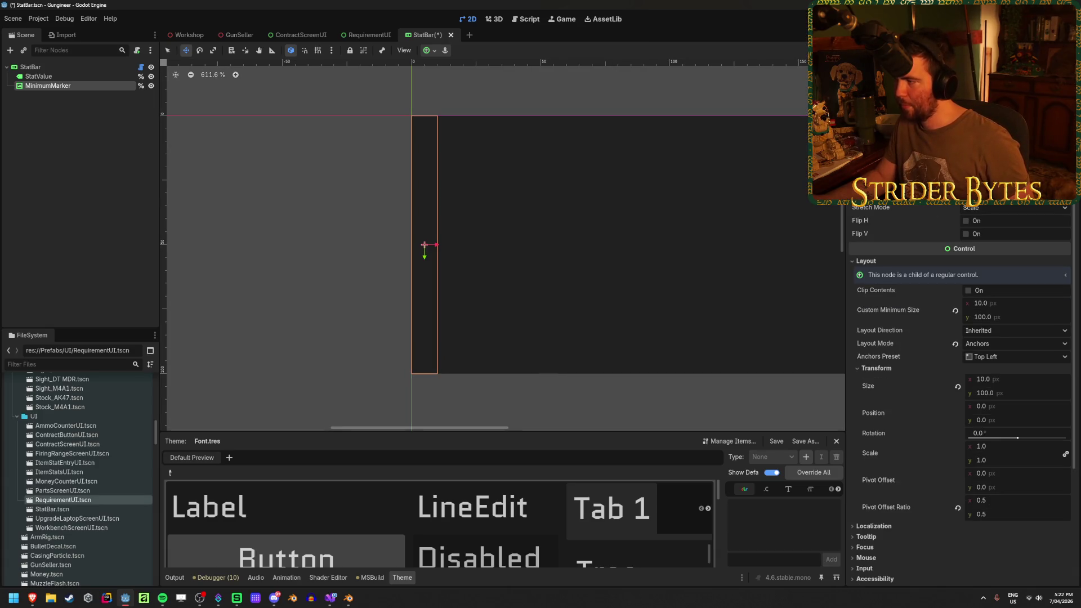
Step: Quick-load the white rounded texture onto the marker
left_click(1059, 191)
left_click(991, 236)
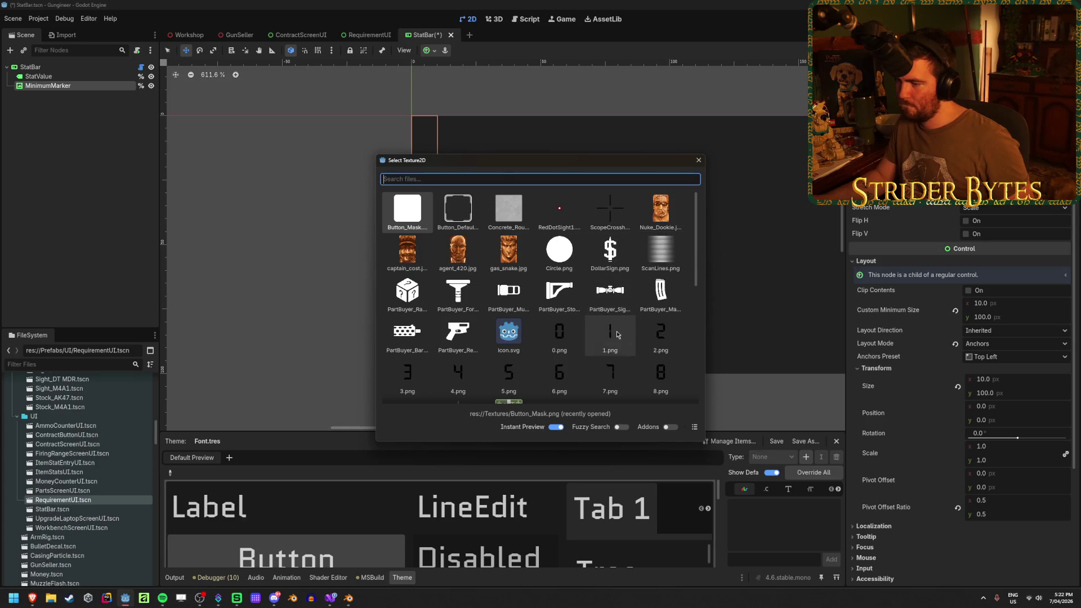
scroll(610, 319, "down", 15)
scroll(610, 322, "up", 15)
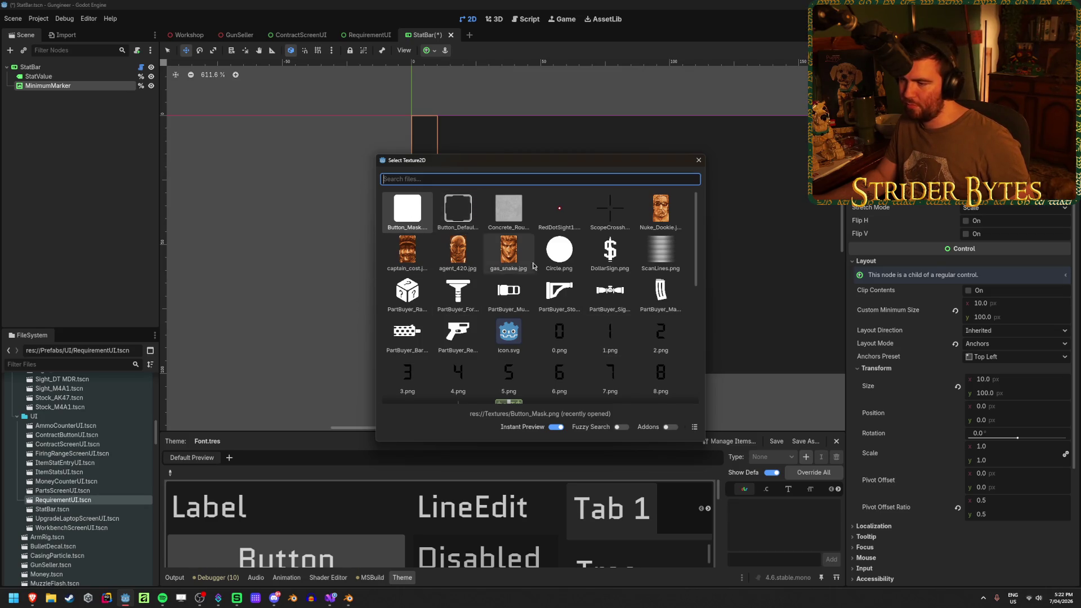
scroll(488, 303, "down", 5)
scroll(488, 303, "down", 3)
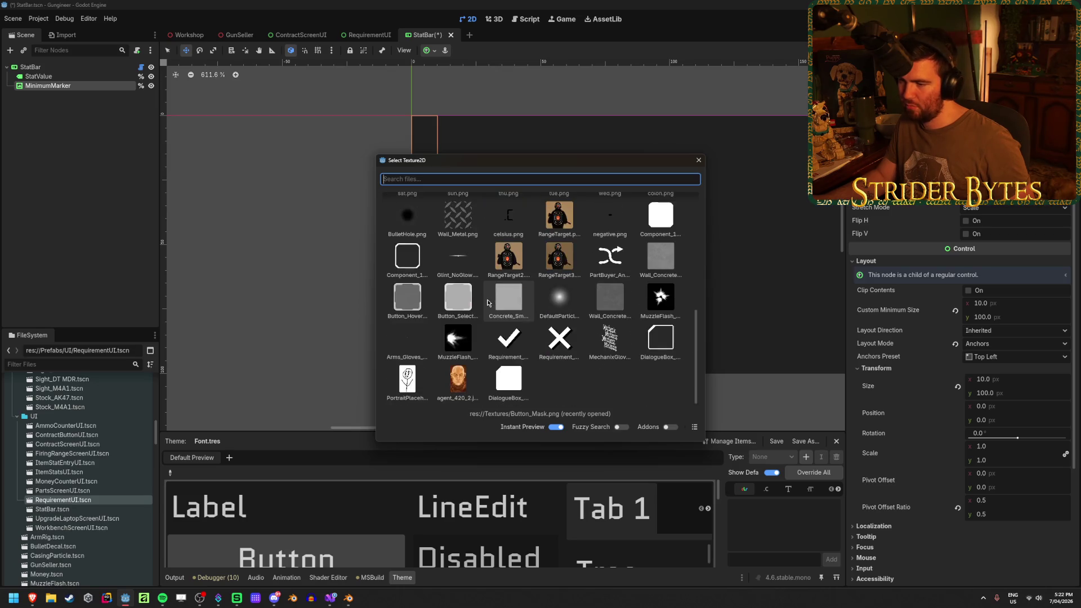
scroll(488, 303, "up", 8)
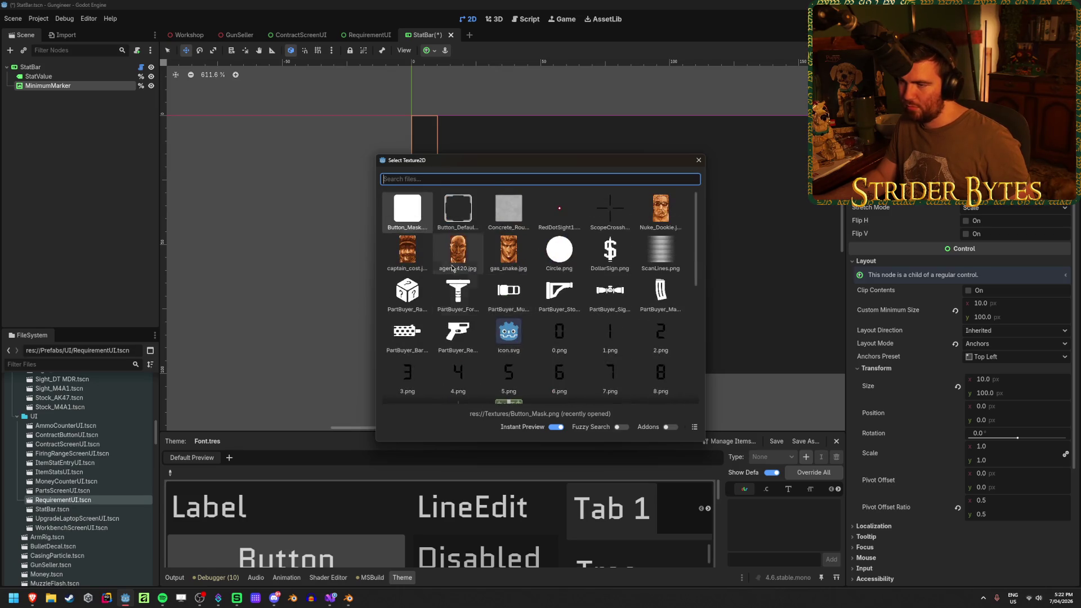
double_click(400, 208)
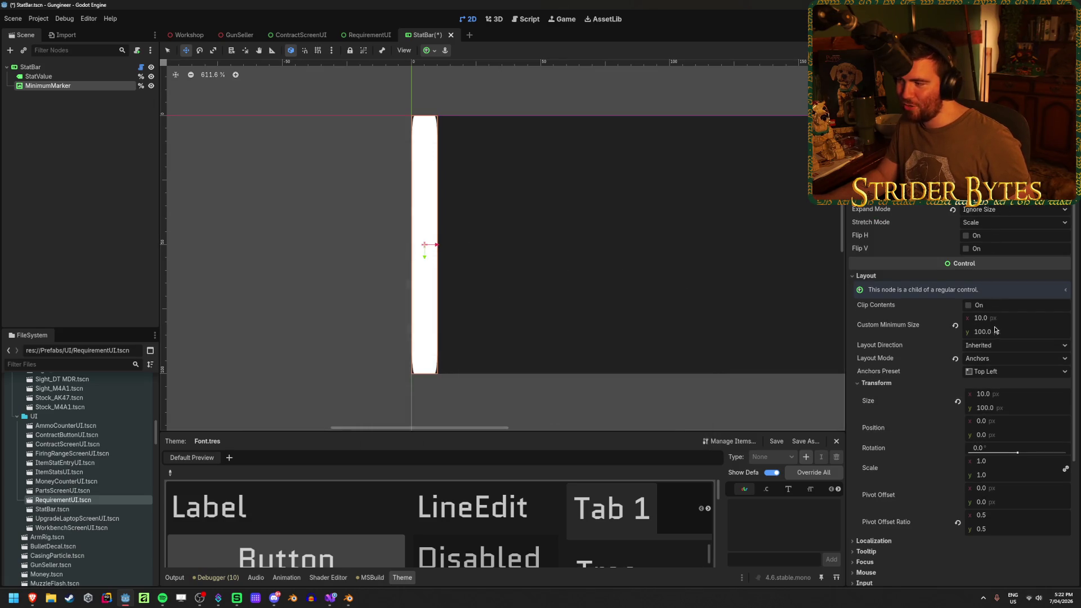
Step: Set the marker's minimum width to 5 px and reset its size to the minimum
left_click_drag(993, 337, 984, 332)
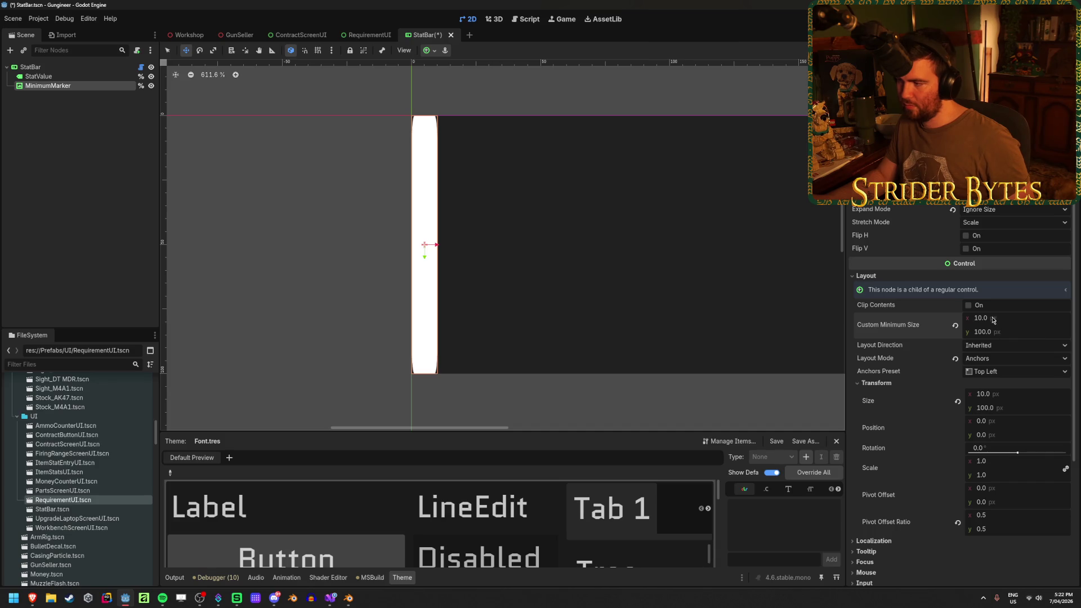
left_click(1008, 319)
type("5")
key("Return")
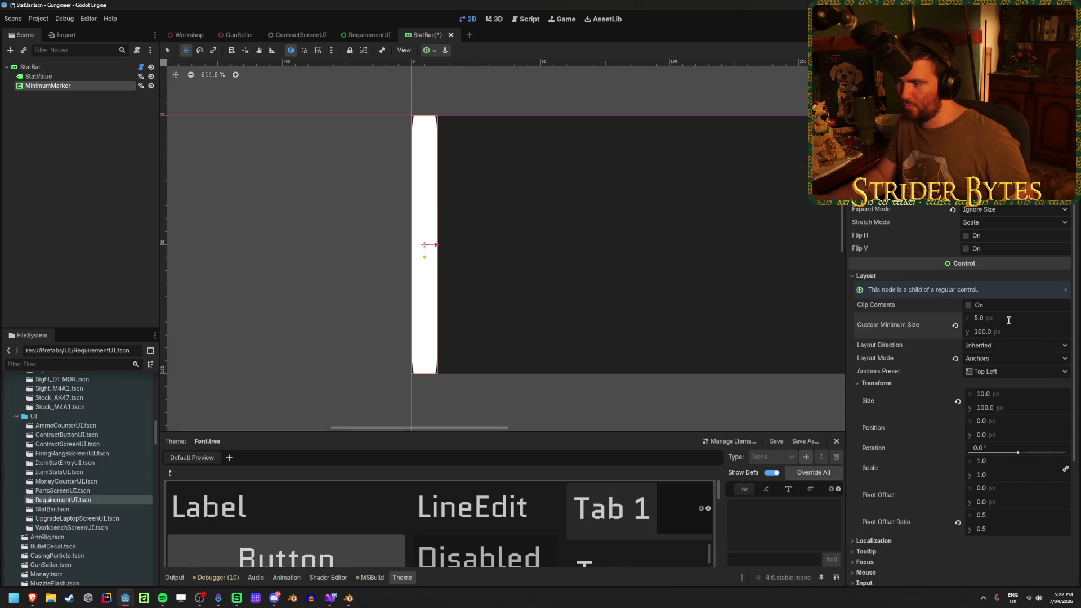
left_click(958, 402)
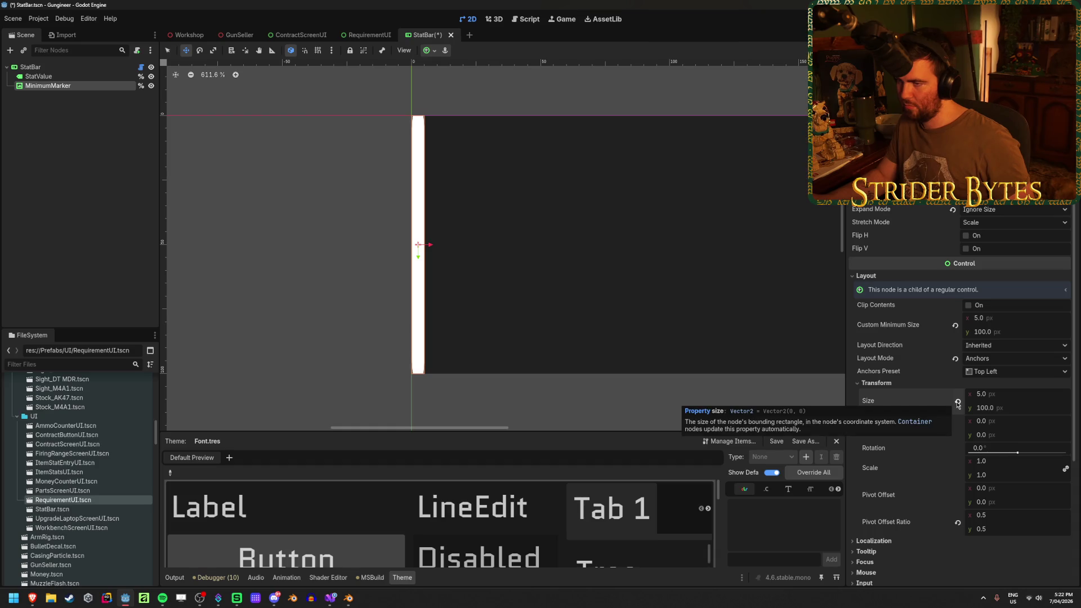
Step: Anchor the marker with the Center Left preset
scroll(565, 197, "up", 1)
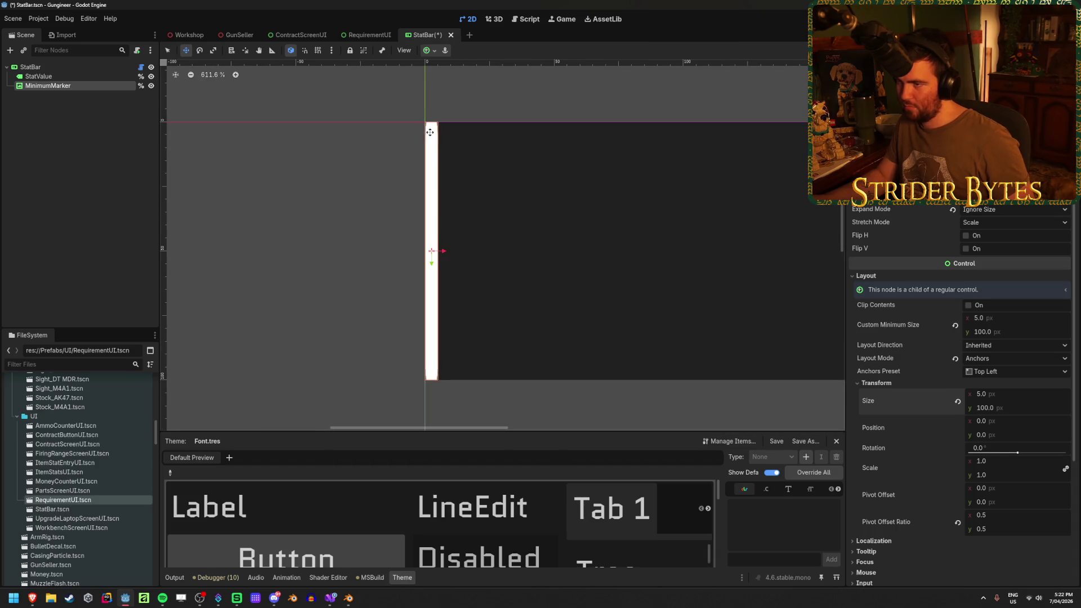
left_click(435, 52)
left_click(432, 98)
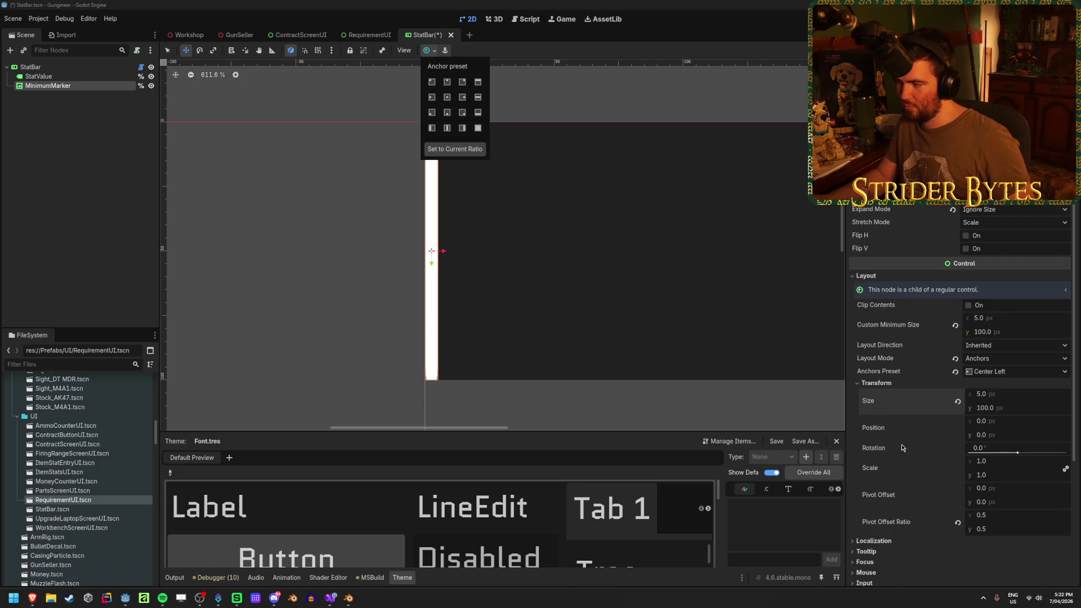
left_click(903, 397)
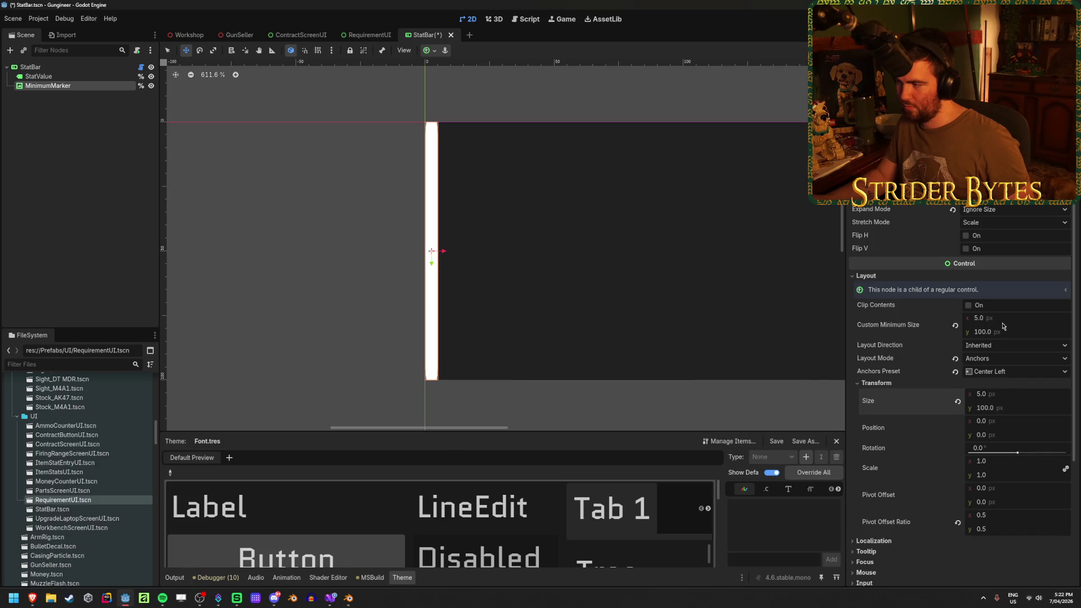
Step: Set the marker's minimum height to 120 px, save the scene, and run the game
mouse_move(992, 333)
left_mouse_down()
mouse_move(1009, 334)
mouse_move(691, 280)
left_mouse_up()
type("120")
key("Return")
key("ctrl+s")
scroll(464, 140, "down", 3)
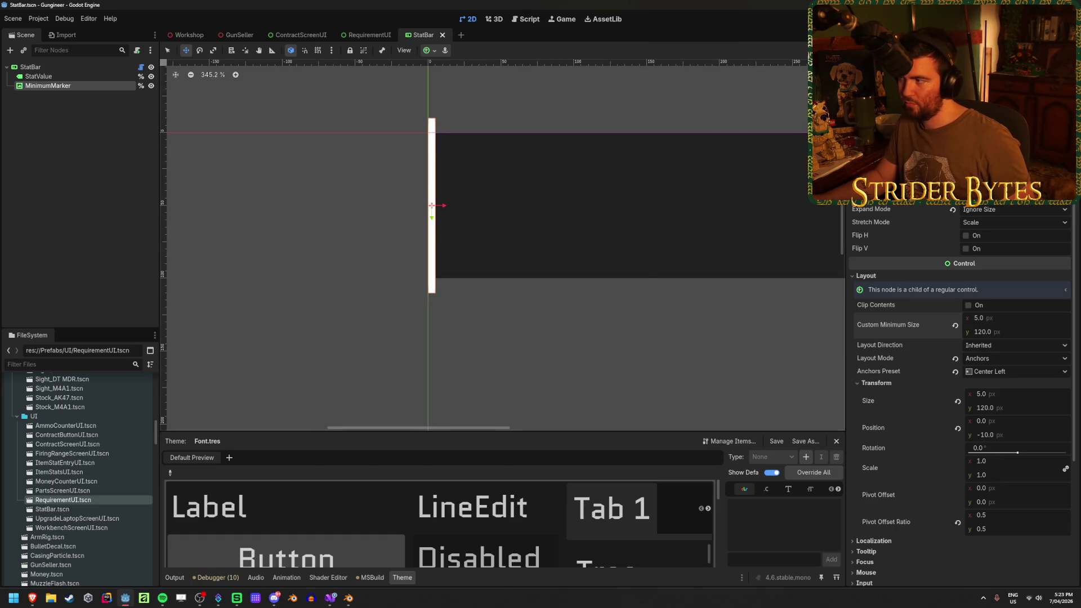
key("F6")
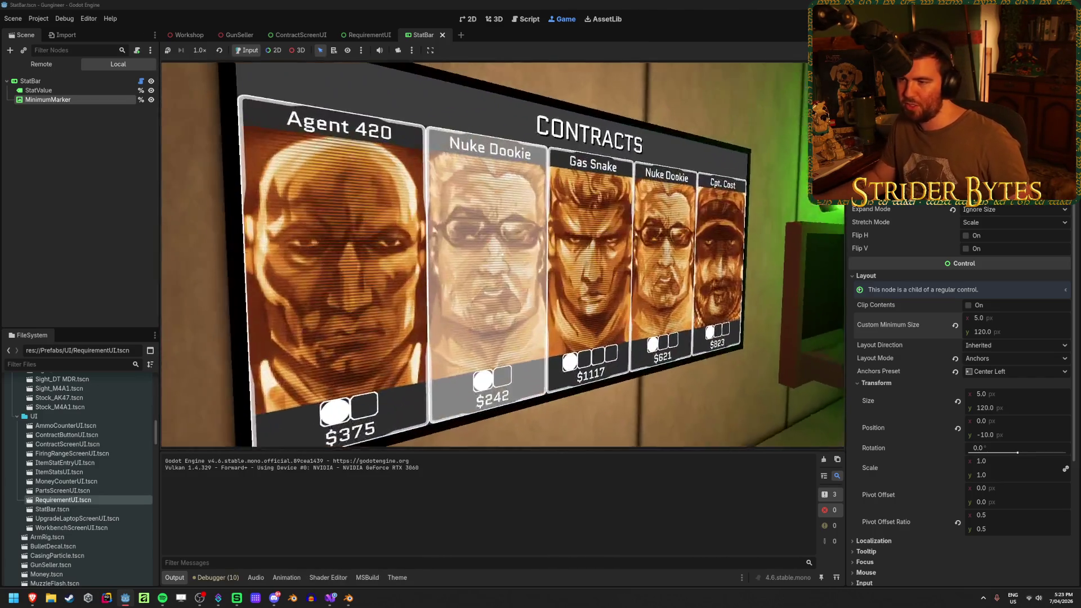
Step: Open Nuke Dookie's contract to inspect the white markers on its requirement bars, then stop the game
left_click(502, 254)
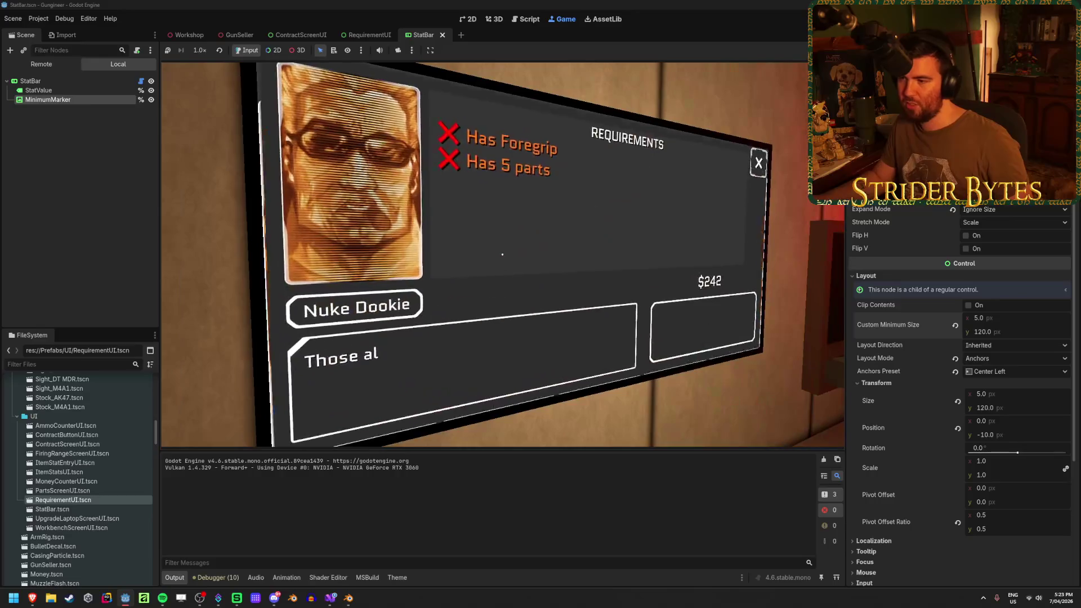
key("Escape")
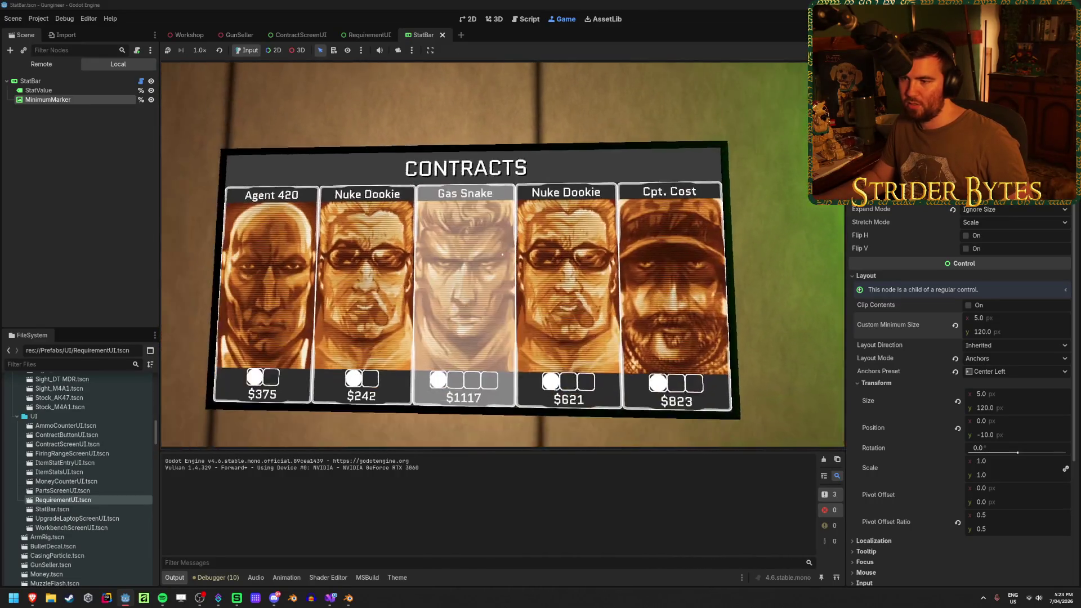
left_click(502, 254)
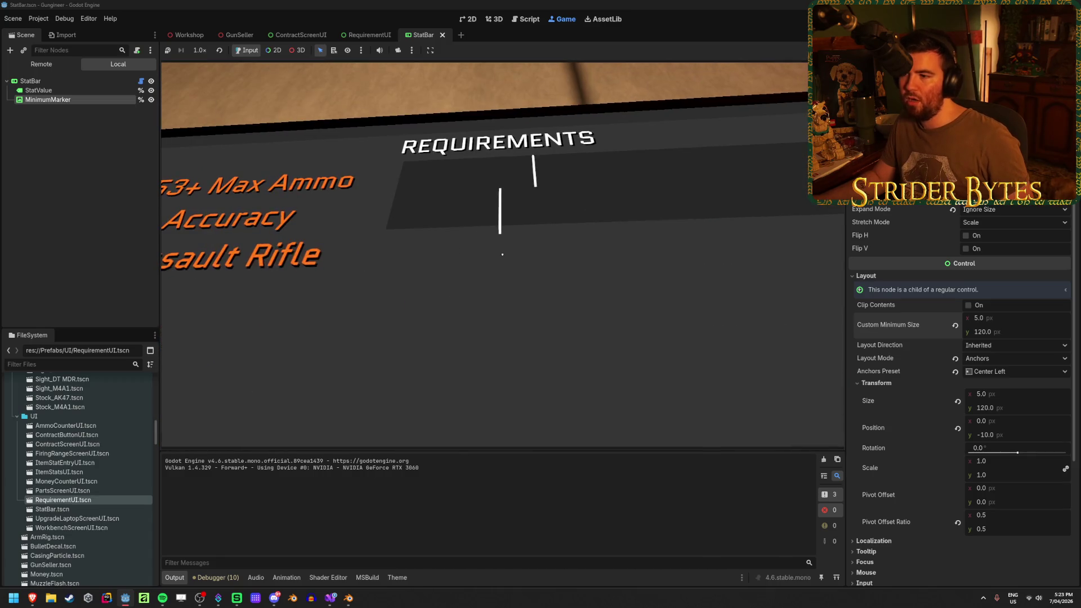
left_click(502, 254)
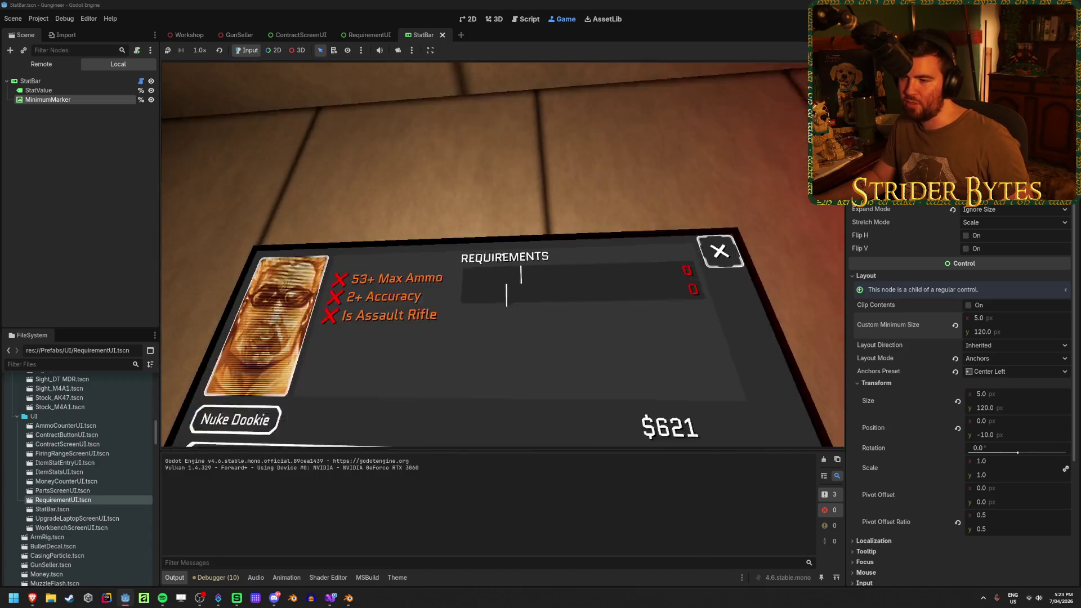
left_click(503, 254)
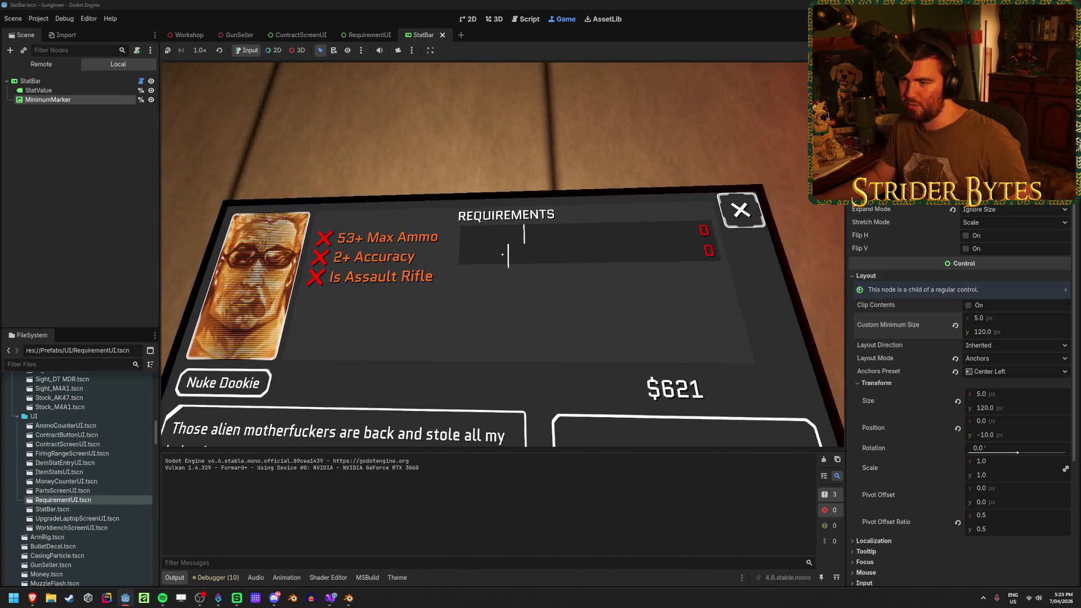
key("Escape")
key("Escape")
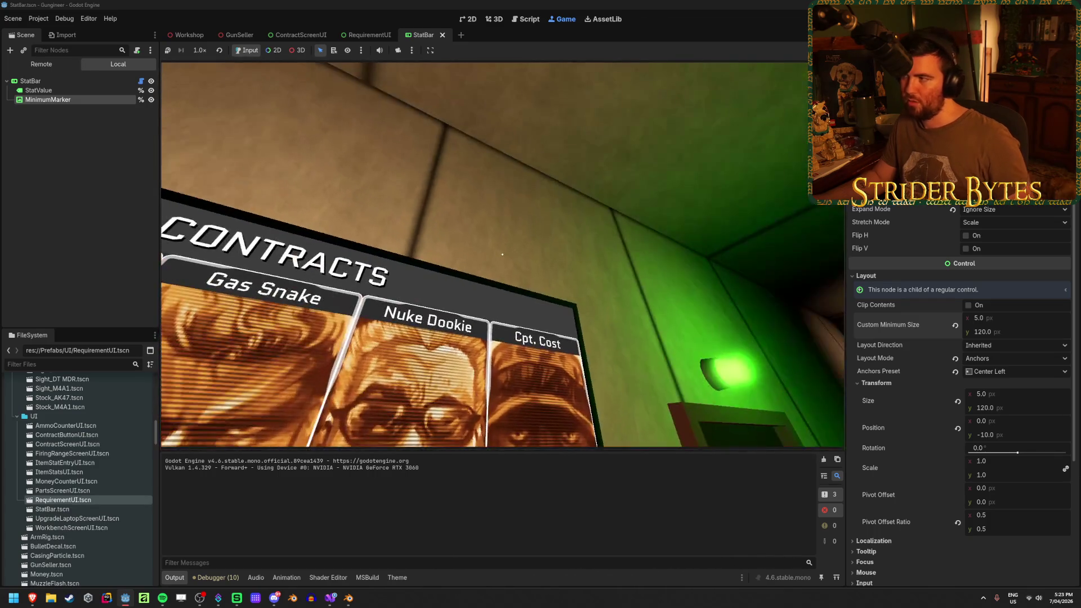
key("F8")
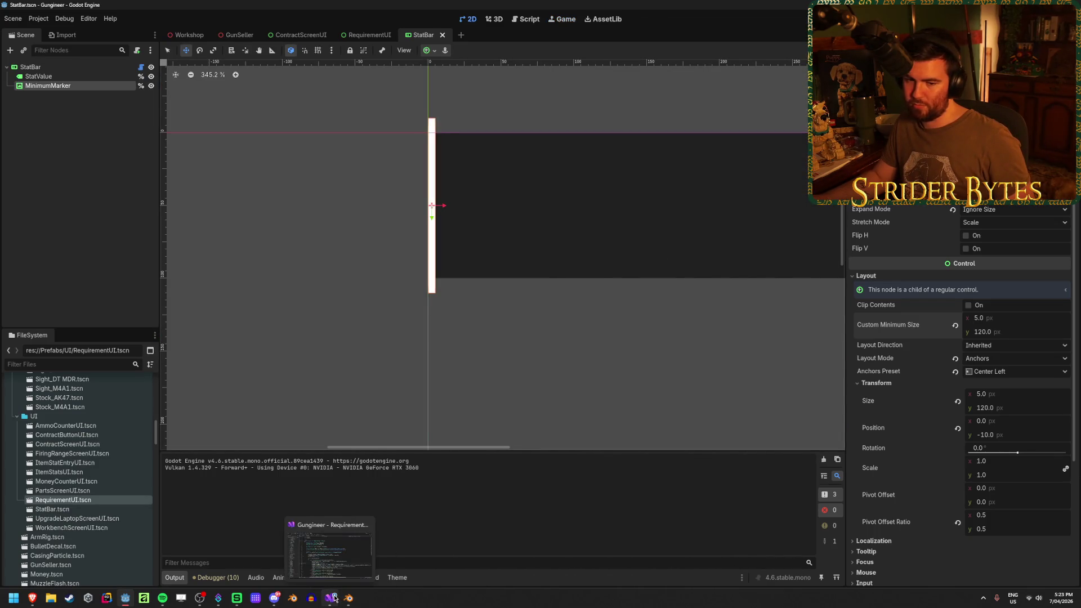
left_click(332, 596)
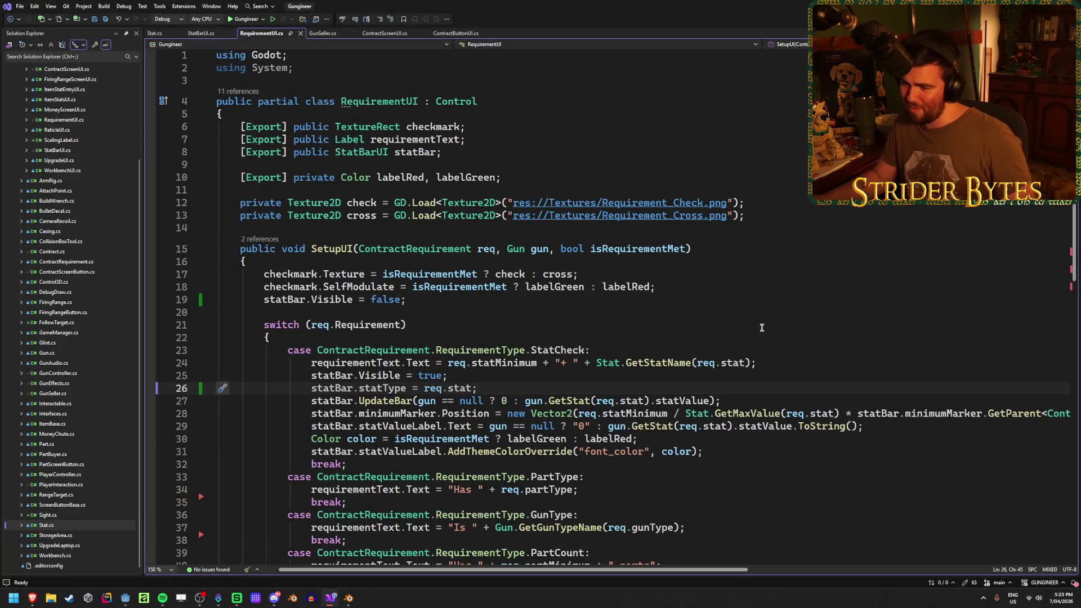
key("alt+Tab")
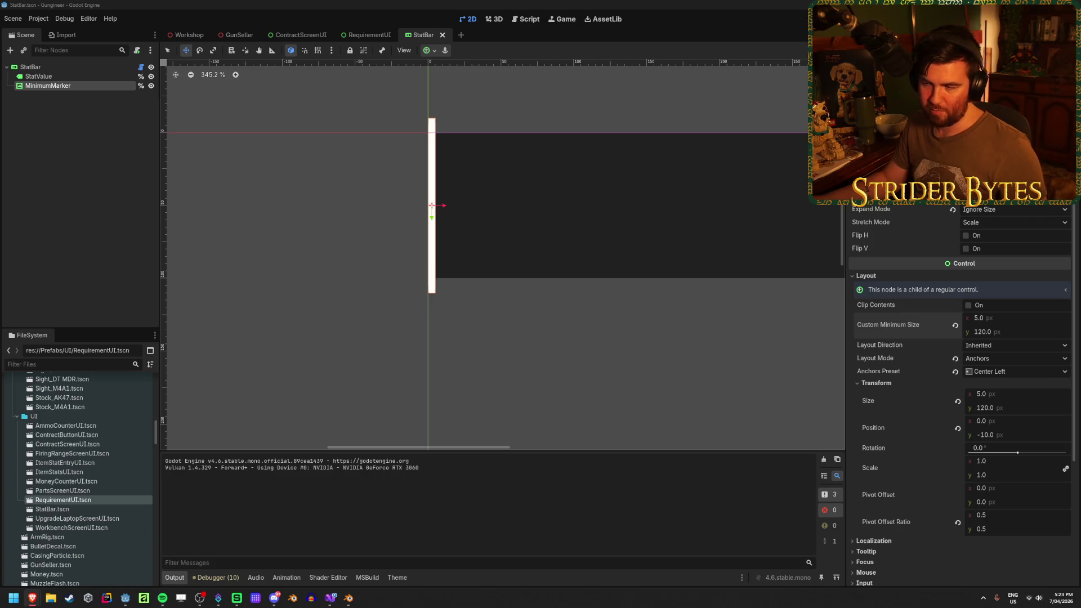
Step: Set the marker's minimum height to 100 px and clear its texture
left_click(1007, 332)
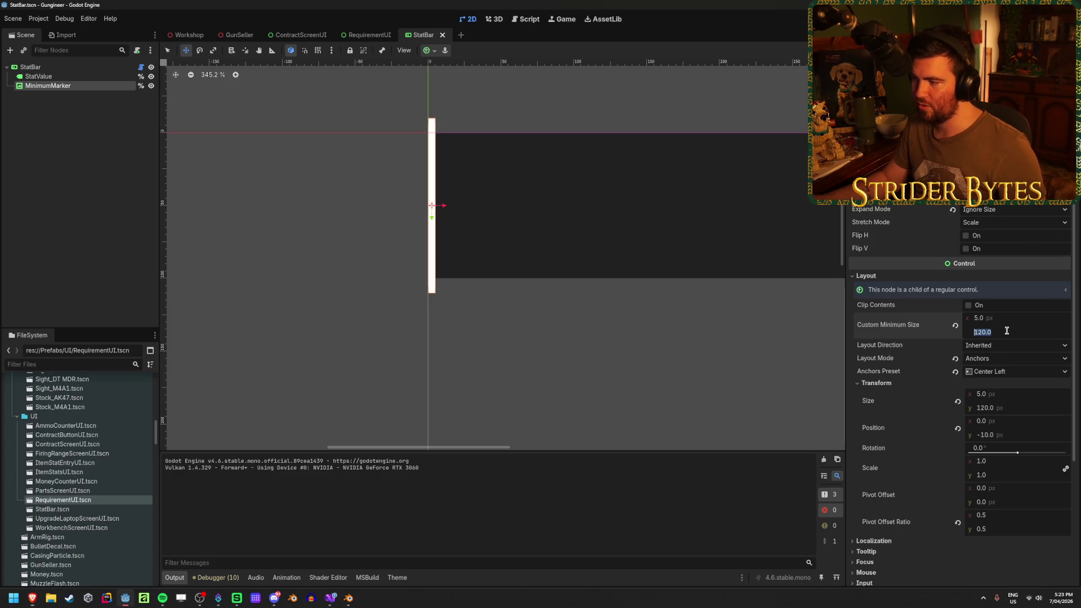
type("10")
key("Return")
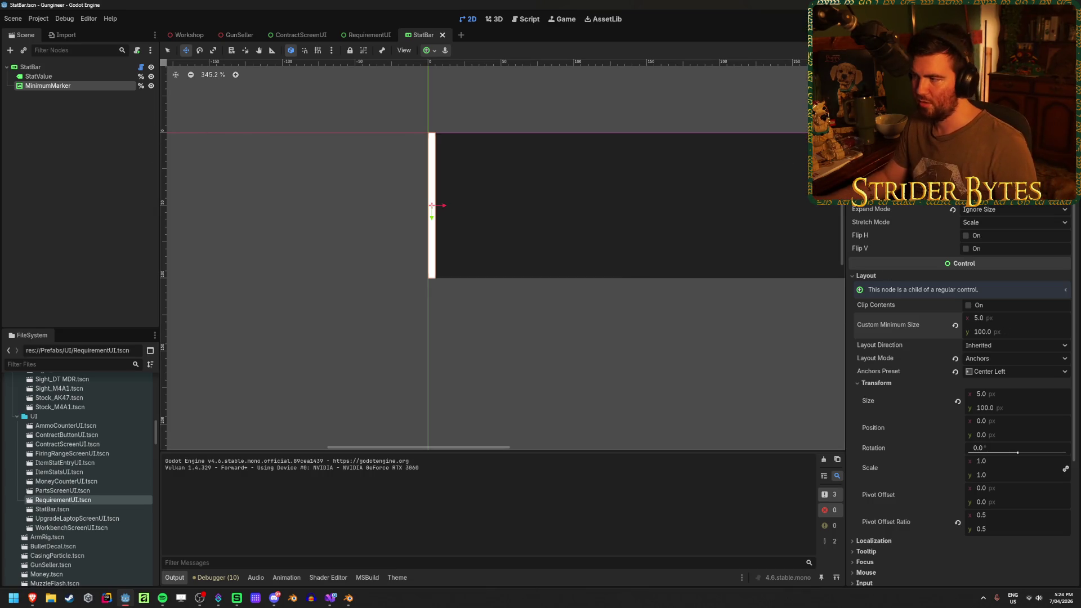
key("ctrl+z")
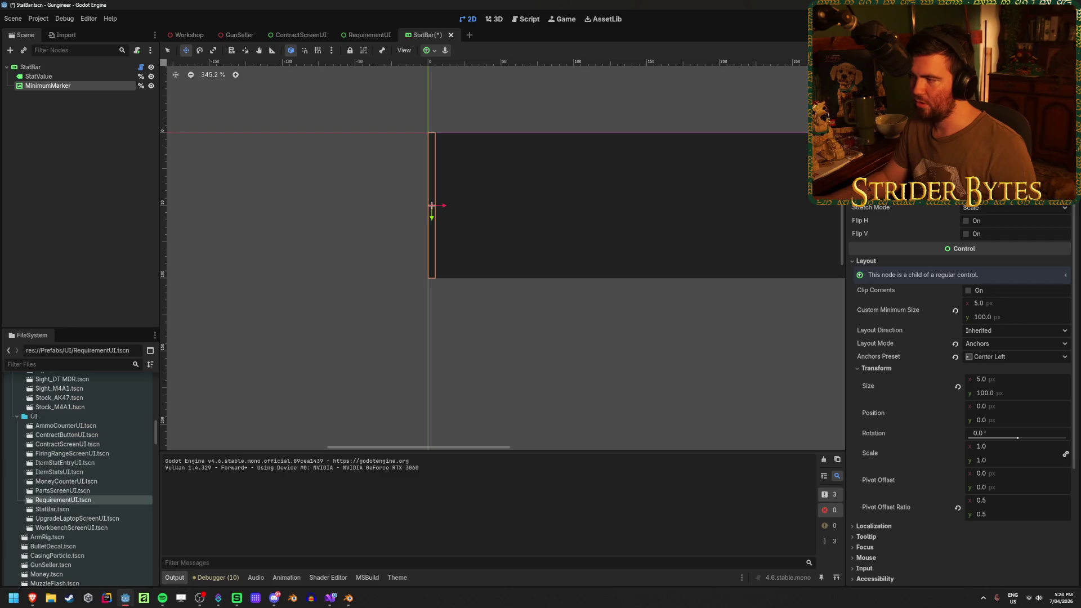
Step: Try the grey concrete and plain white textures, then apply Button_Mask to the marker
left_click(1064, 195)
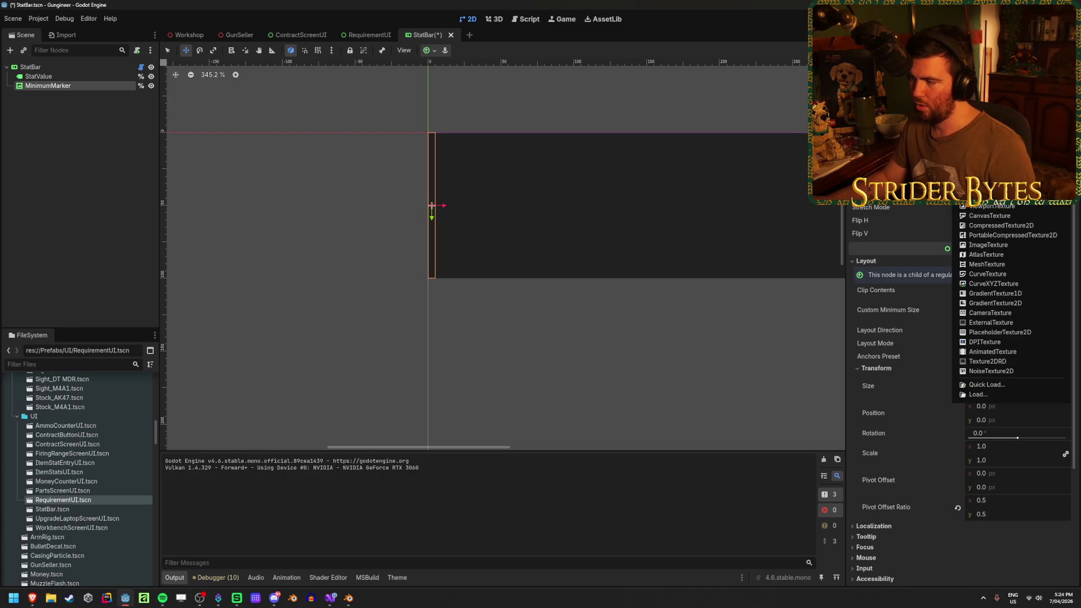
key("Escape")
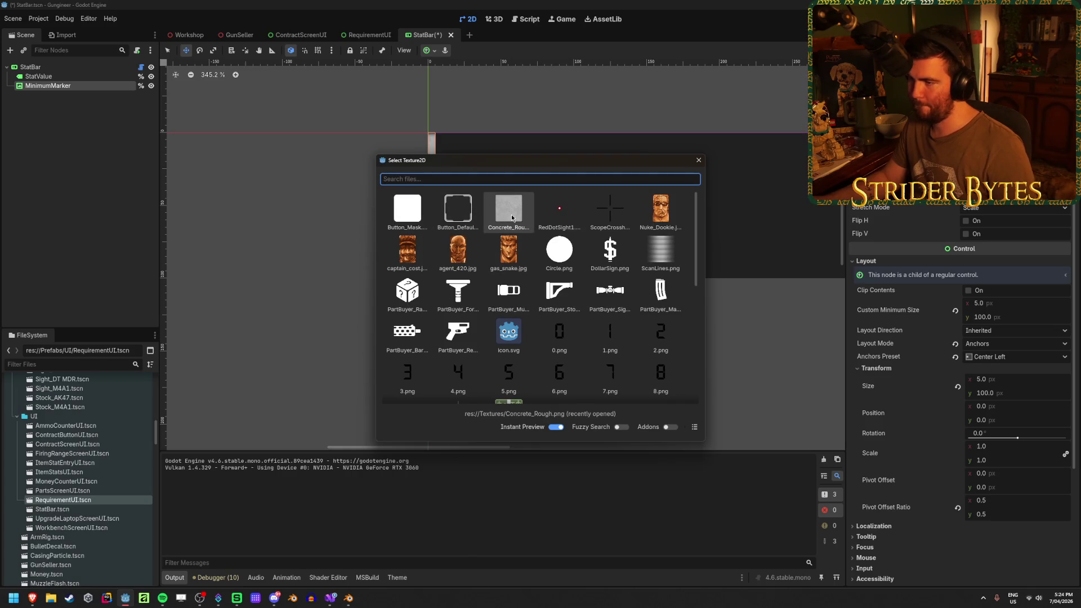
double_click(508, 212)
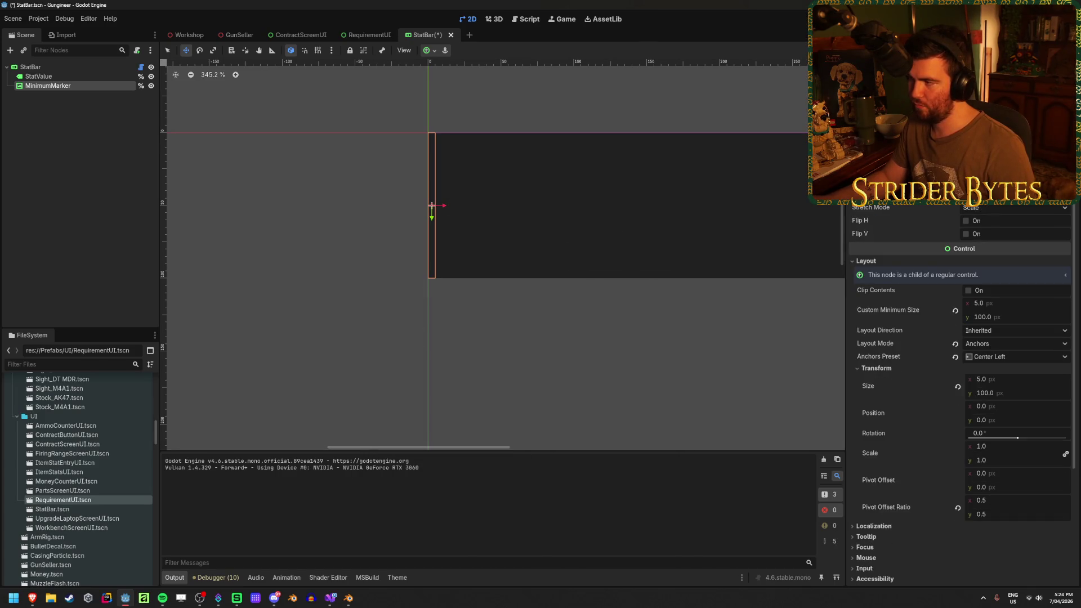
left_click(1013, 169)
scroll(514, 280, "up", 5)
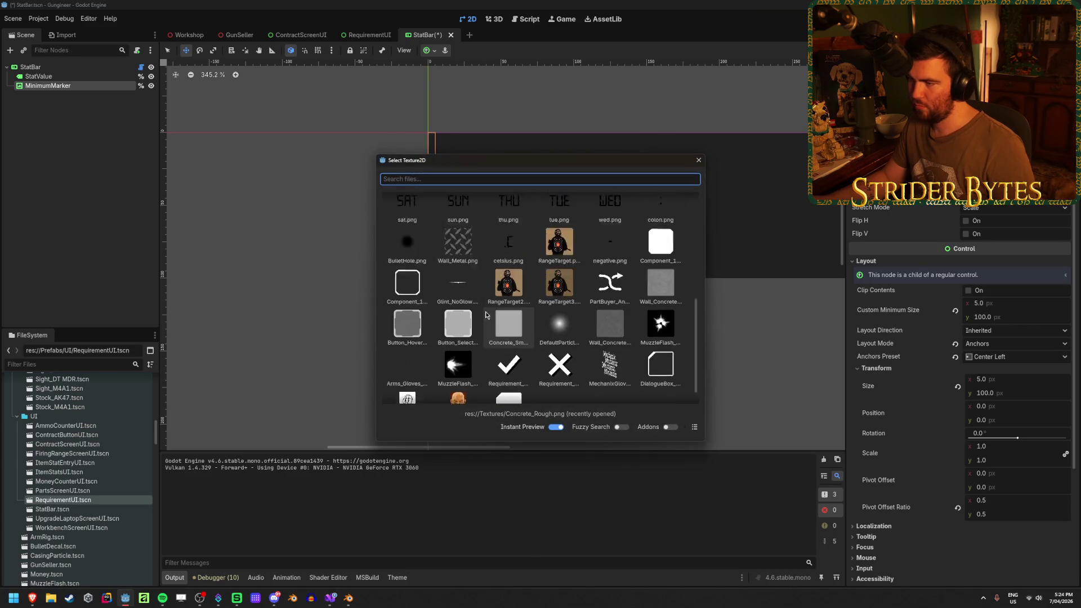
scroll(591, 299, "down", 3)
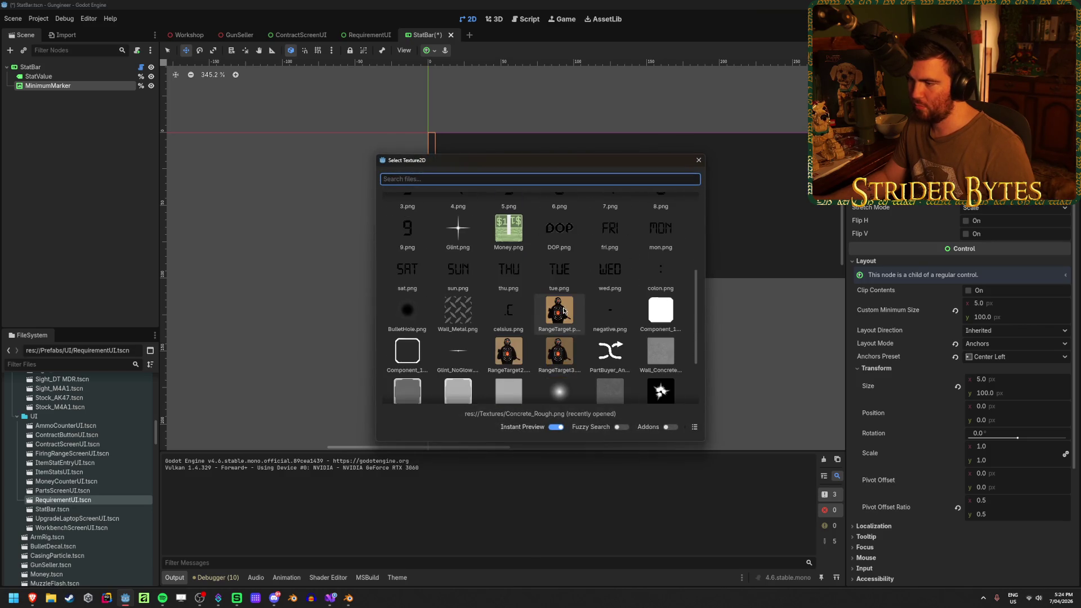
left_click(664, 314)
left_click_drag(487, 167, 678, 161)
scroll(662, 226, "up", 5)
left_click(661, 201)
double_click(660, 200)
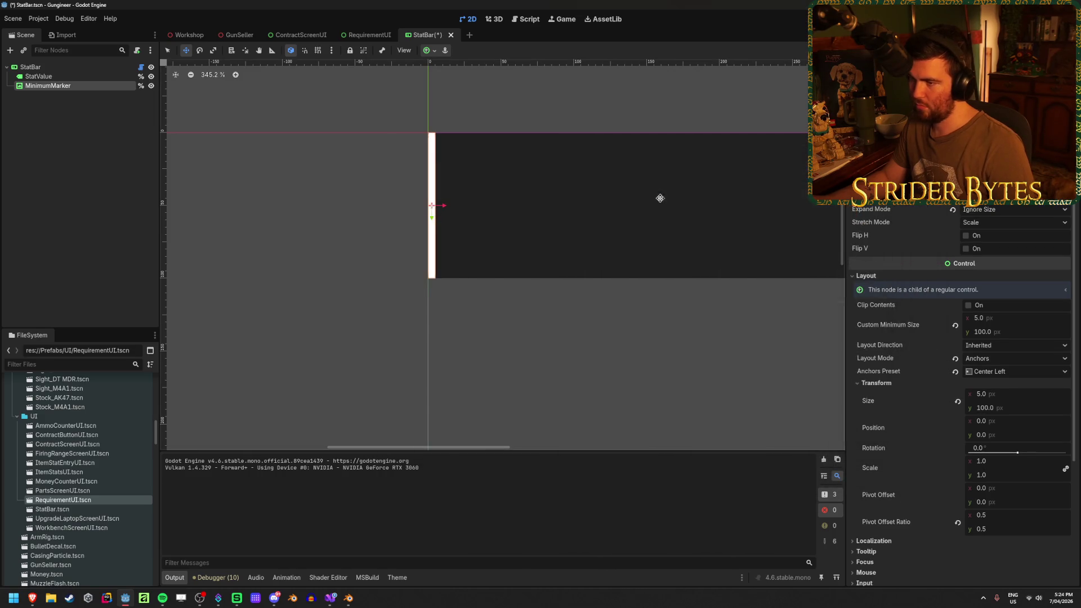
left_click(115, 201)
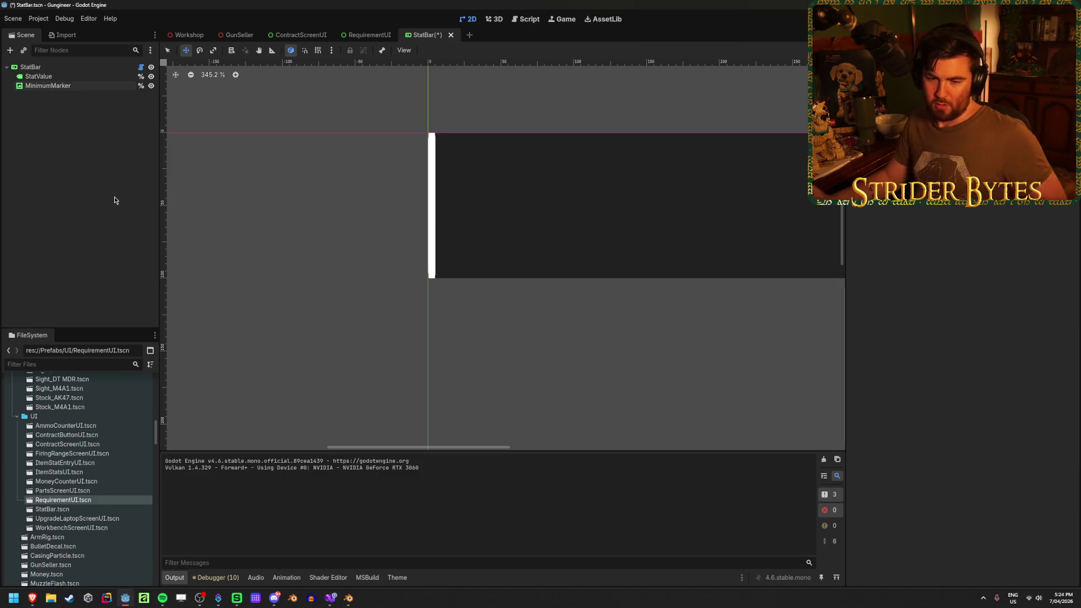
Step: Save and playtest Agent 420's contract bars, then hide MinimumMarker by default
key("ctrl+s")
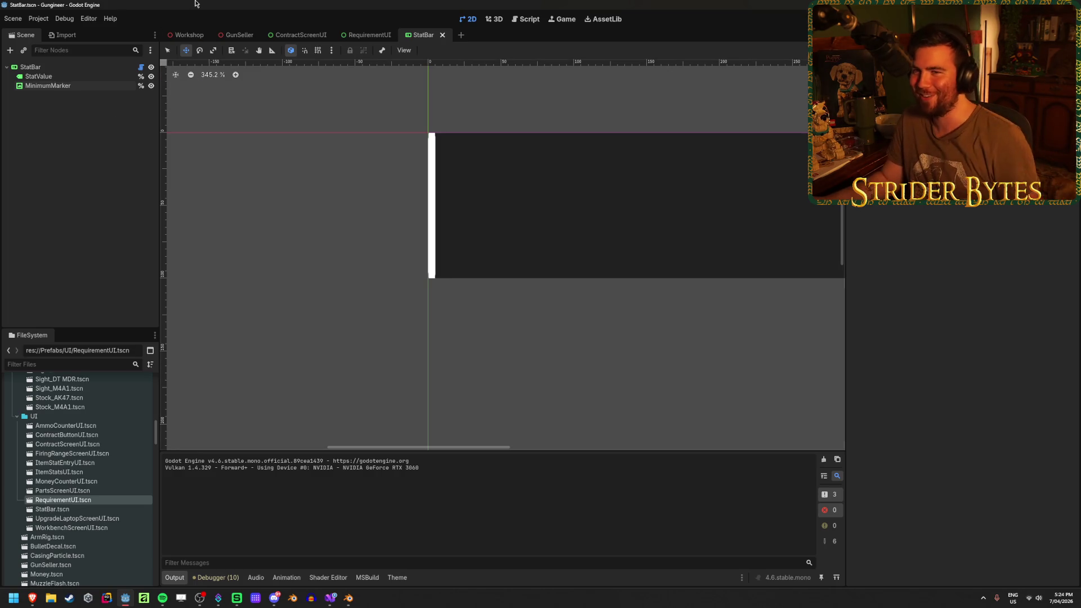
key("F5")
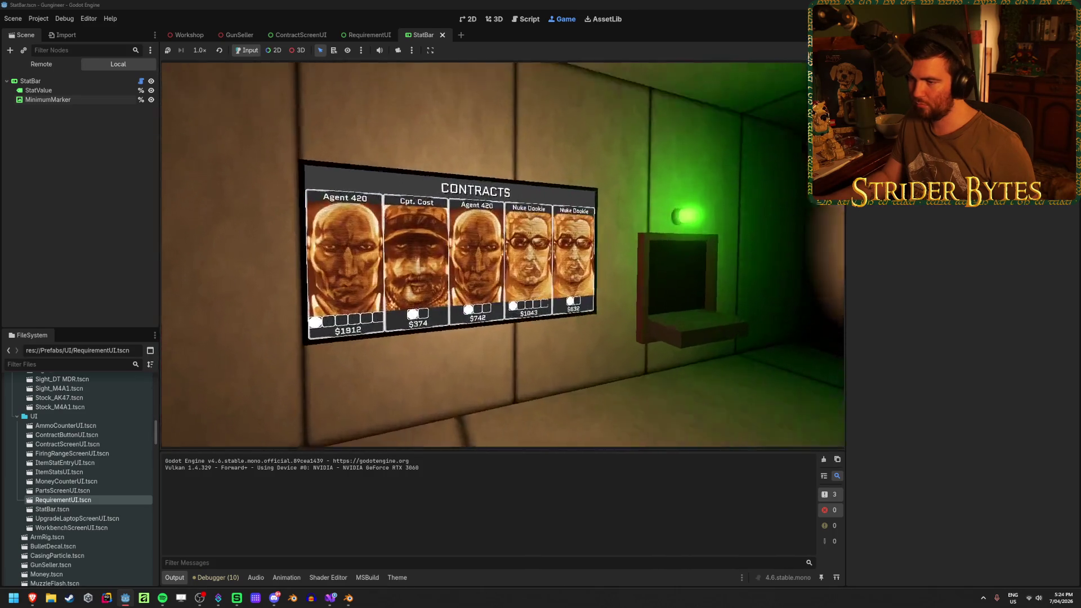
left_click(503, 255)
key("Escape")
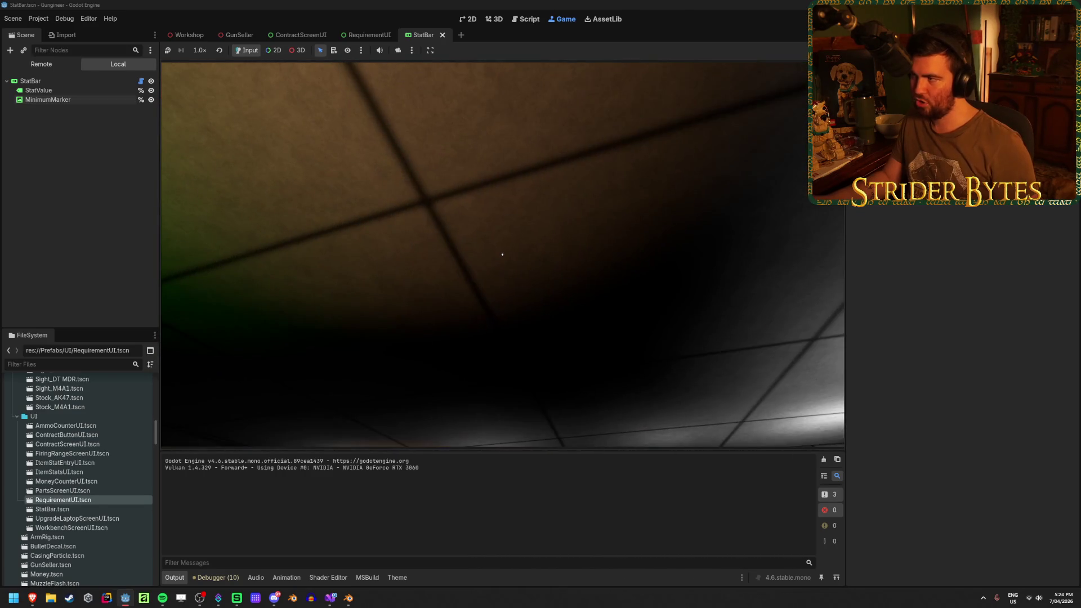
key("F8")
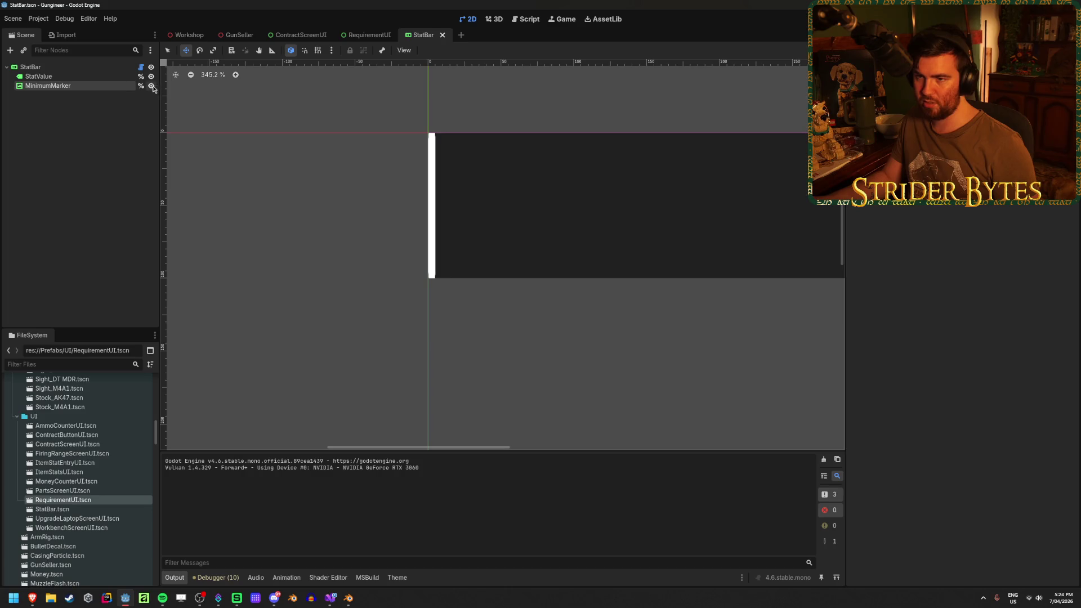
left_click(151, 86)
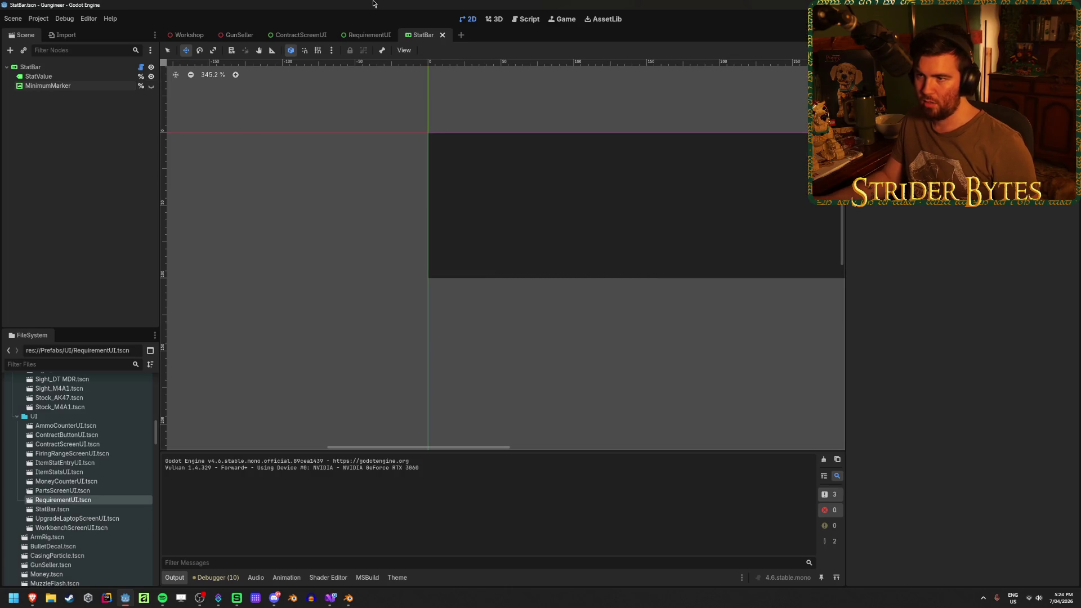
left_click(330, 598)
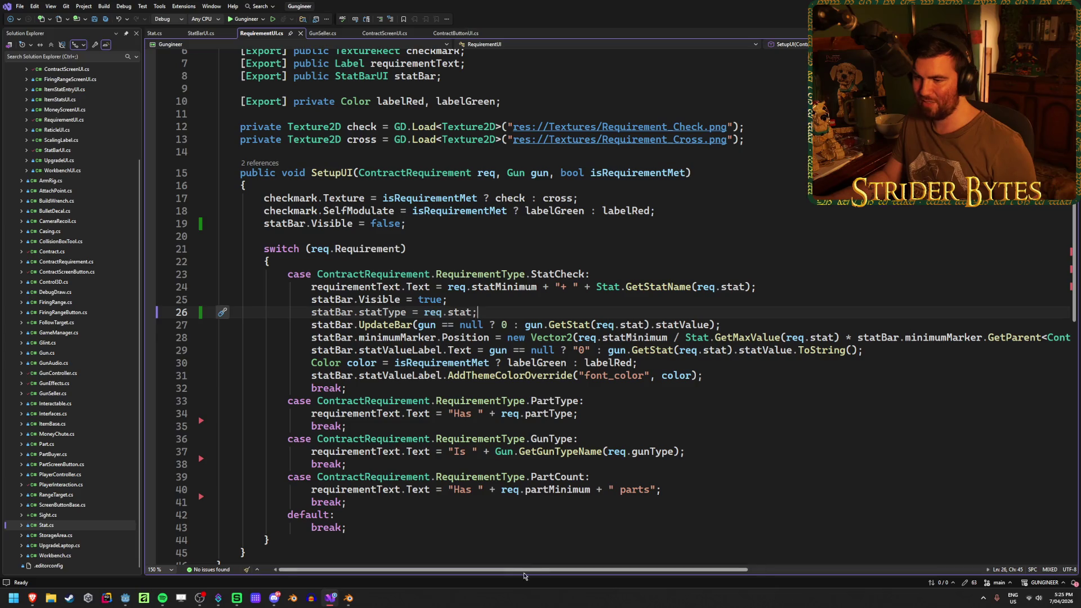
Step: Add 'statBar.minimumMarker.Visible = true;' after line 28 in the StatCheck case and save RequirementUI.cs
left_click_drag(524, 569, 726, 577)
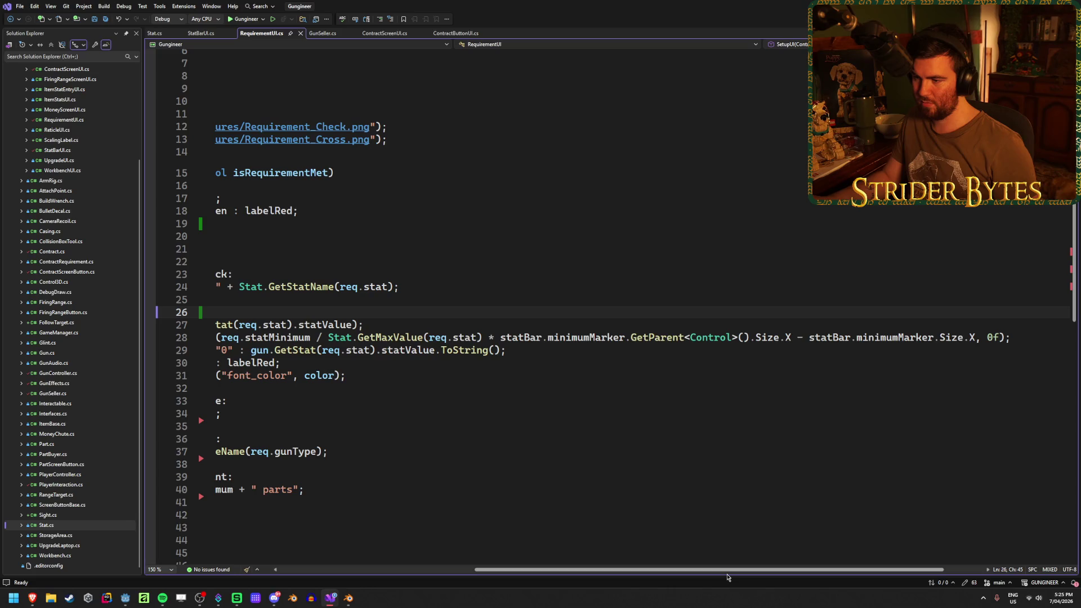
left_click(1019, 337)
key("Return")
type("s")
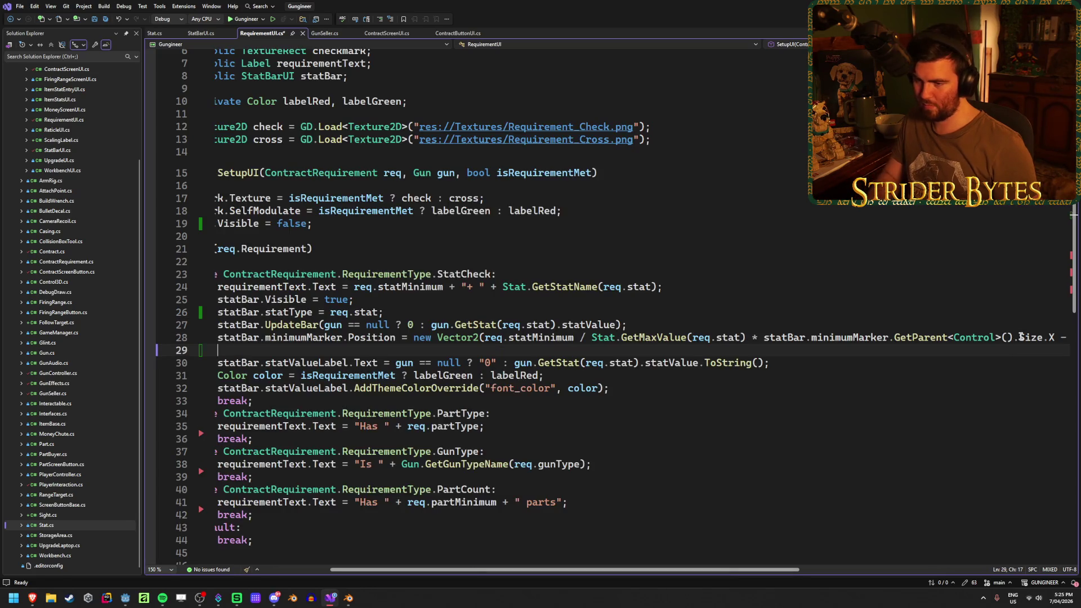
type("t")
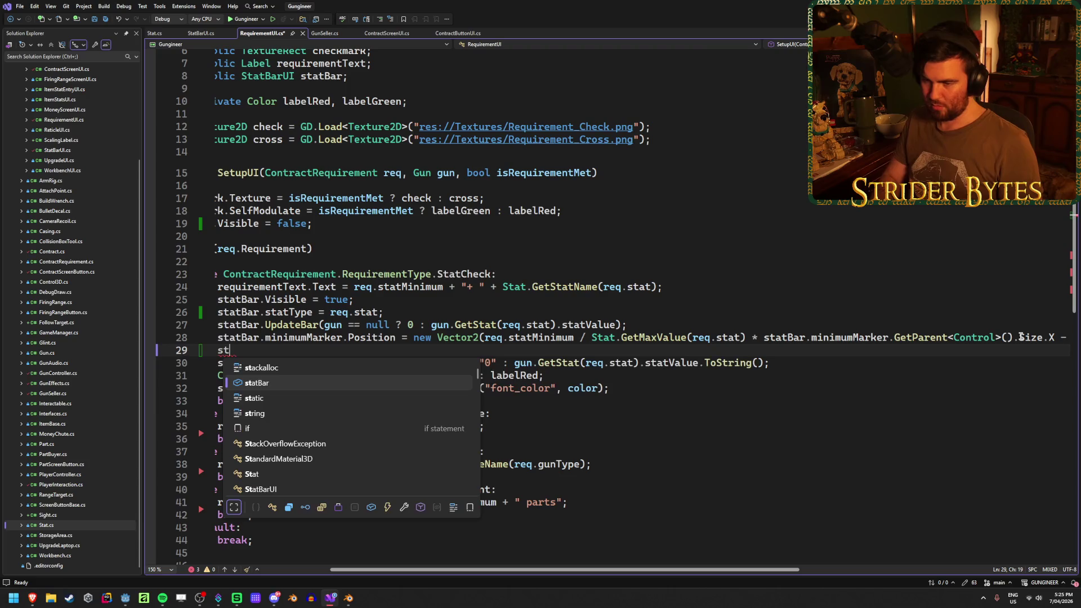
type("atBar.minimumMarker")
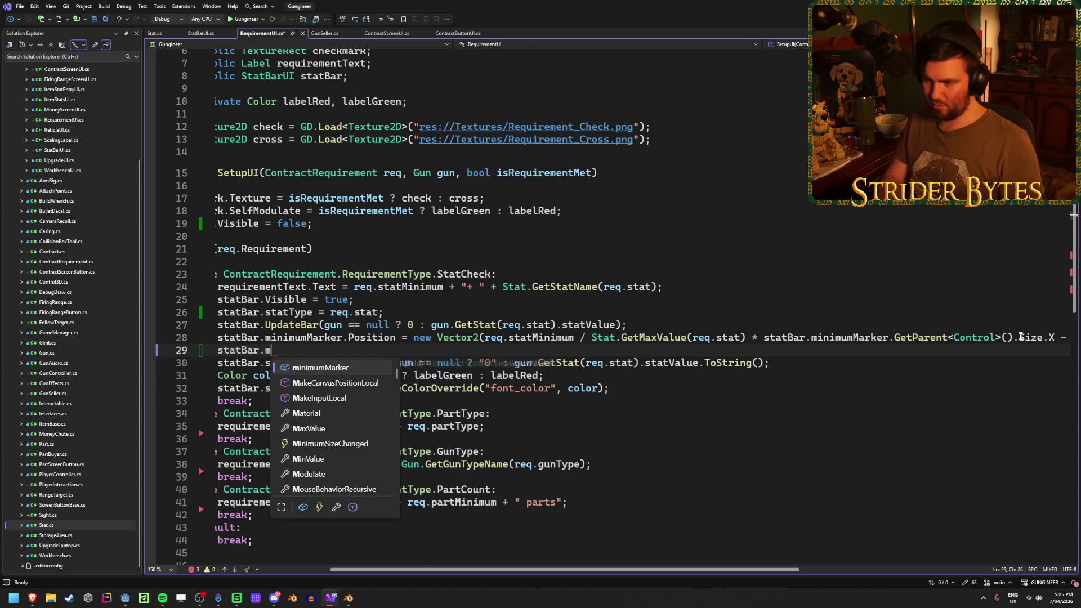
key("Tab")
type(".Vis")
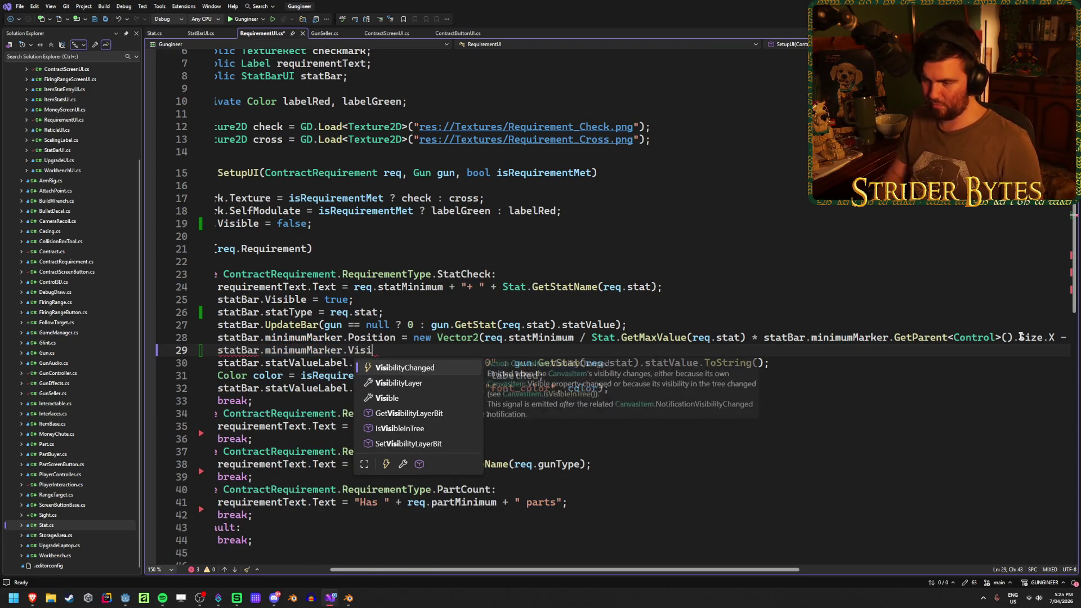
key("Tab")
type("= t")
key("Tab")
type(";")
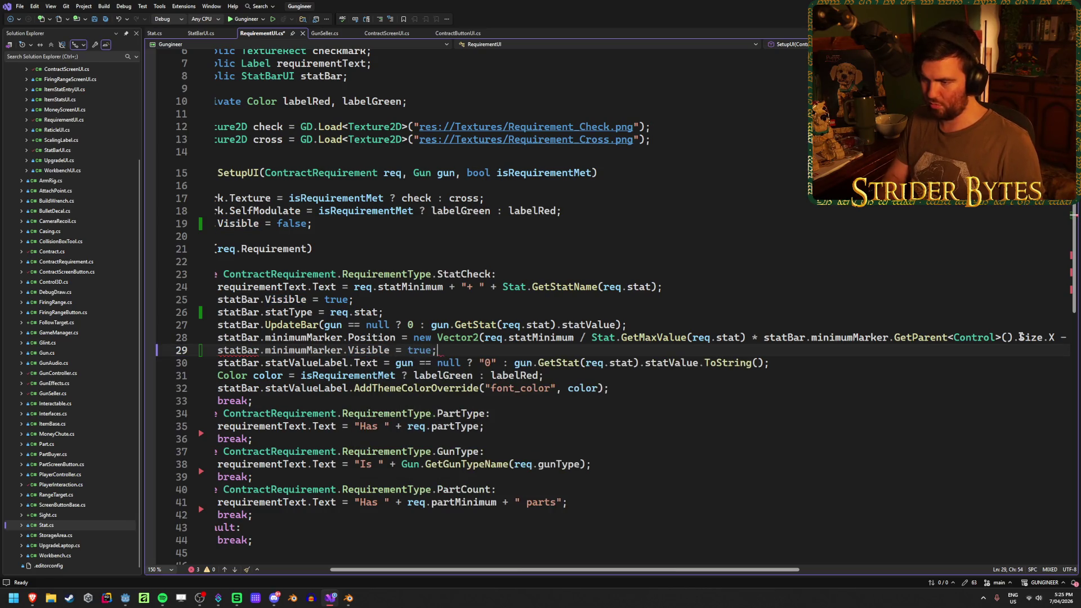
key("ctrl+s")
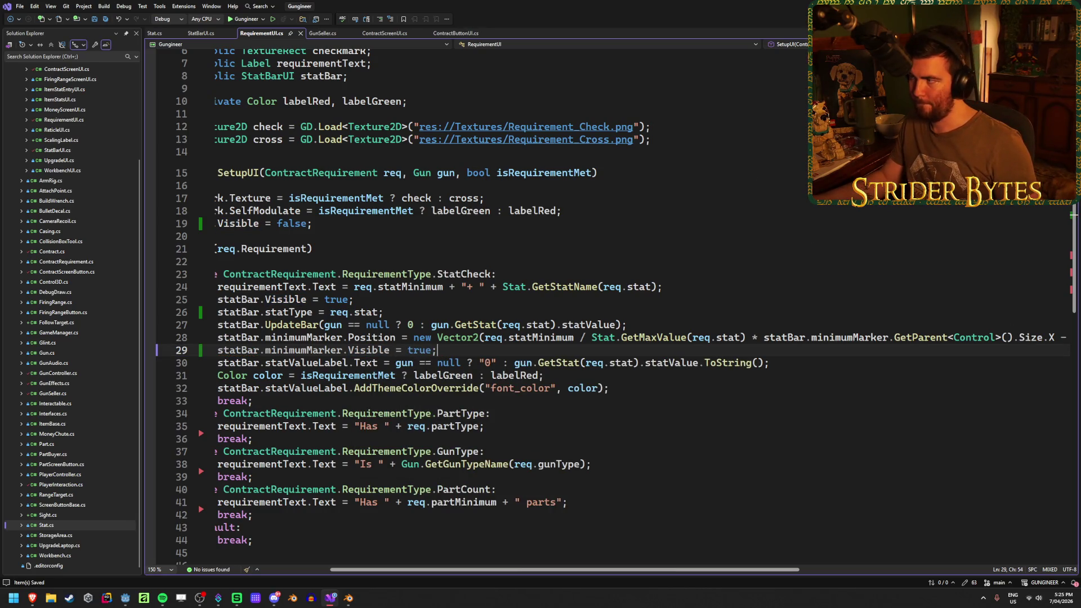
key("alt+Tab")
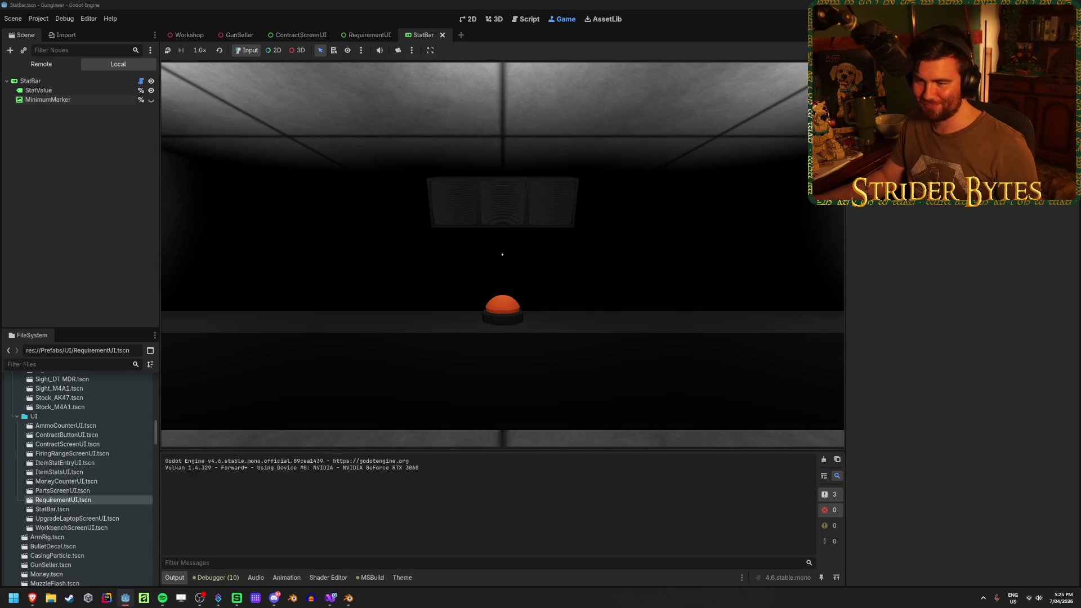
Step: Walk to the workbench stats screen and open Agent 420's contract requirements with minimum markers
mouse_move(503, 255)
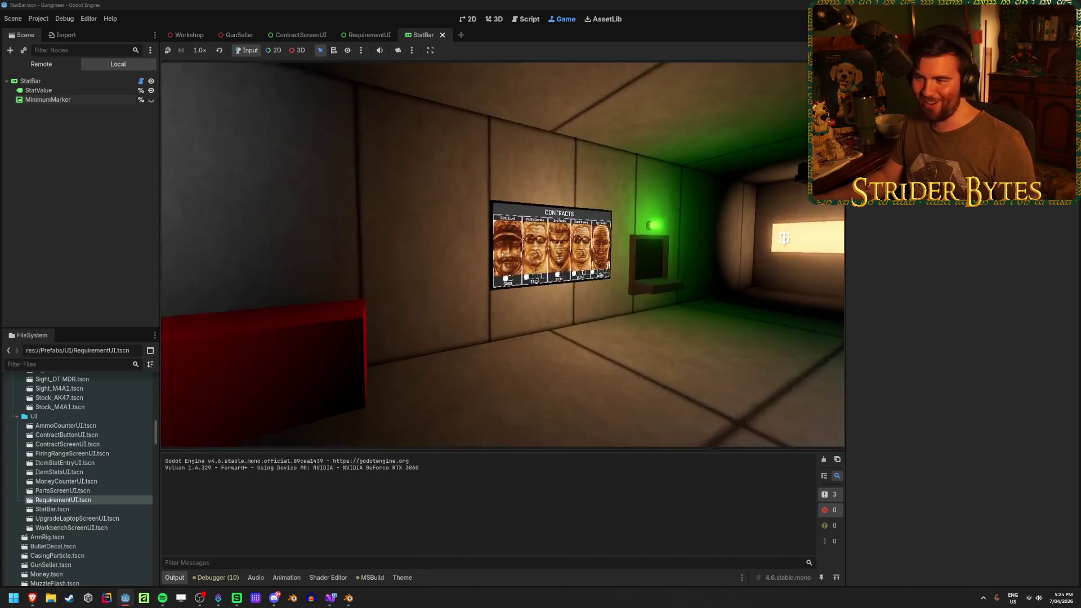
left_click(502, 254)
left_click(502, 254)
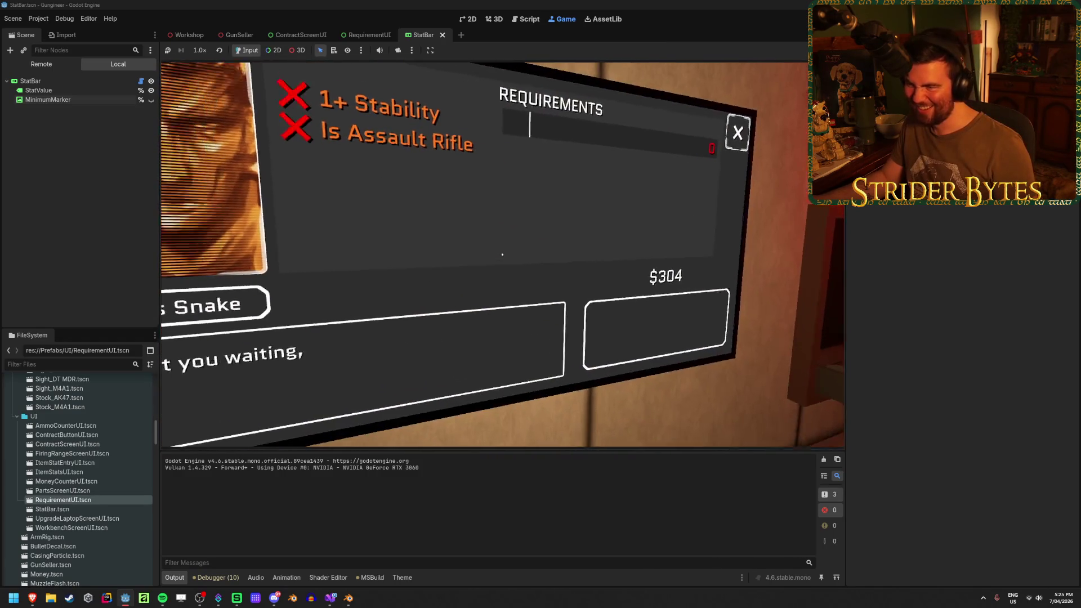
key("Escape")
mouse_move(502, 255)
key("w")
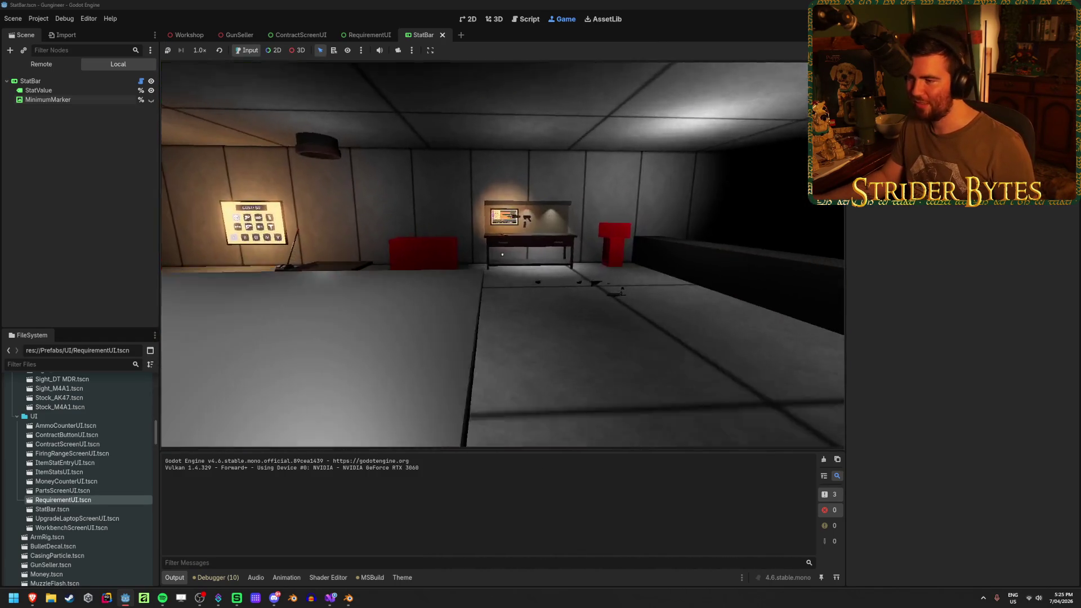
key("w")
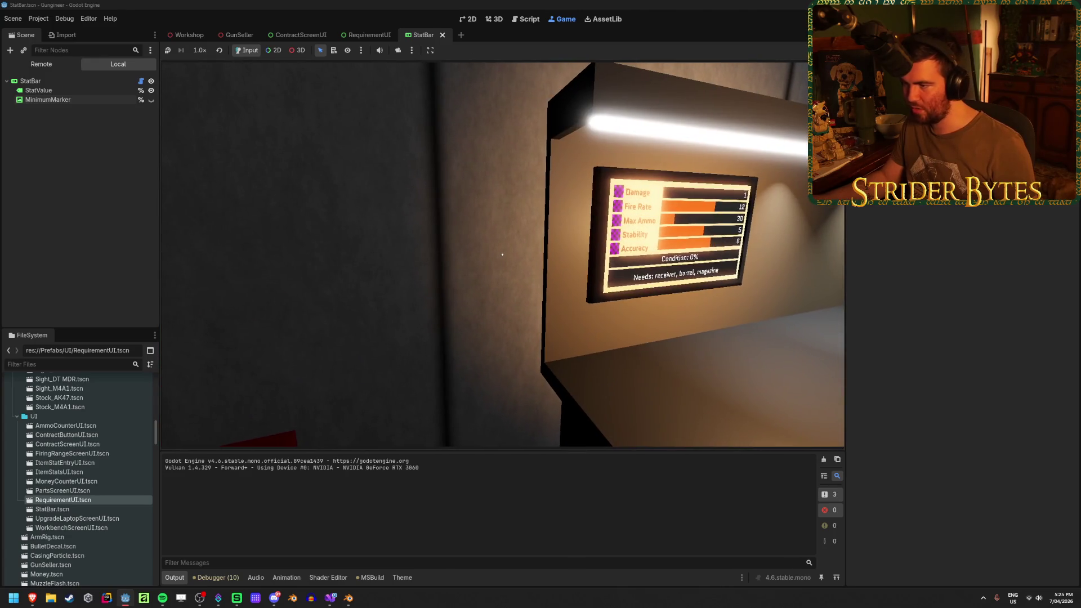
key("w")
key("w")
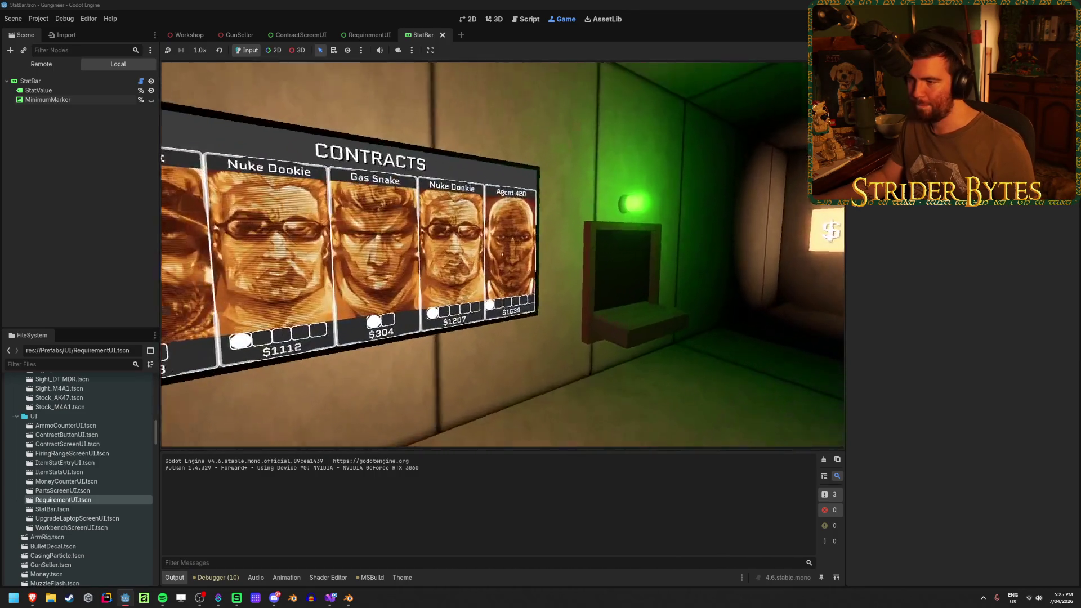
left_click(502, 255)
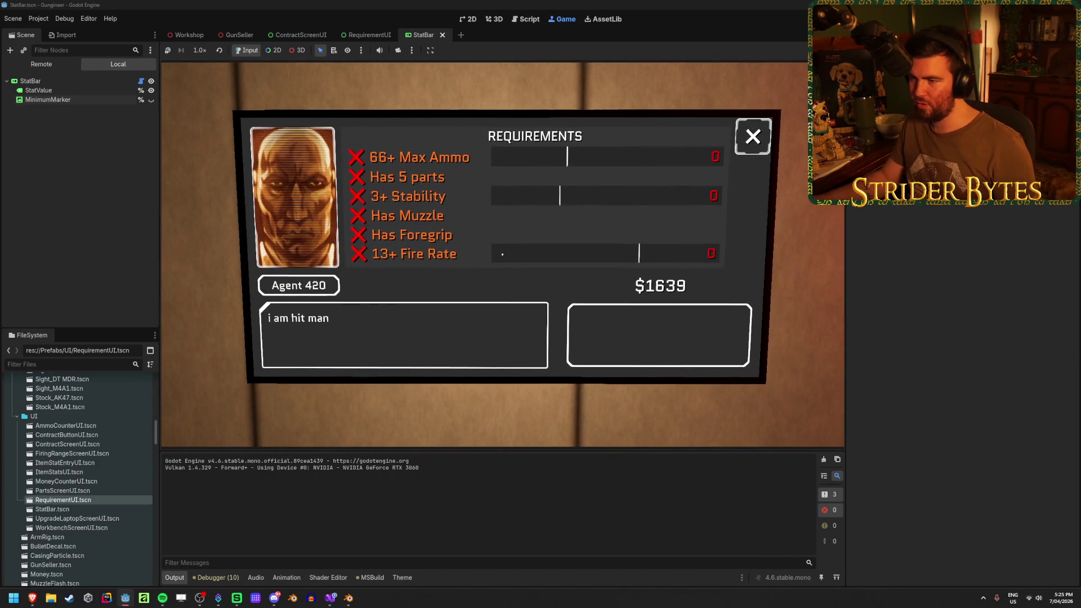